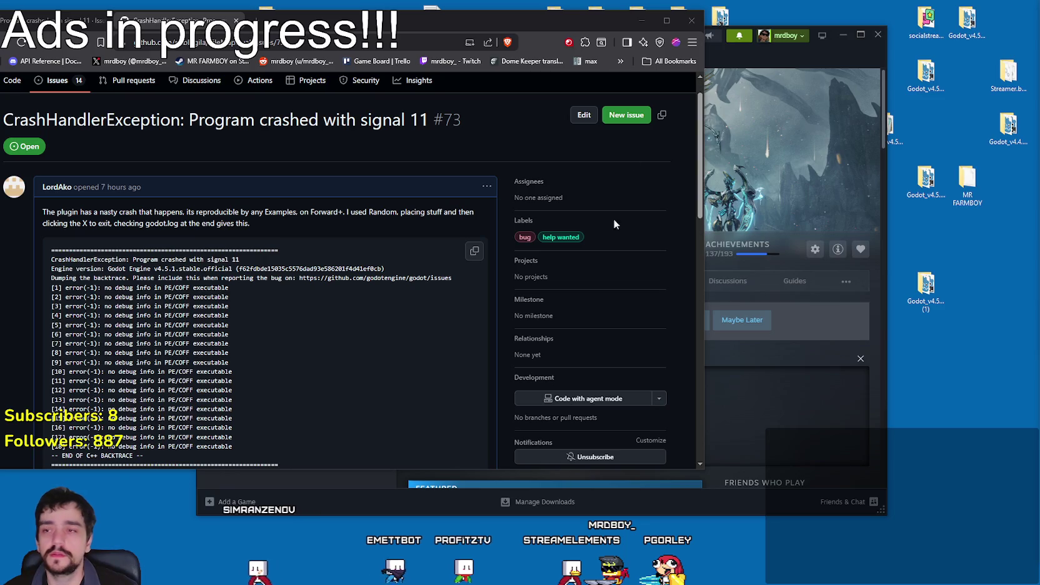
# Read GitHub issue #73's signal 11 backtrace and crash screenshots, briefly switching to Steam and back.
pyautogui.scroll(-2, 605, 268)
pyautogui.scroll(3, 608, 268)
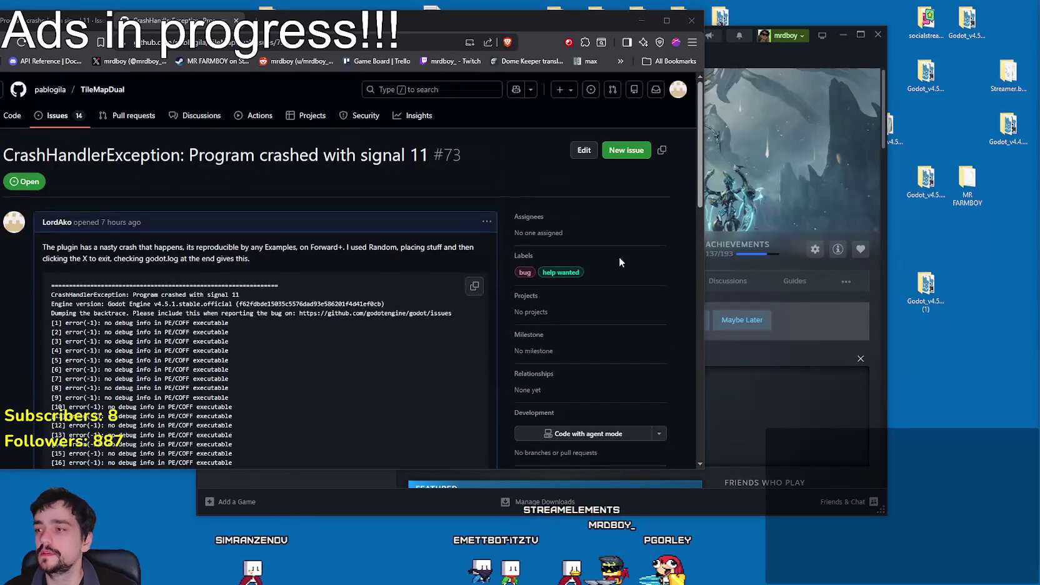
pyautogui.click(774, 53)
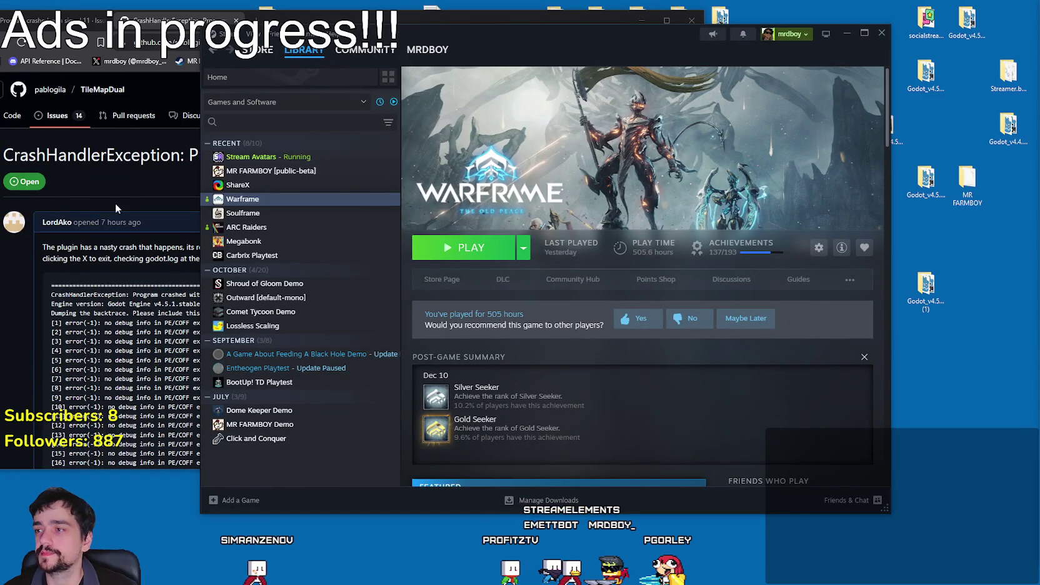
pyautogui.click(131, 189)
pyautogui.moveTo(363, 27)
pyautogui.mouseDown()
pyautogui.moveTo(419, 23)
pyautogui.moveTo(385, 24)
pyautogui.mouseUp()
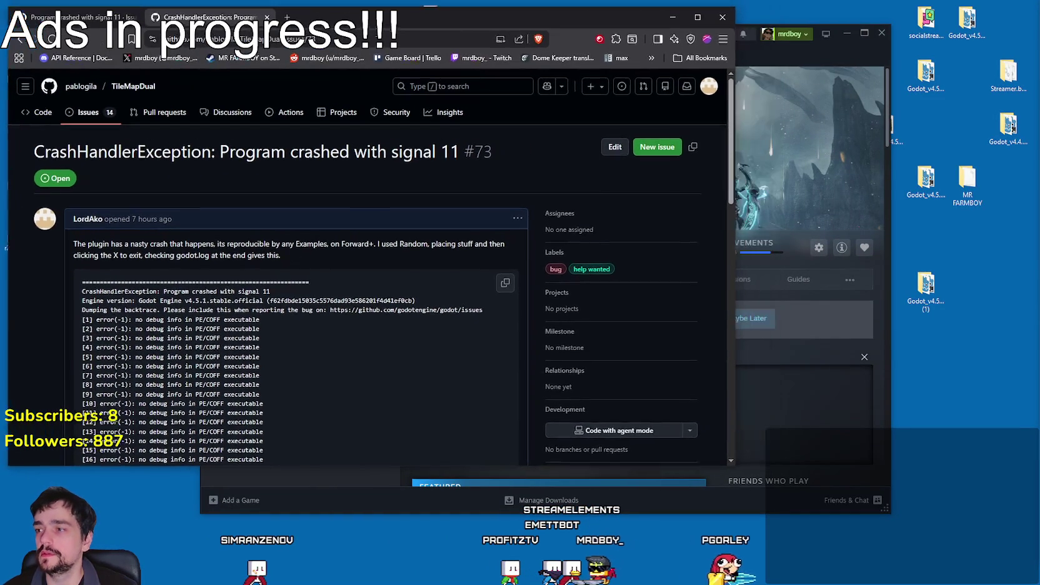
pyautogui.scroll(-2, 268, 347)
pyautogui.scroll(-6, 268, 348)
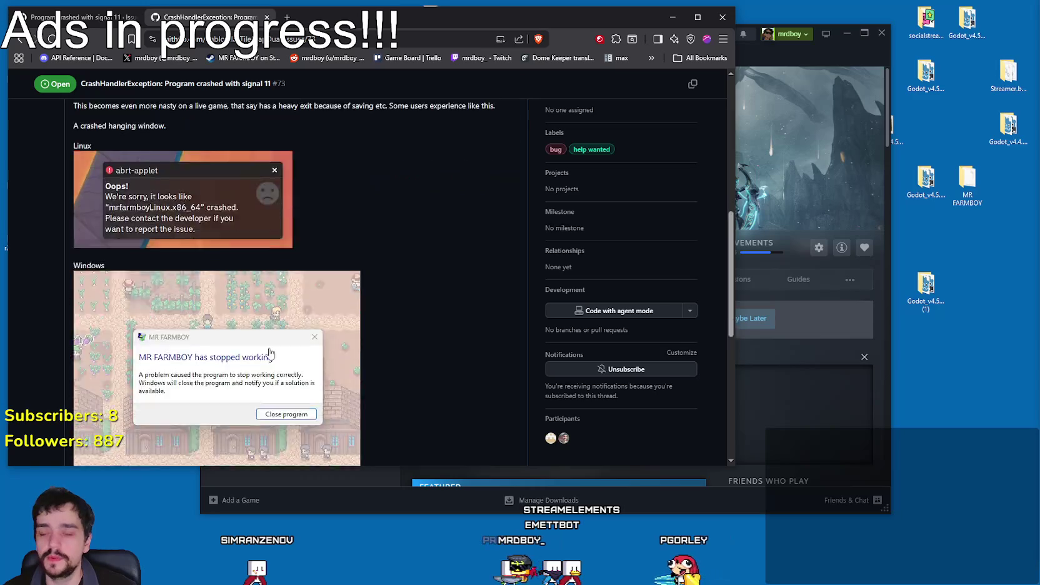
pyautogui.scroll(4, 268, 347)
pyautogui.scroll(-5, 234, 259)
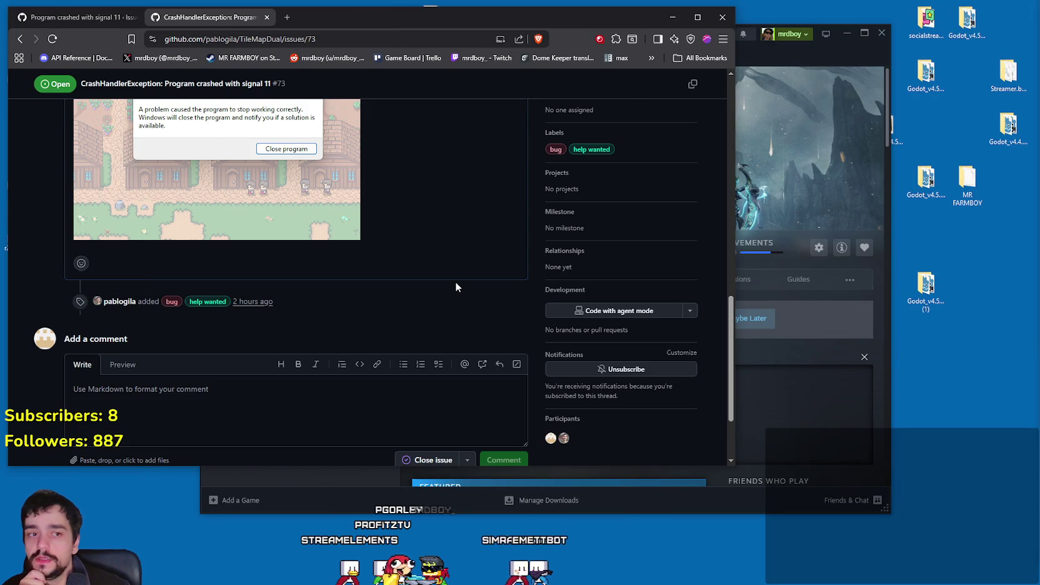
pyautogui.scroll(5, 456, 281)
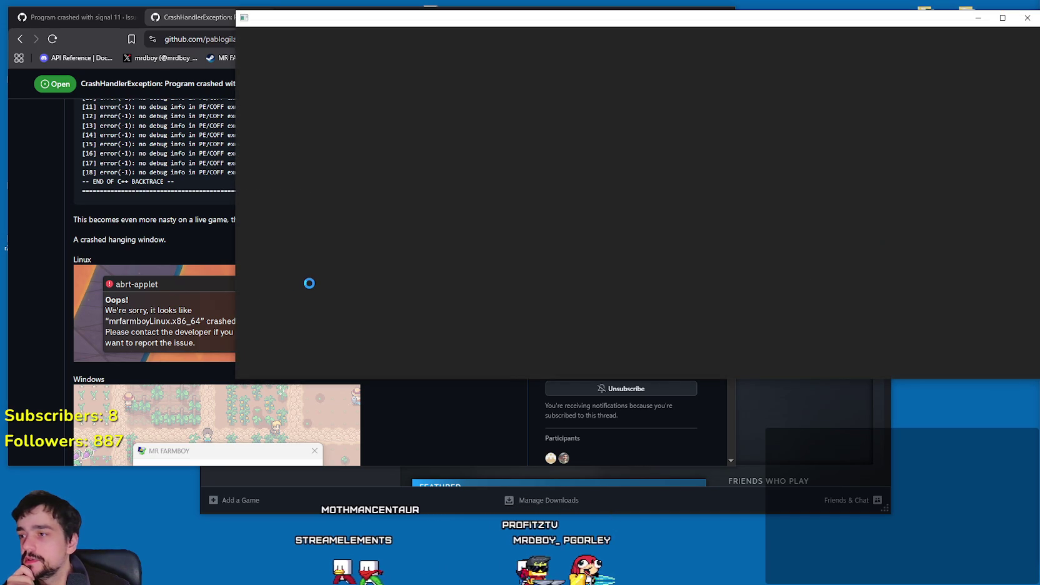
# Open tile_map_dual.gd from the TileMapDual node in Random.tscn and maximize the editor.
pyautogui.scroll(1, 181, 231)
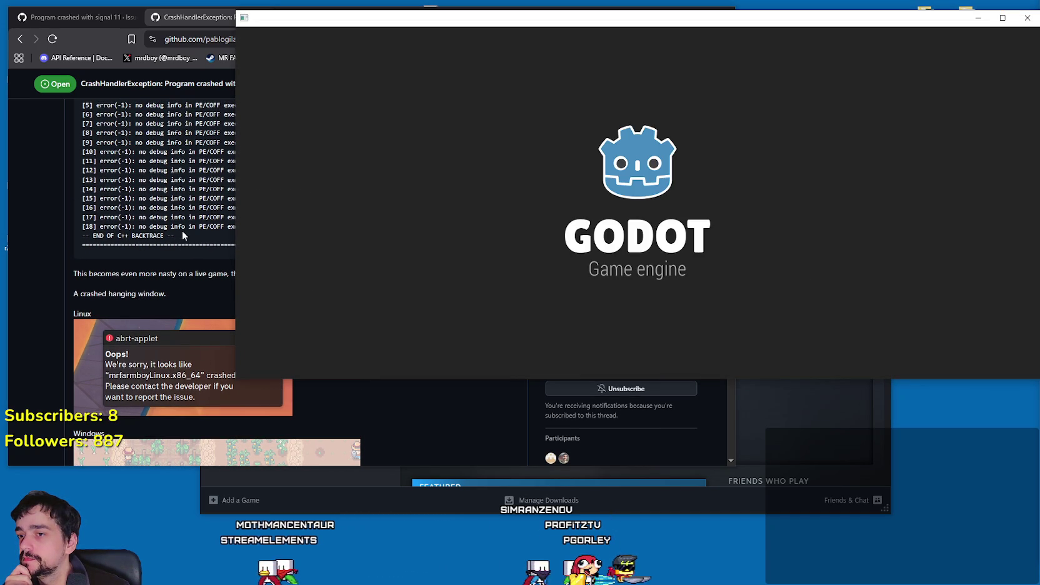
pyautogui.scroll(3, 182, 230)
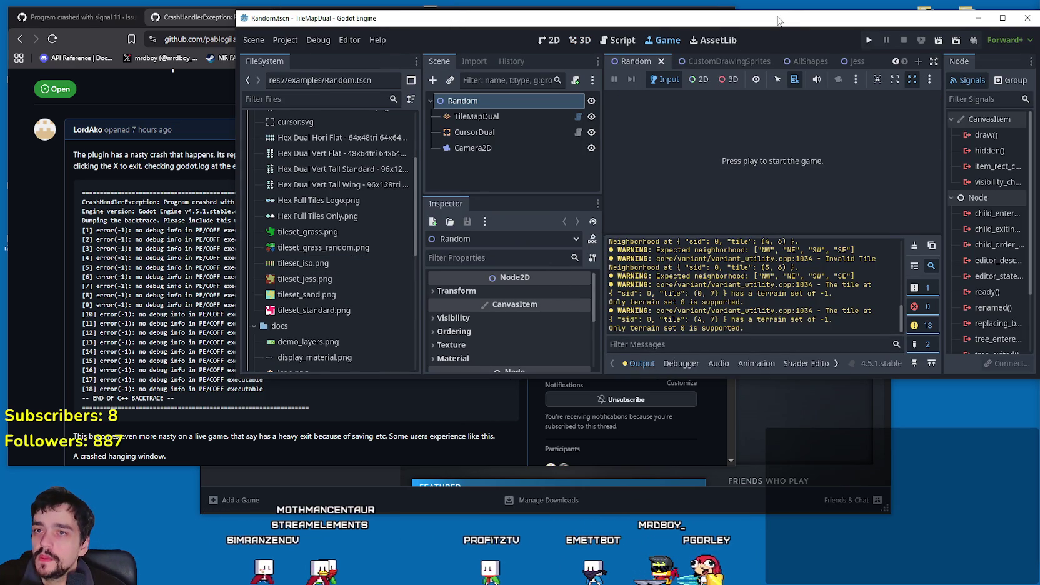
pyautogui.moveTo(778, 21); pyautogui.dragTo(728, 35)
pyautogui.scroll(-8, 321, 314)
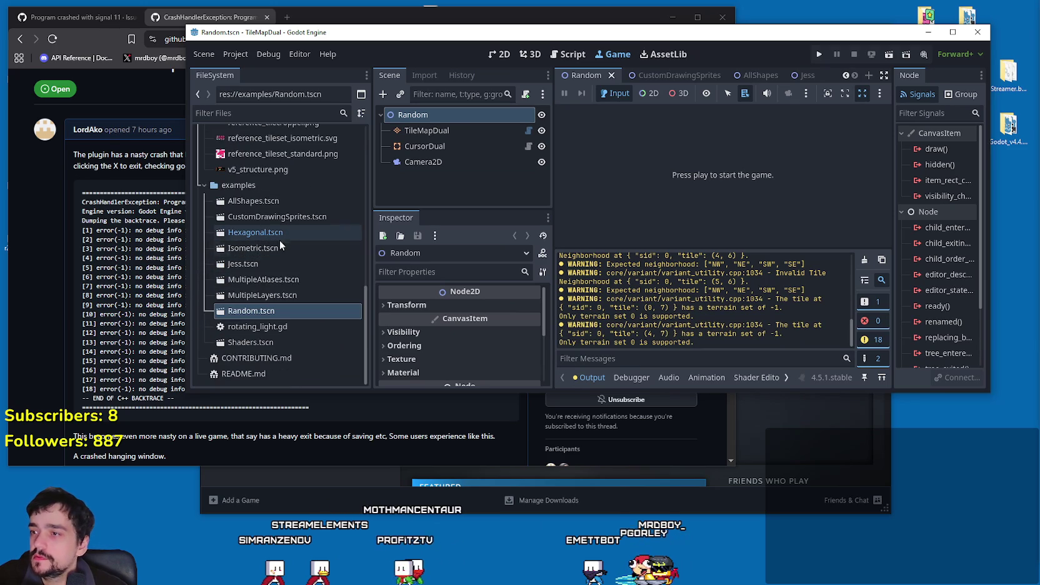
pyautogui.click(274, 306)
pyautogui.click(528, 130)
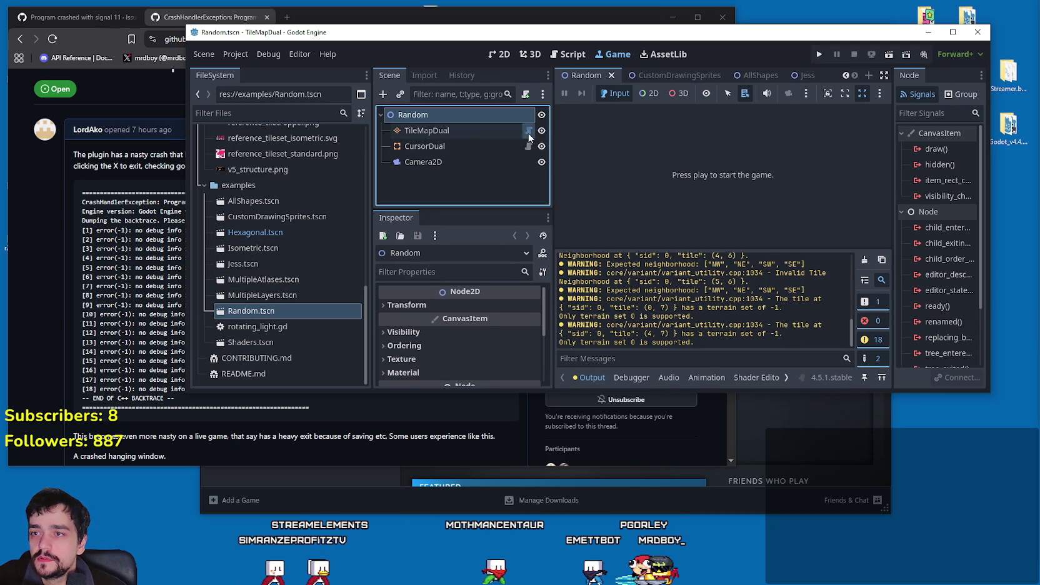
pyautogui.click(950, 34)
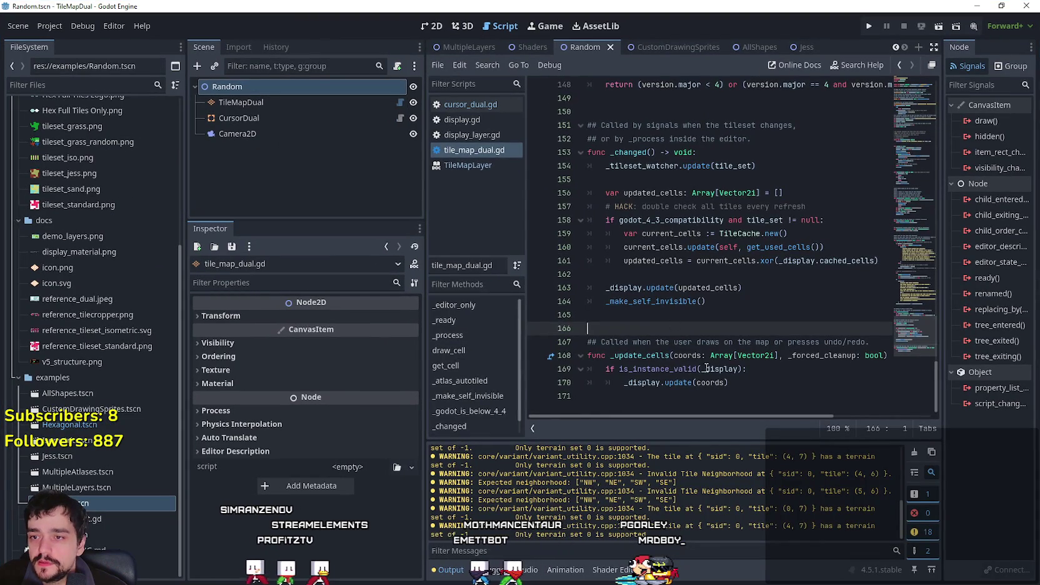
# Comment out the is_instance_valid guard on line 169 and unindent the _display.update(coords) call.
pyautogui.doubleClick(662, 369)
pyautogui.click(603, 368)
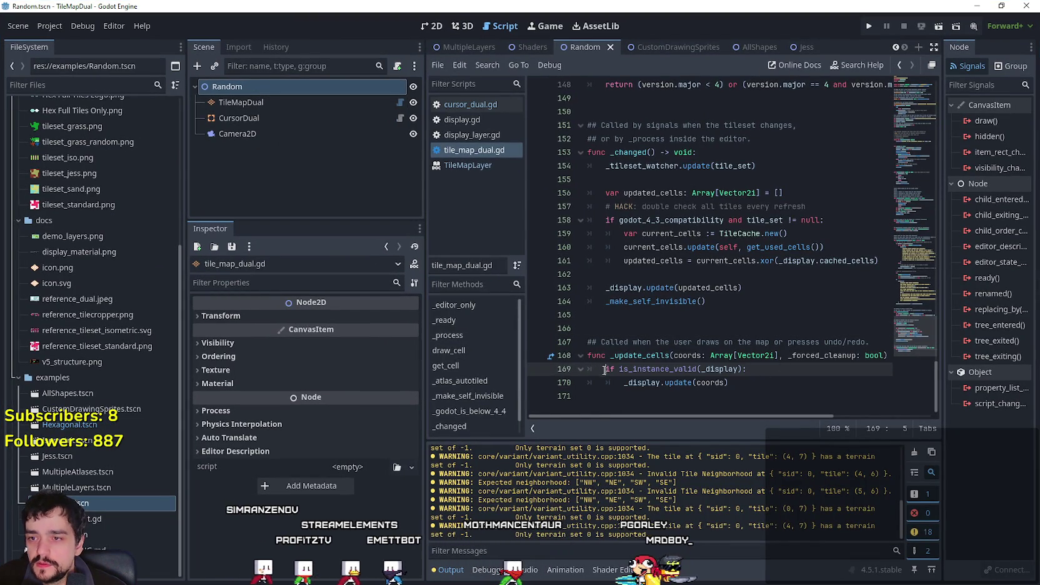
pyautogui.write('#')
pyautogui.click(621, 382)
pyautogui.press('BackSpace')
pyautogui.click(712, 382)
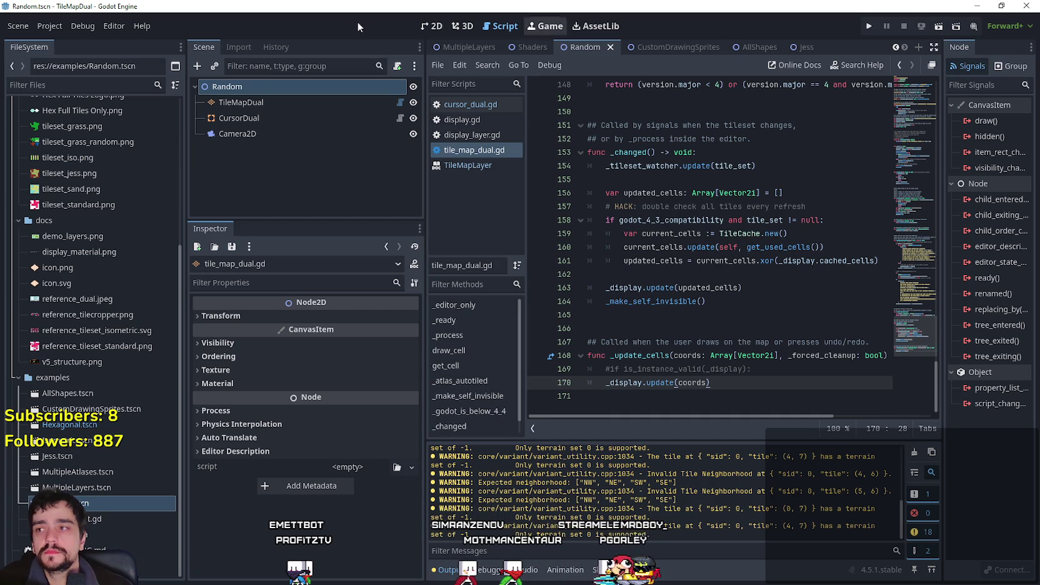
# Open the logs folder inside the project's user data folder.
pyautogui.click(49, 26)
pyautogui.click(546, 170)
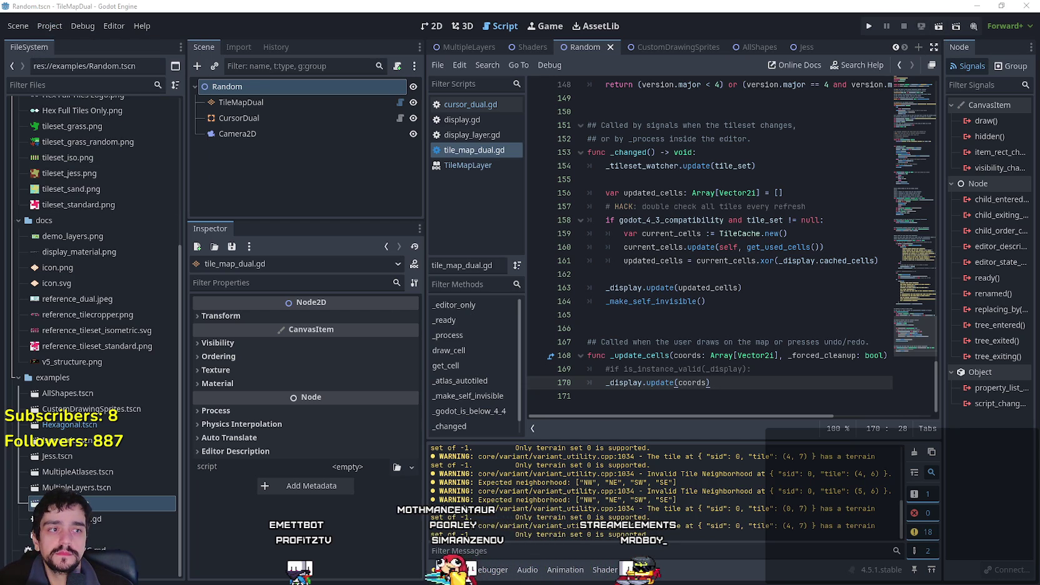
pyautogui.doubleClick(667, 240)
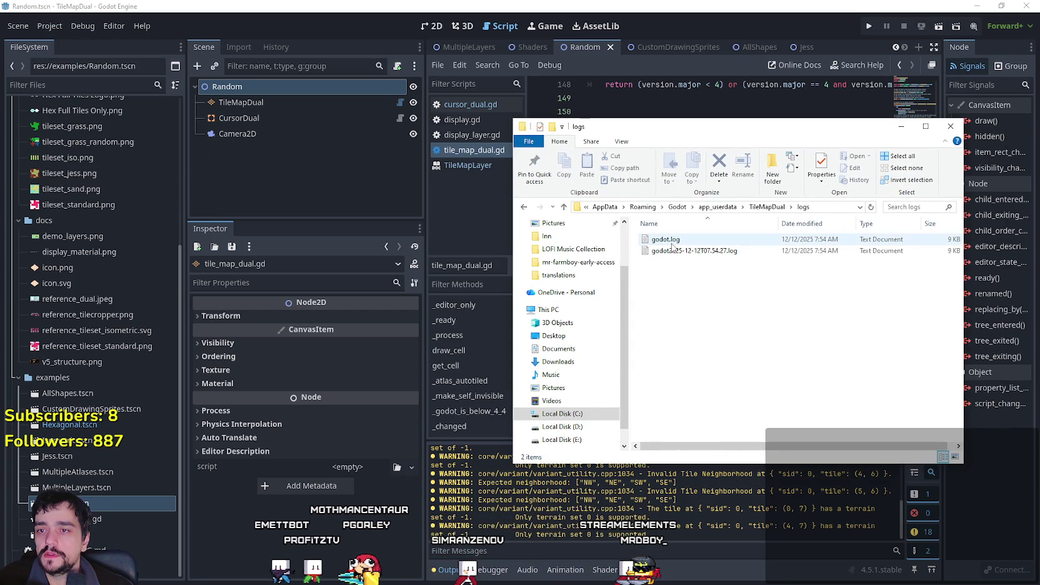
# Delete both old godot log files, move the folder window aside, and run the project.
pyautogui.moveTo(792, 285); pyautogui.dragTo(670, 235)
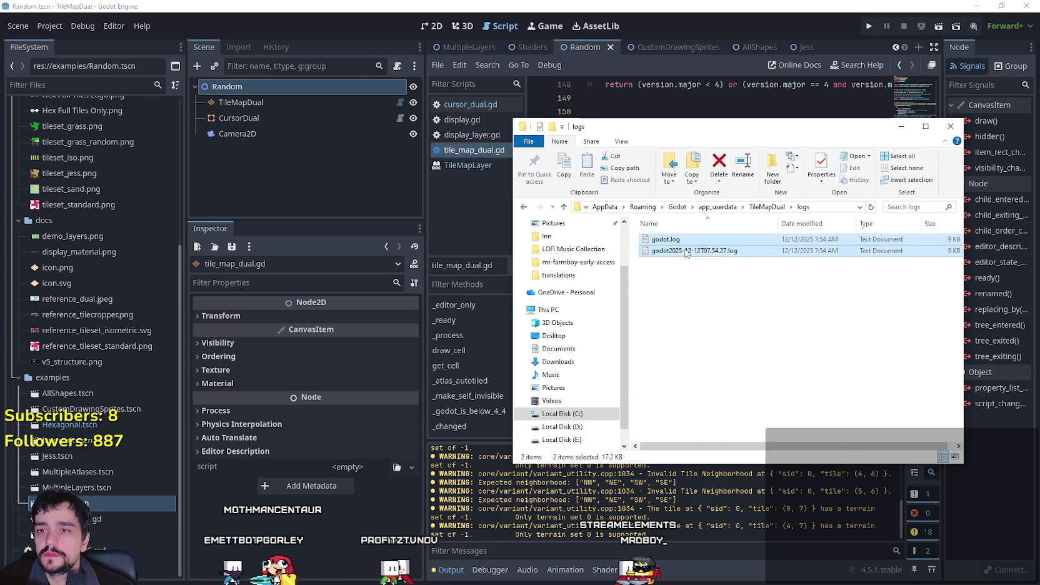
pyautogui.rightClick(686, 252)
pyautogui.click(706, 439)
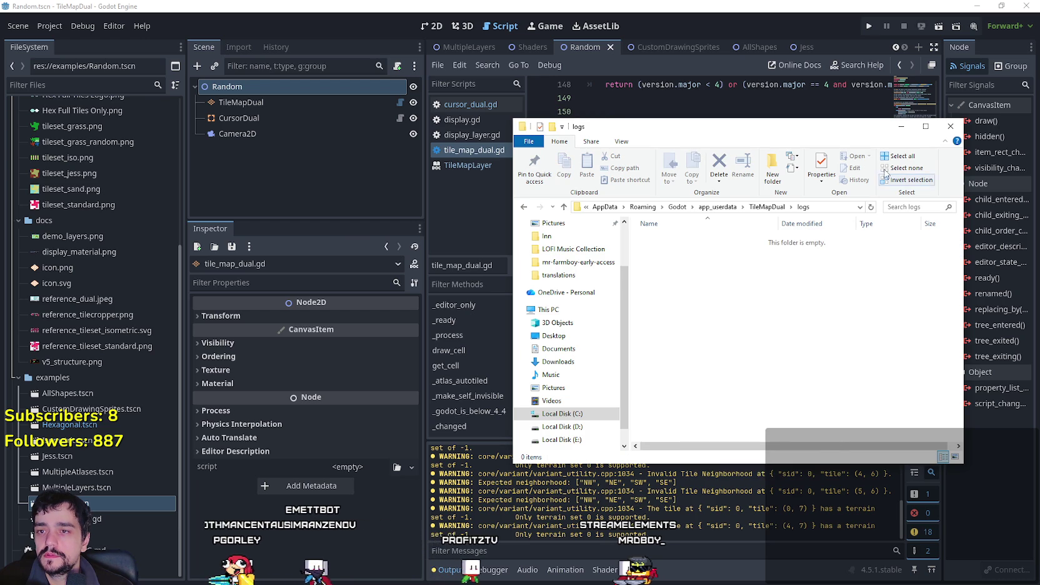
pyautogui.moveTo(871, 128)
pyautogui.mouseDown()
pyautogui.moveTo(865, 30)
pyautogui.moveTo(865, 56)
pyautogui.moveTo(592, 30)
pyautogui.moveTo(460, 30)
pyautogui.mouseUp()
pyautogui.click(868, 28)
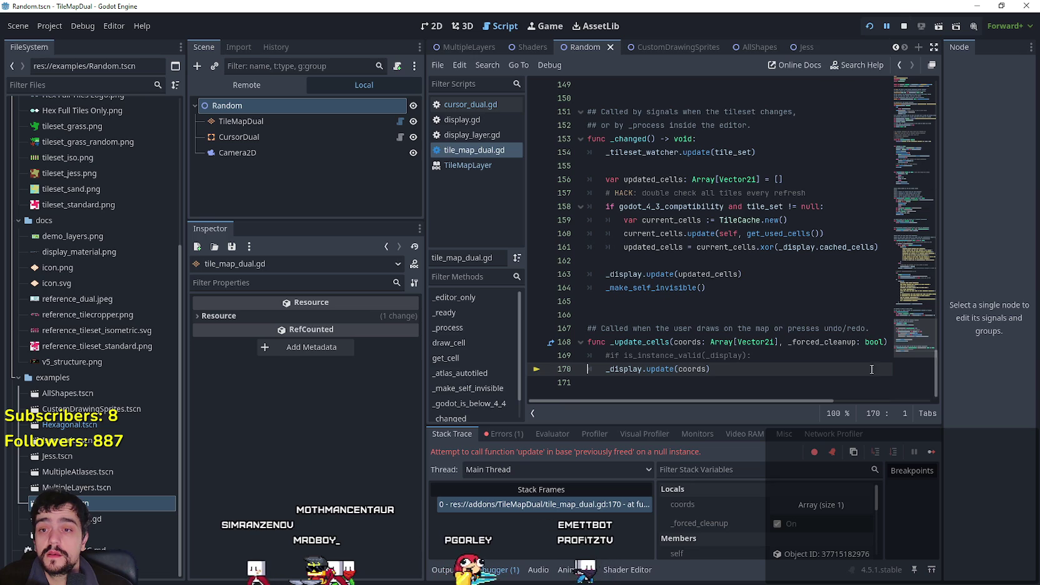
# Stop the debug session after it halts at tile_map_dual.gd:170.
pyautogui.click(931, 451)
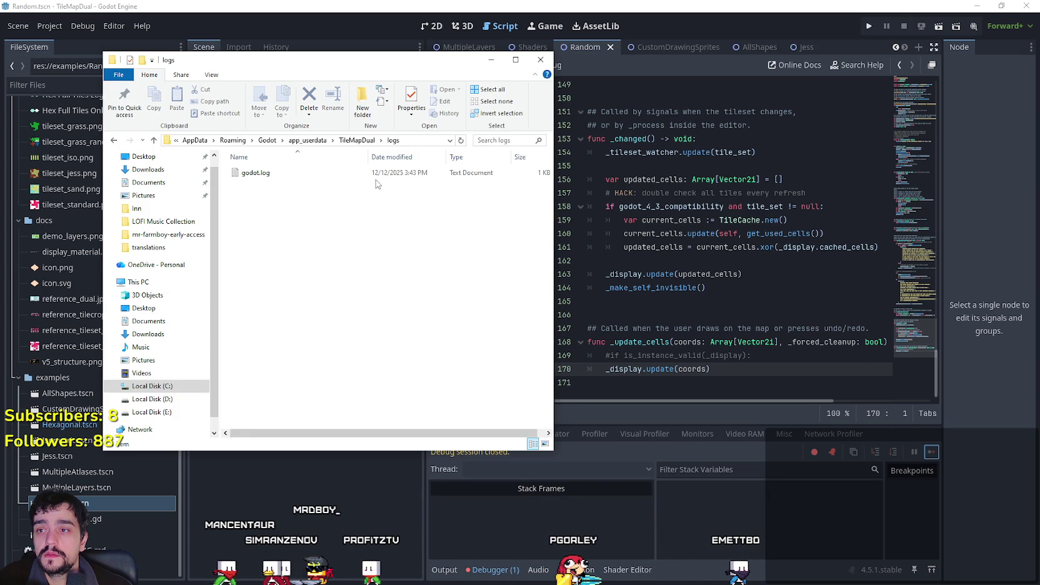
pyautogui.doubleClick(378, 174)
pyautogui.moveTo(567, 303)
pyautogui.mouseDown()
pyautogui.moveTo(319, 252)
pyautogui.moveTo(294, 229)
pyautogui.mouseUp()
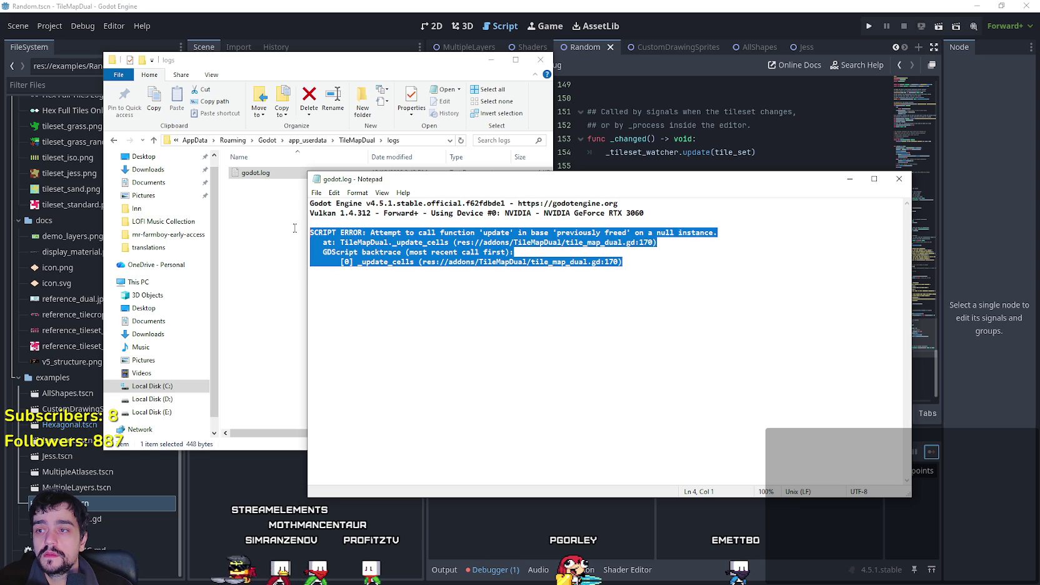
pyautogui.click(898, 179)
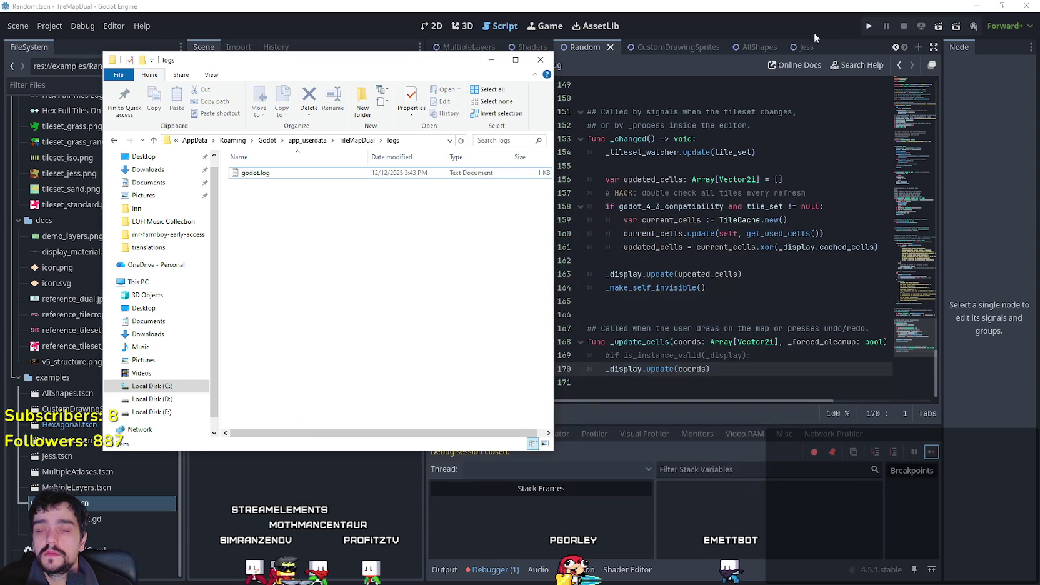
# Rerun Random, close the game to hit the line 170 error, stop debugging, and open godot.log.
pyautogui.click(941, 30)
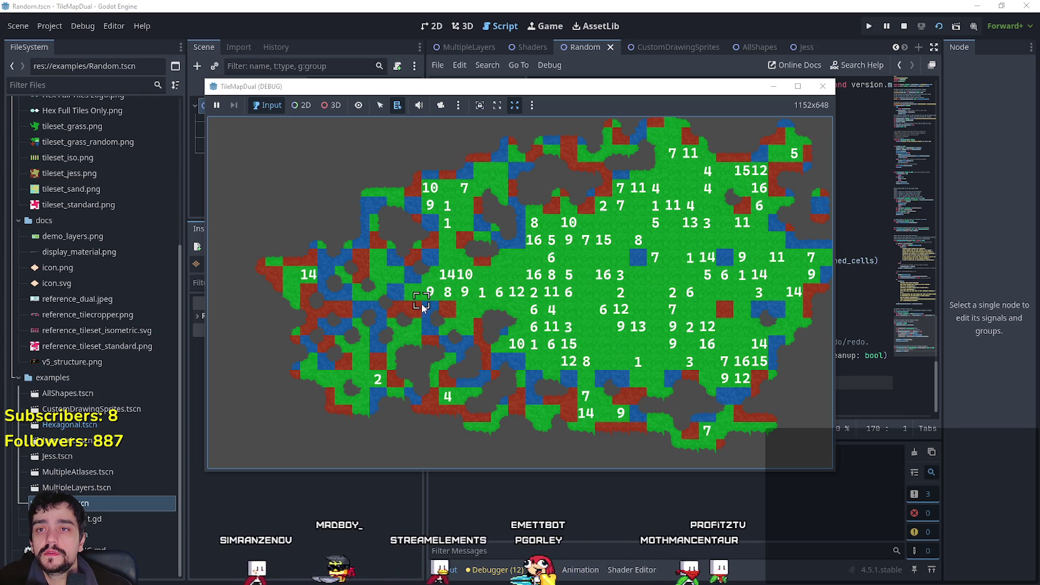
pyautogui.click(821, 87)
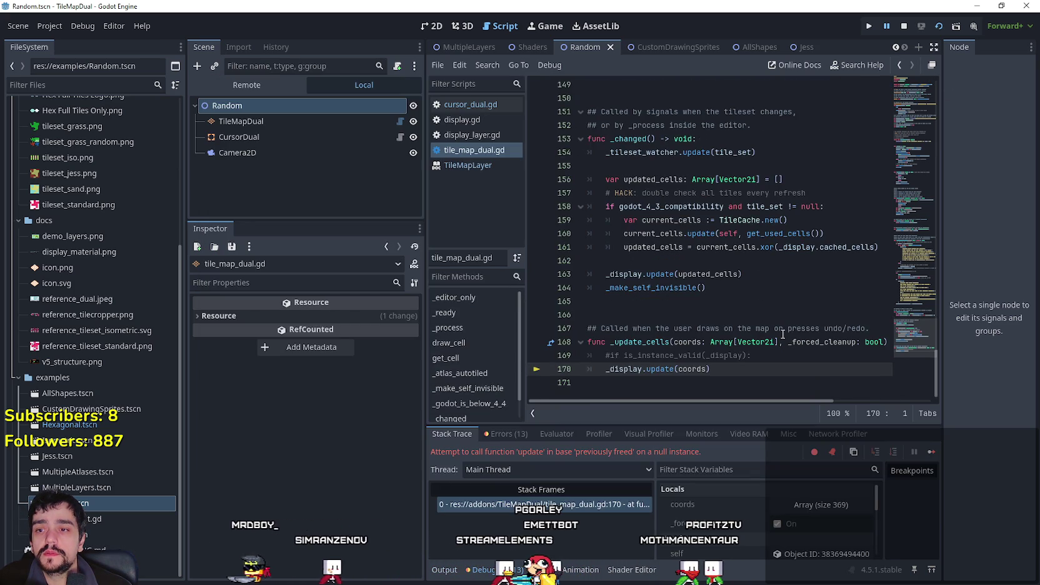
pyautogui.click(931, 452)
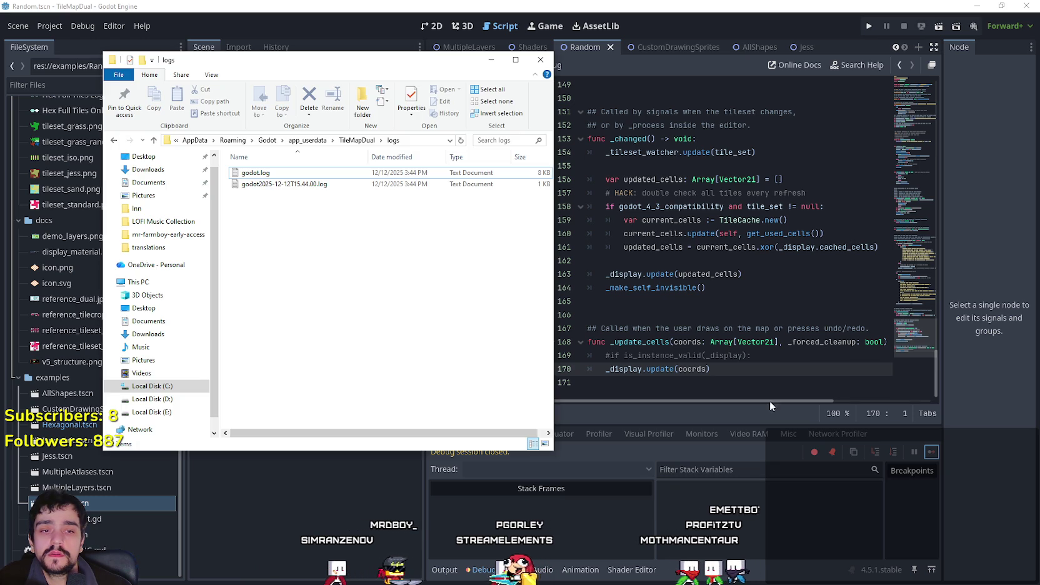
pyautogui.click(275, 184)
pyautogui.doubleClick(255, 172)
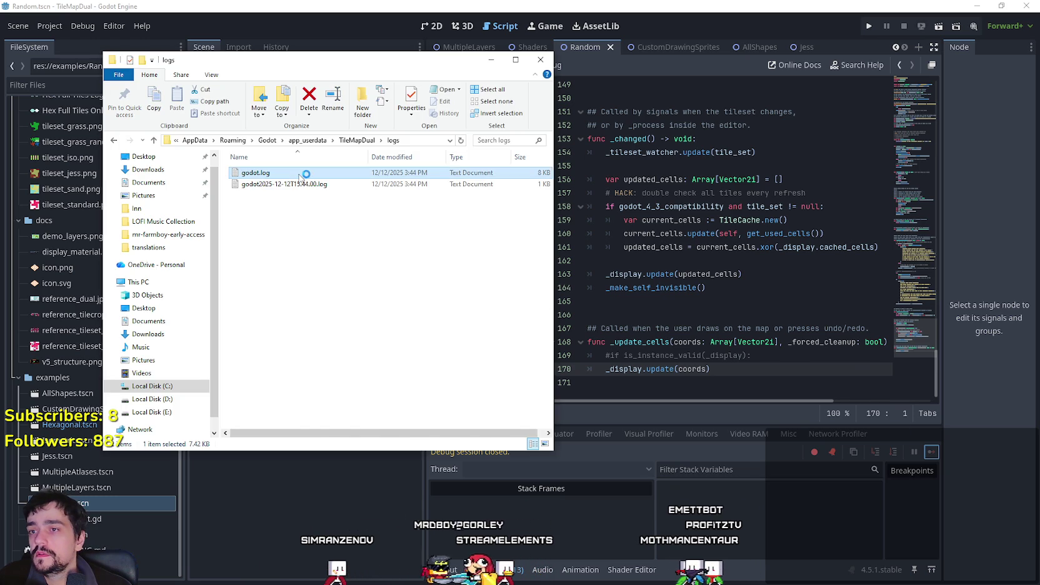
# Read the line 170 SCRIPT ERROR at the end of godot.log, close Notepad, and select line 169.
pyautogui.scroll(-1, 459, 325)
pyautogui.moveTo(906, 243); pyautogui.dragTo(906, 456)
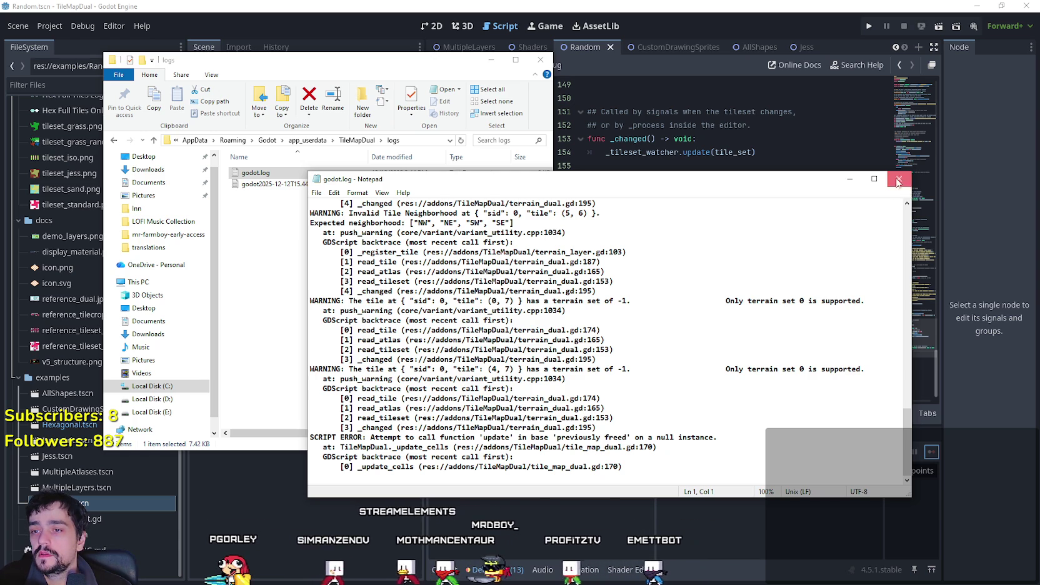
pyautogui.click(898, 180)
pyautogui.moveTo(751, 355); pyautogui.dragTo(606, 355)
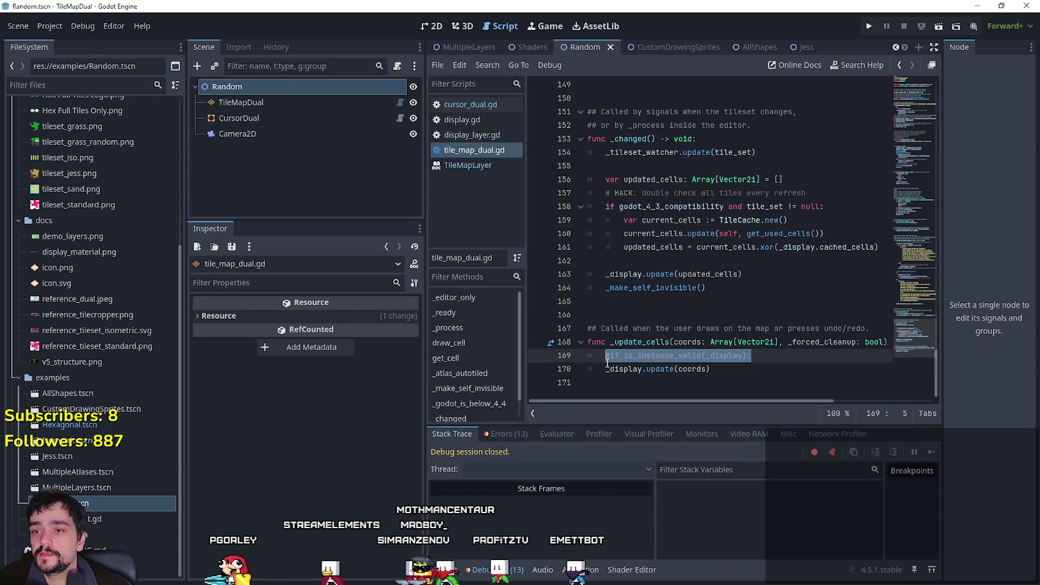
# Look up the update symbol on line 170 to view its display.gd definition, then go back.
pyautogui.click(663, 355)
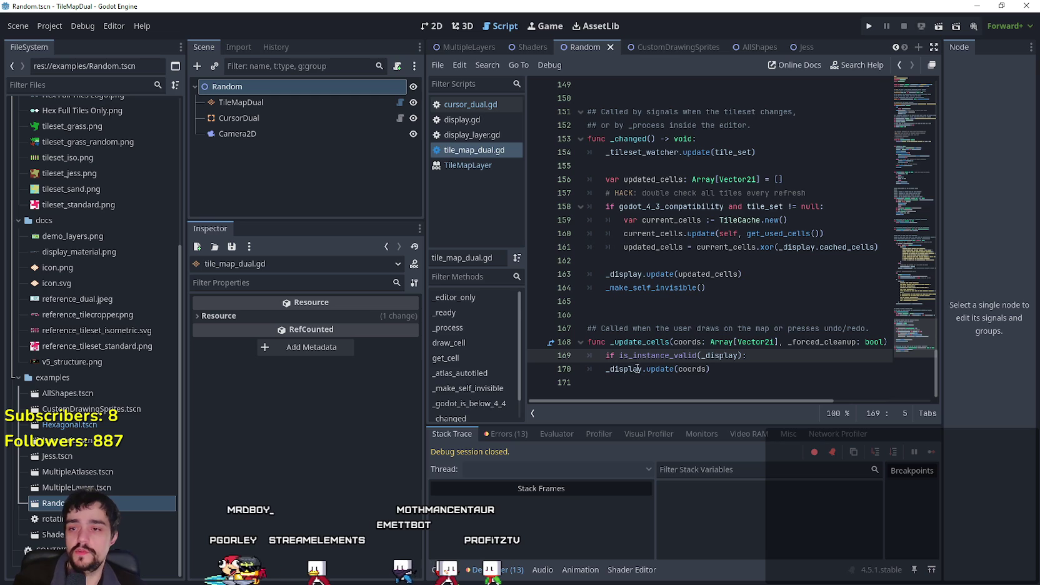
pyautogui.rightClick(663, 371)
pyautogui.press('Escape')
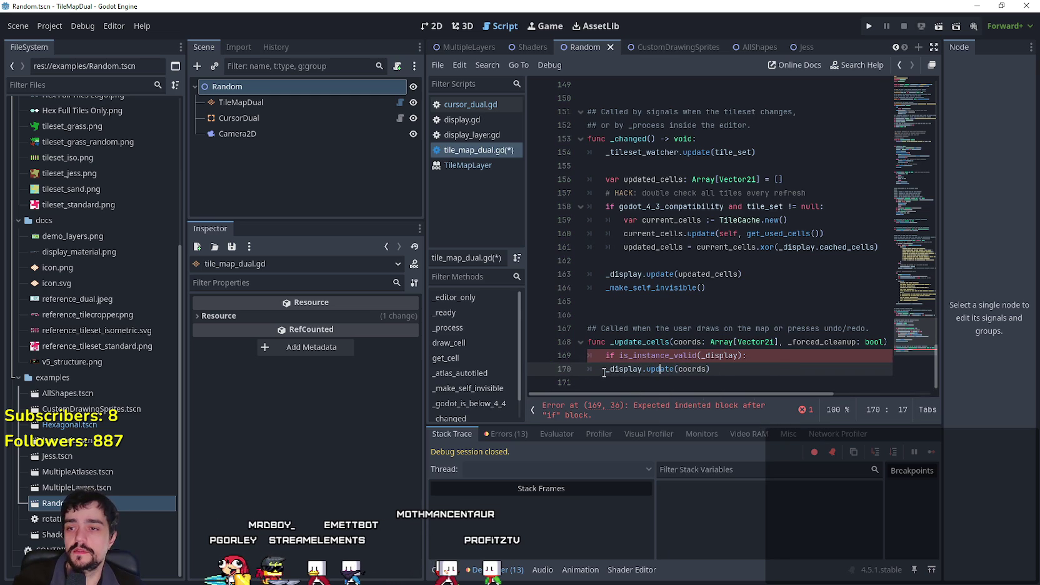
pyautogui.rightClick(687, 375)
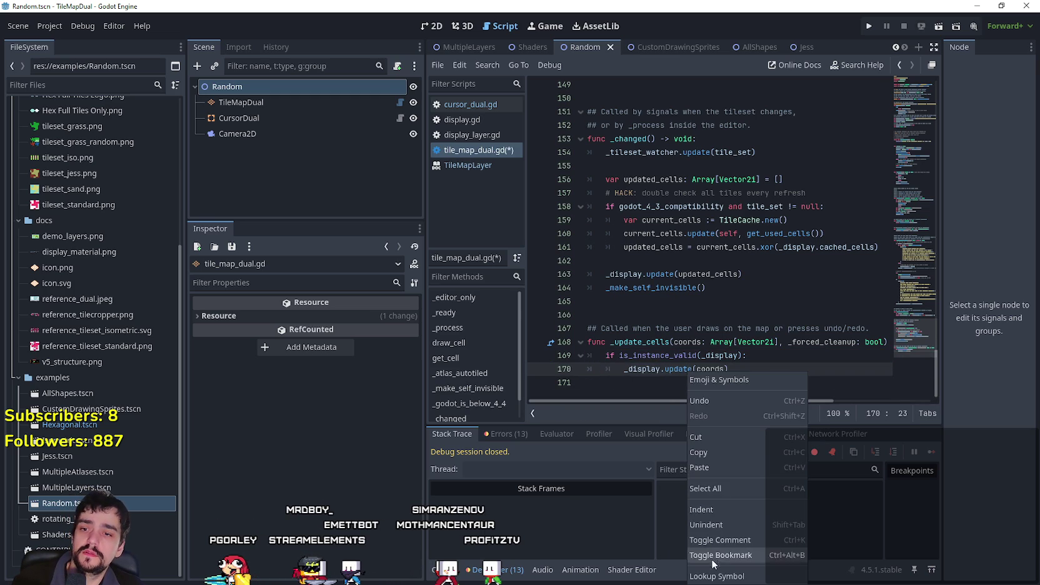
pyautogui.click(728, 578)
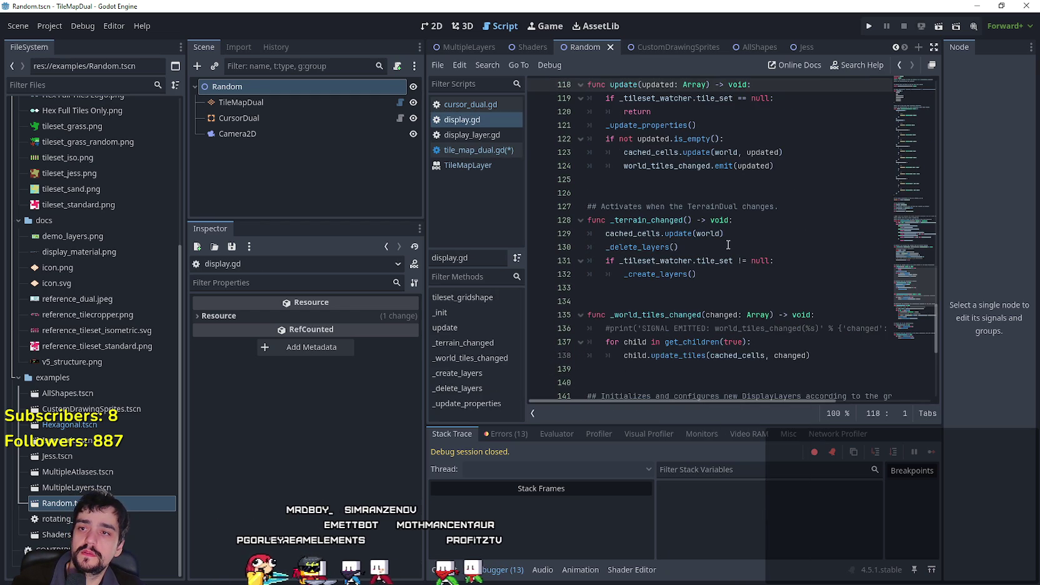
pyautogui.click(900, 63)
pyautogui.scroll(-4, 684, 327)
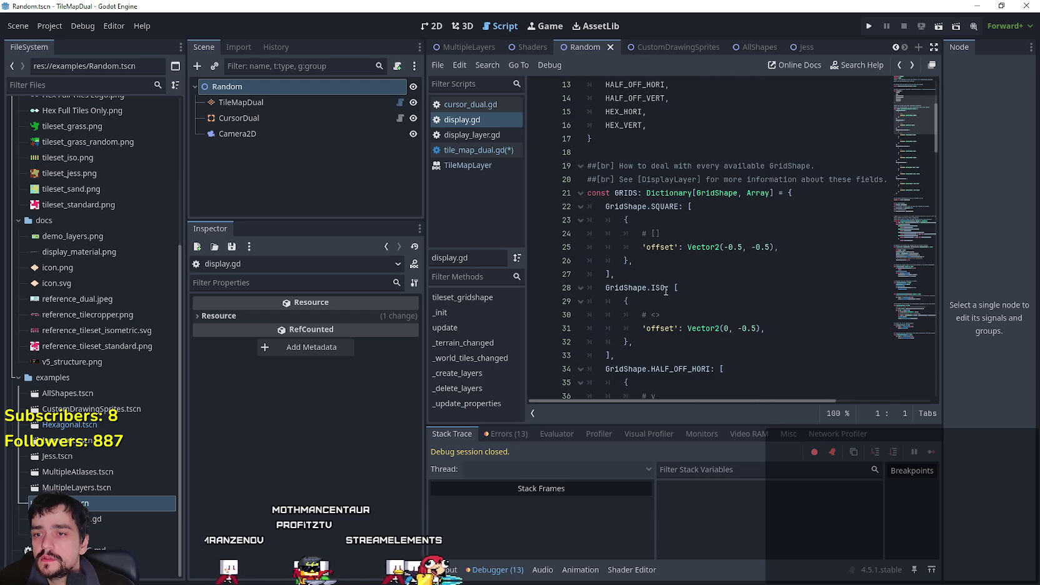
pyautogui.click(400, 102)
pyautogui.rightClick(665, 355)
pyautogui.click(716, 573)
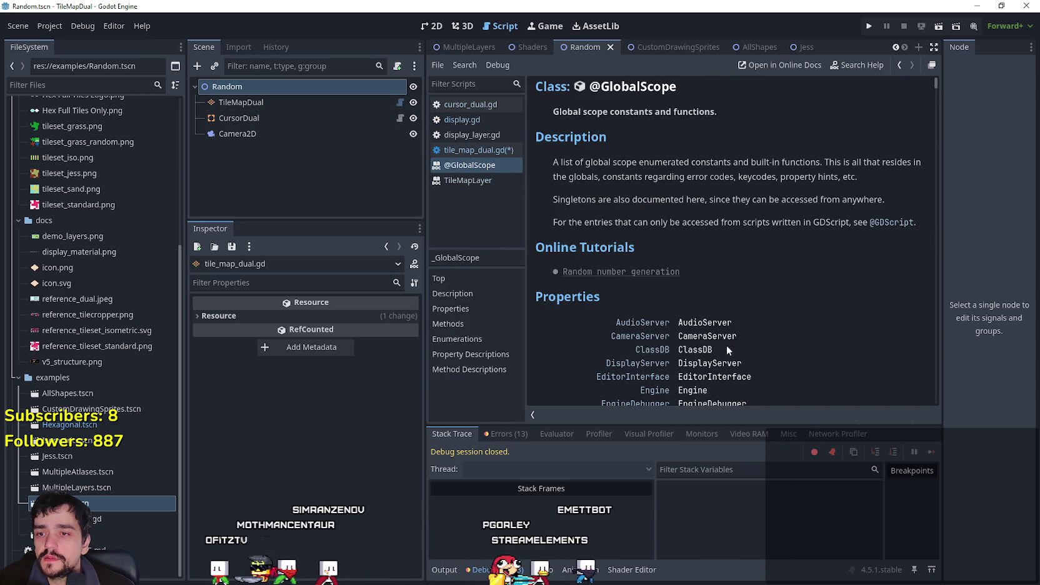
pyautogui.scroll(1, 888, 148)
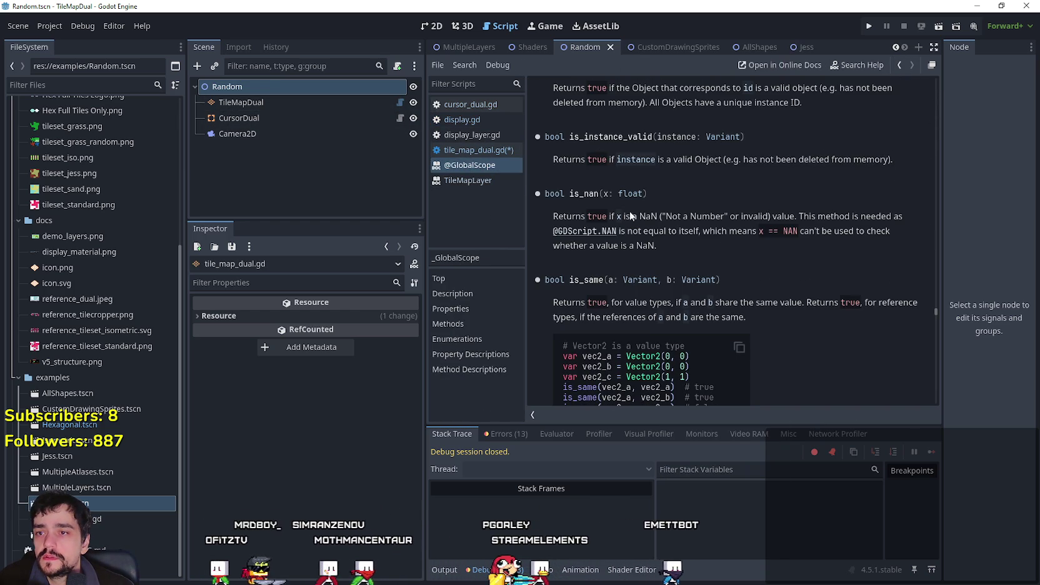
pyautogui.scroll(3, 618, 309)
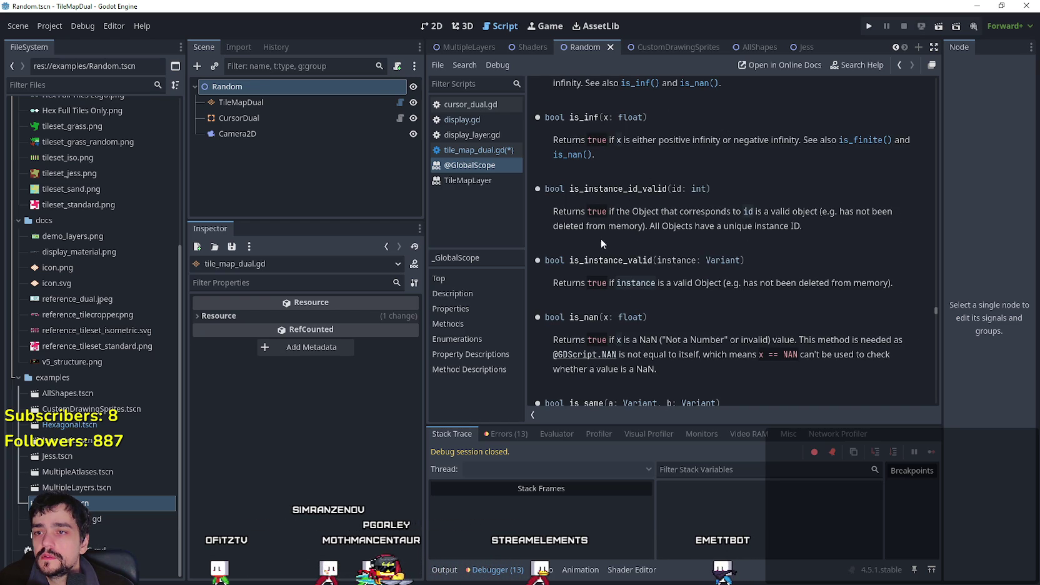
pyautogui.click(900, 66)
pyautogui.click(401, 118)
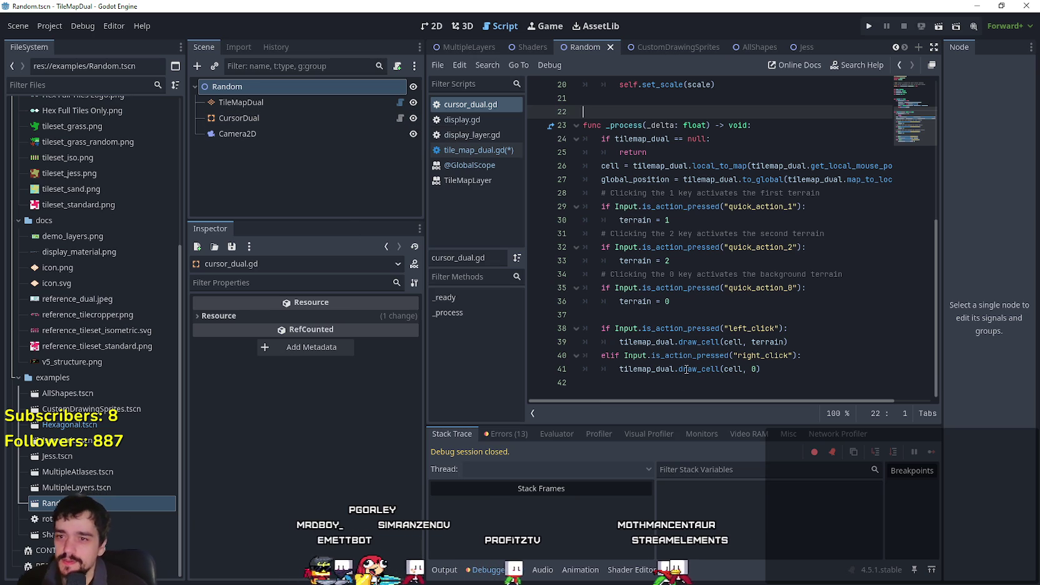
# Select the CursorDual node, review lines 37 and 21 of cursor_dual.gd, then return to tile_map_dual.gd.
pyautogui.scroll(4, 719, 300)
pyautogui.scroll(-4, 628, 216)
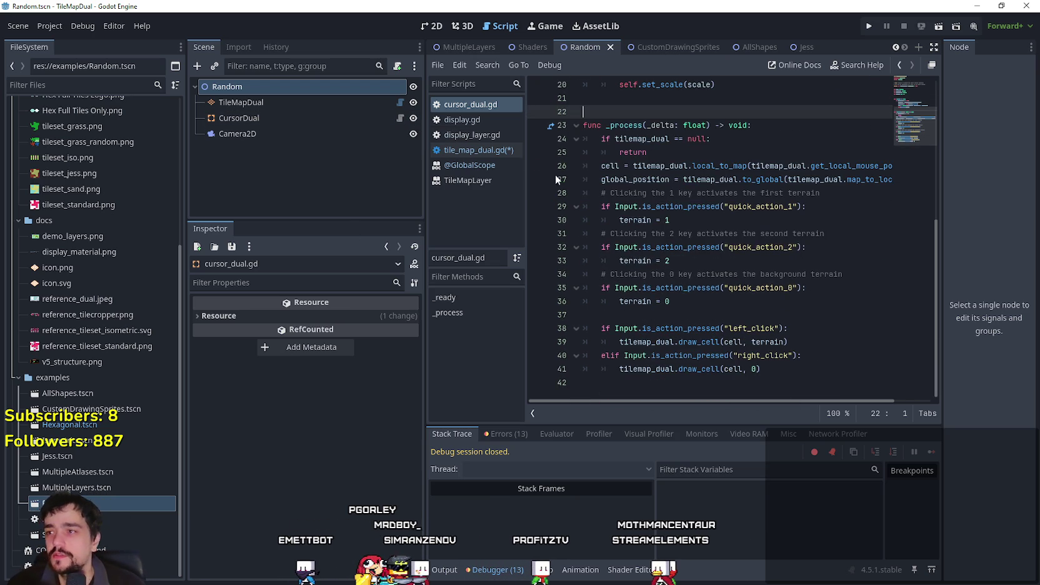
pyautogui.click(364, 117)
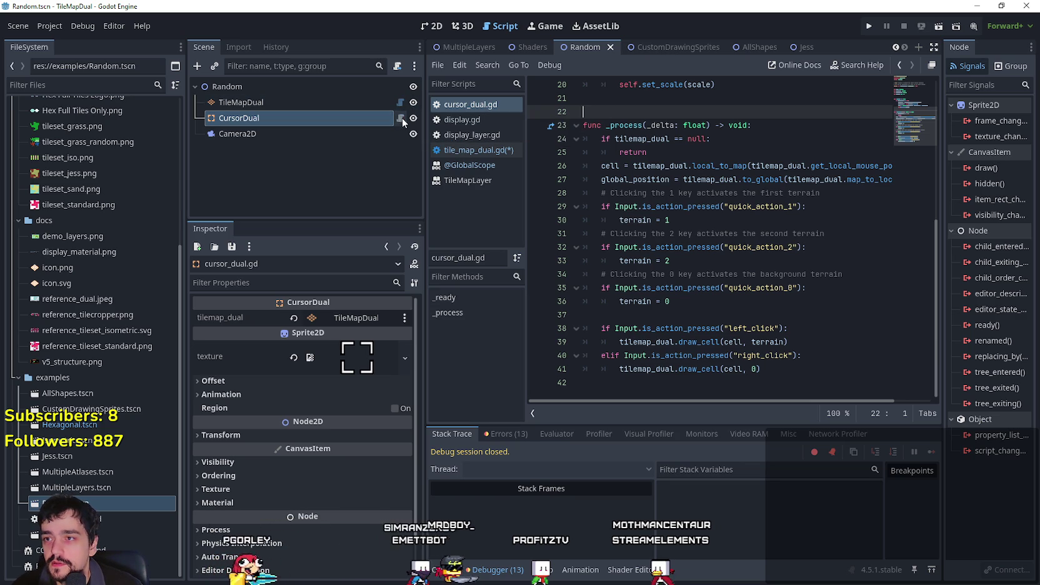
pyautogui.click(619, 314)
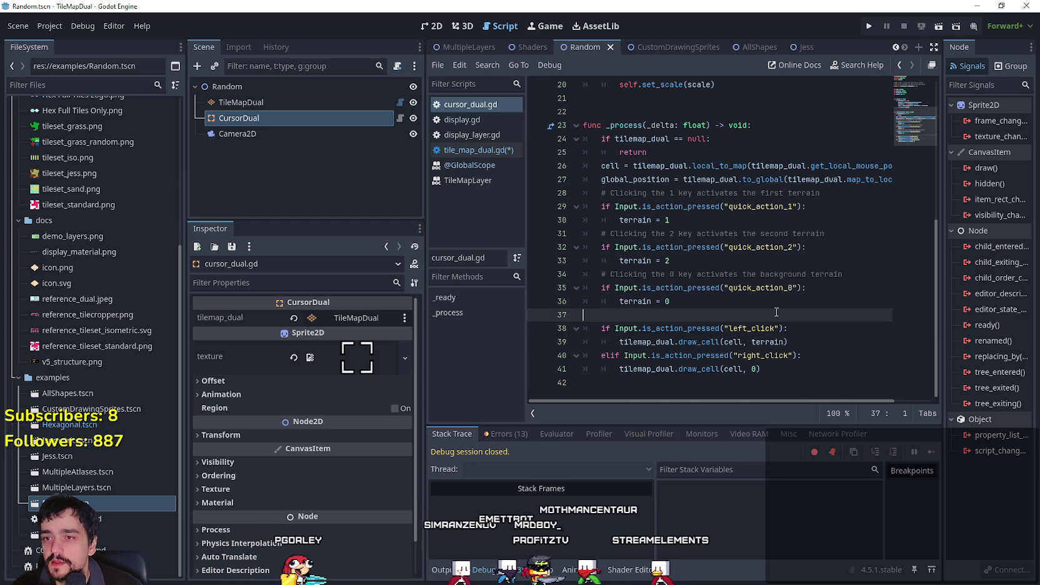
pyautogui.scroll(3, 614, 250)
pyautogui.click(614, 222)
pyautogui.click(414, 103)
pyautogui.click(479, 150)
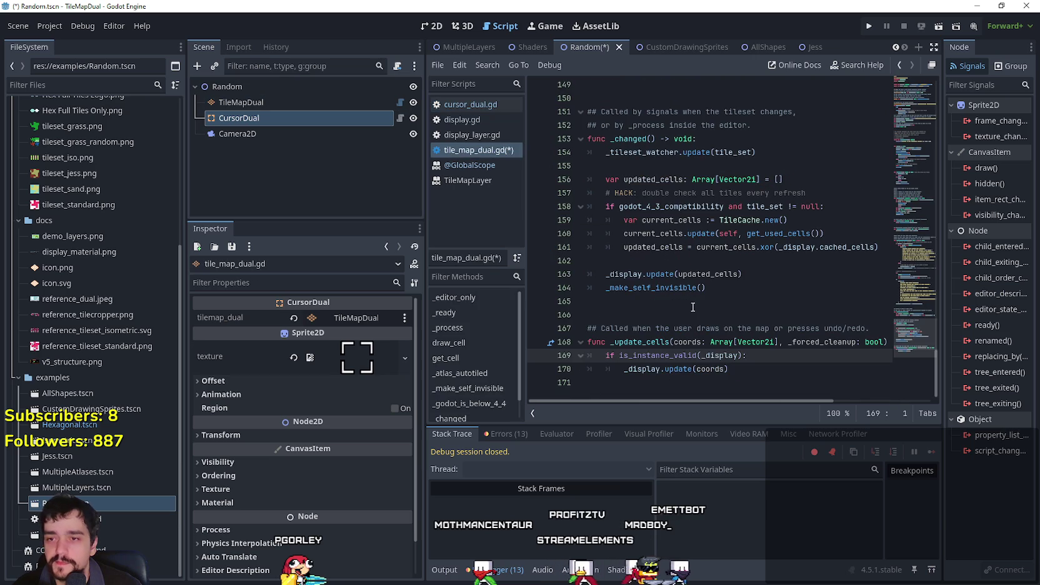
# Look up where _display, used on line 169, is declared with Lookup Symbol.
pyautogui.rightClick(728, 354)
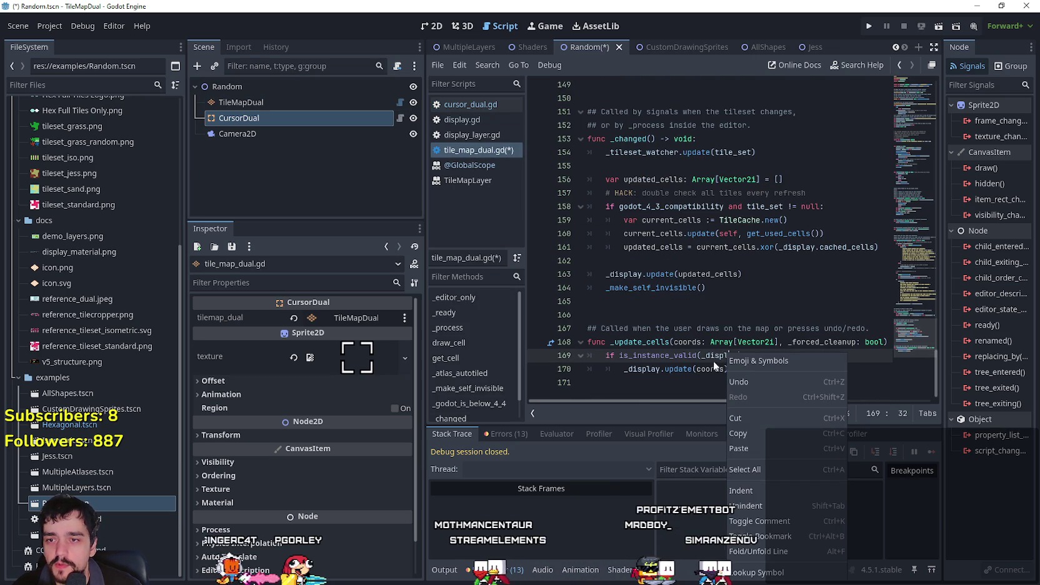
pyautogui.click(755, 572)
pyautogui.scroll(5, 912, 112)
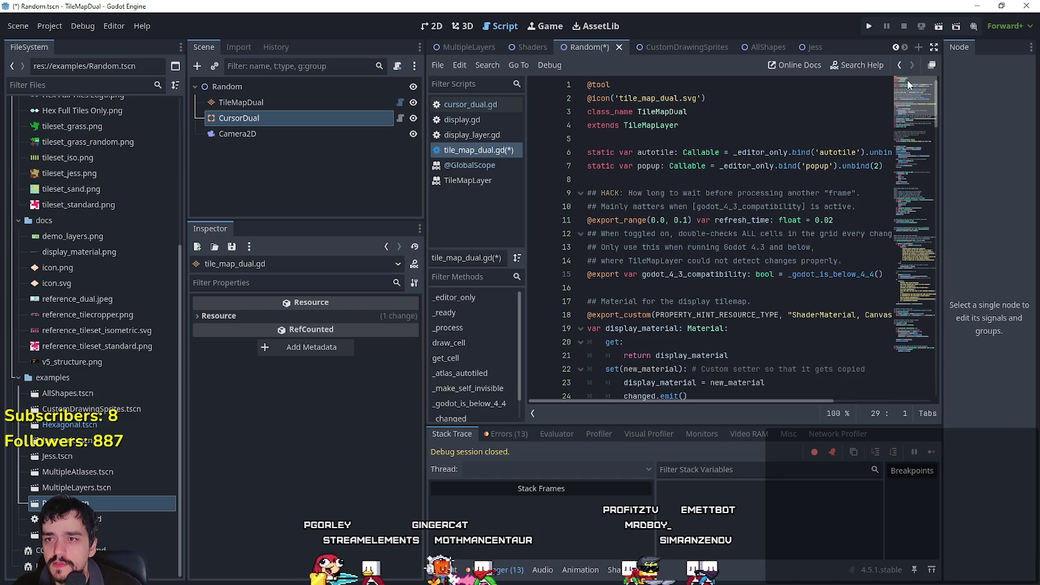
pyautogui.scroll(-6, 905, 127)
# Jump to the Display class in display.gd and inspect its member variables, such as TileSetWatcher.
pyautogui.rightClick(666, 225)
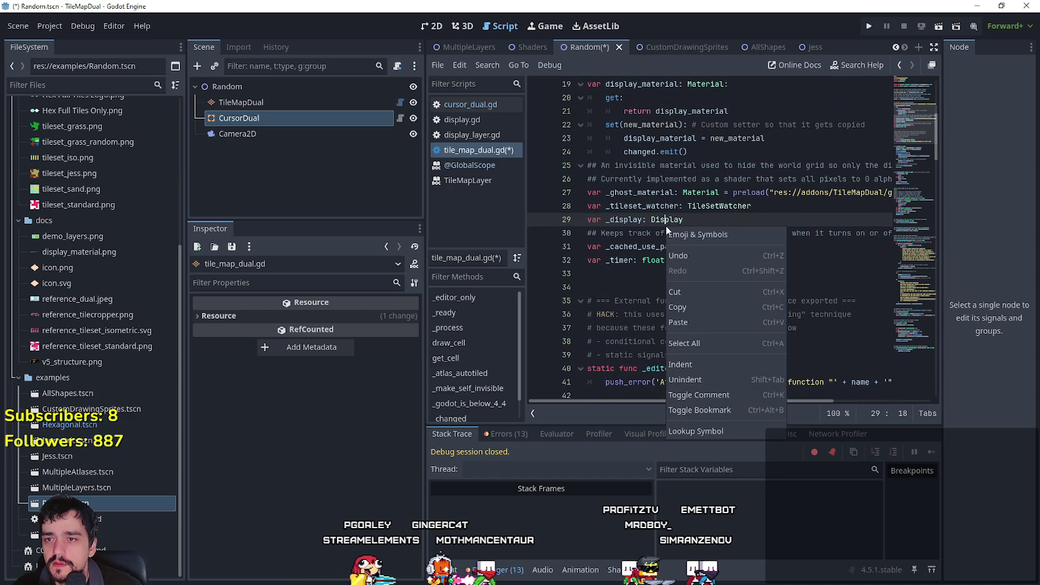
pyautogui.click(696, 430)
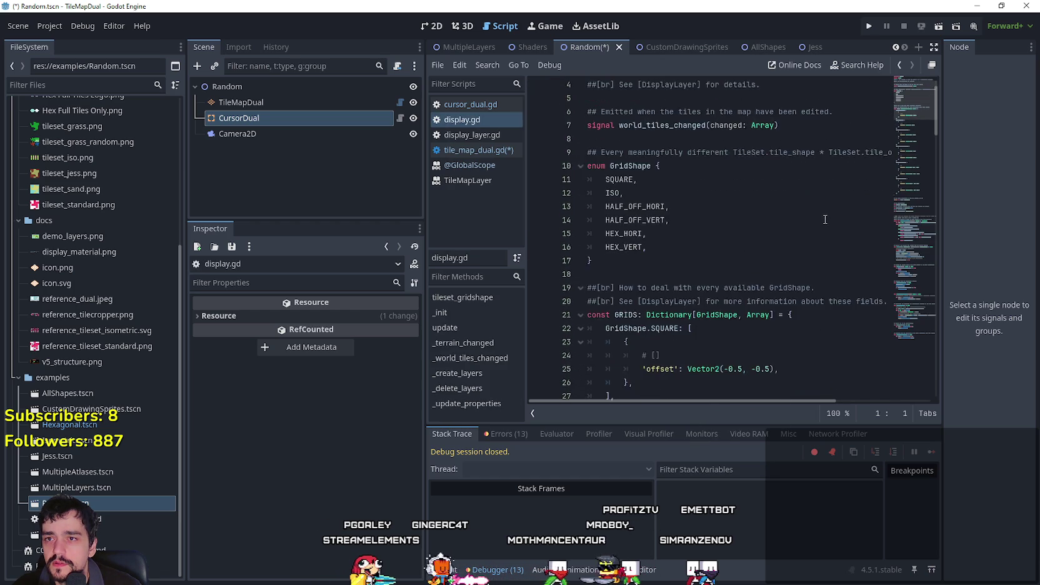
pyautogui.scroll(-5, 702, 197)
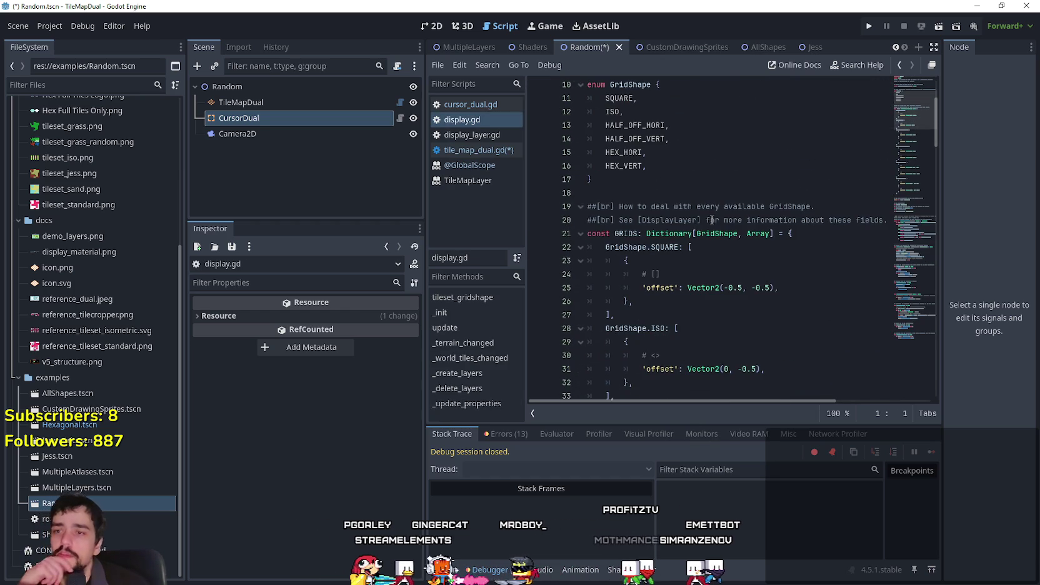
pyautogui.scroll(-15, 722, 226)
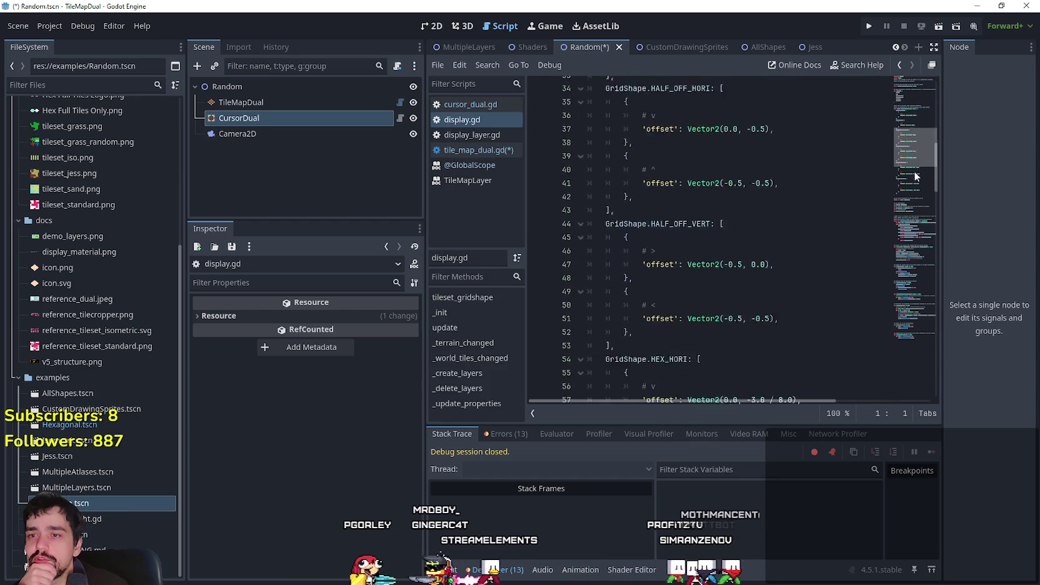
pyautogui.moveTo(916, 252); pyautogui.dragTo(916, 197)
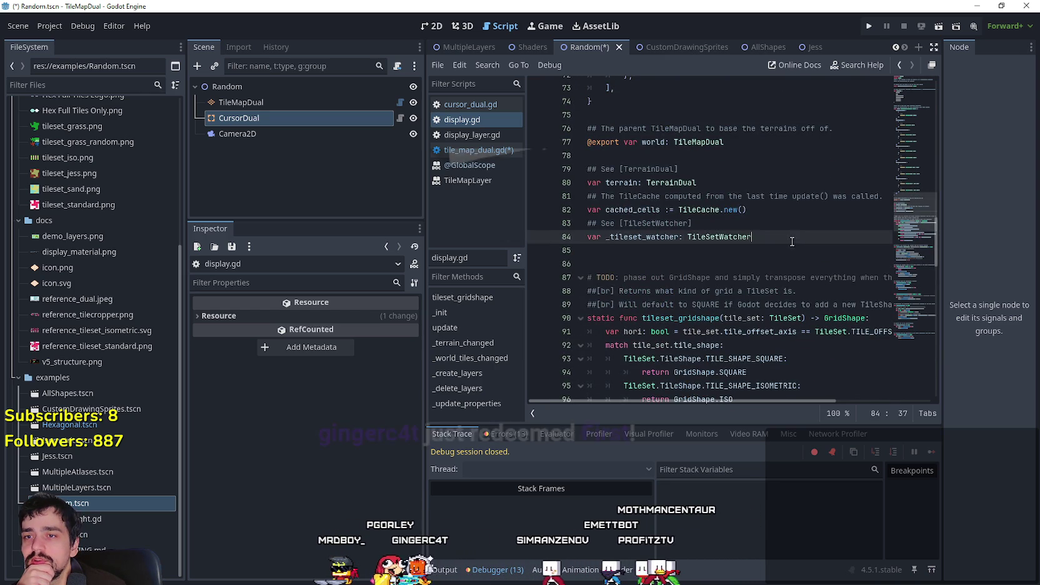
pyautogui.moveTo(751, 237); pyautogui.dragTo(661, 237)
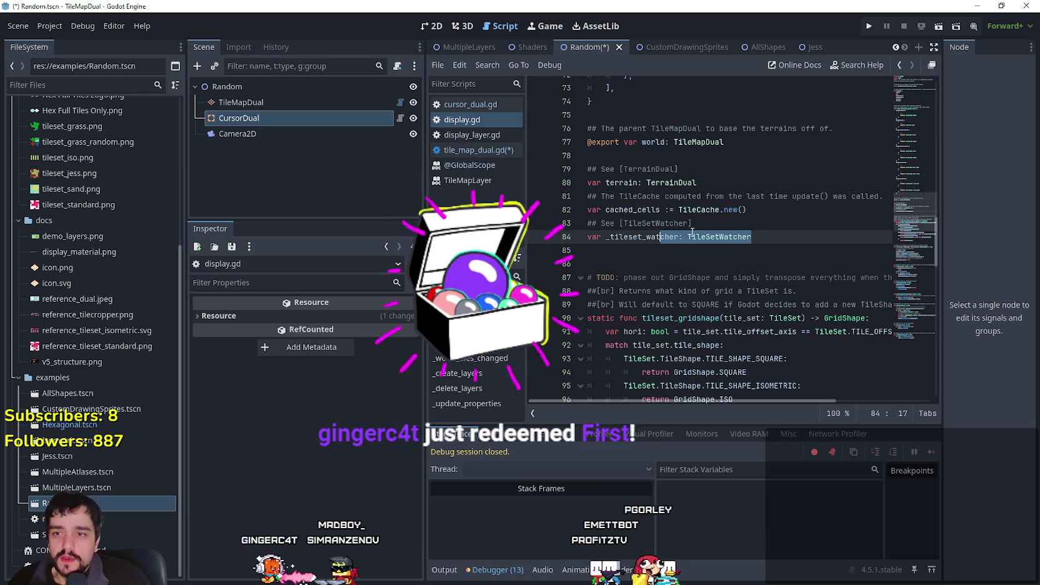
pyautogui.click(696, 238)
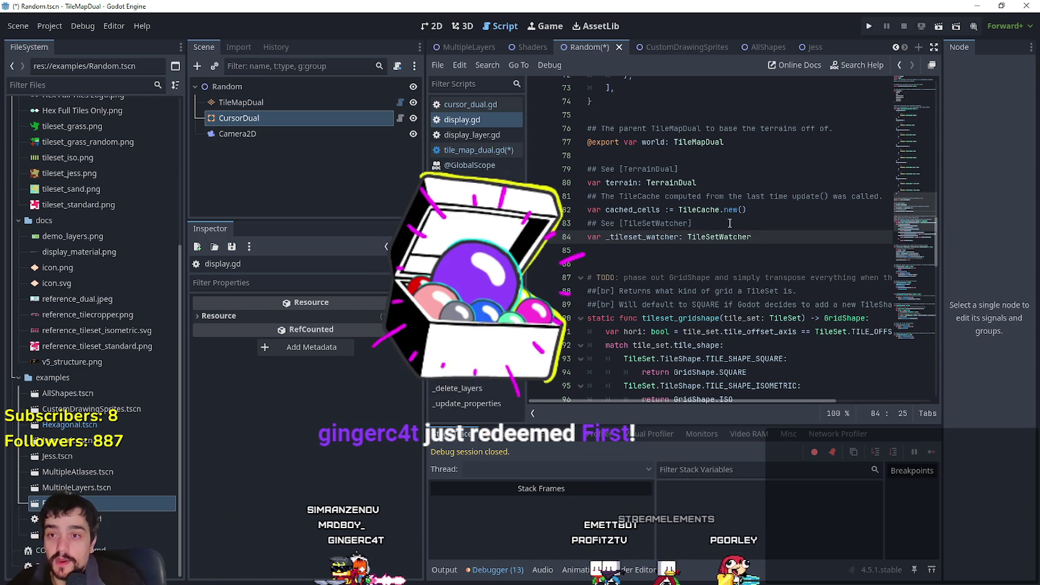
# Switch from cursor_dual.gd back to tile_map_dual.gd and scroll to its _ready function.
pyautogui.click(399, 118)
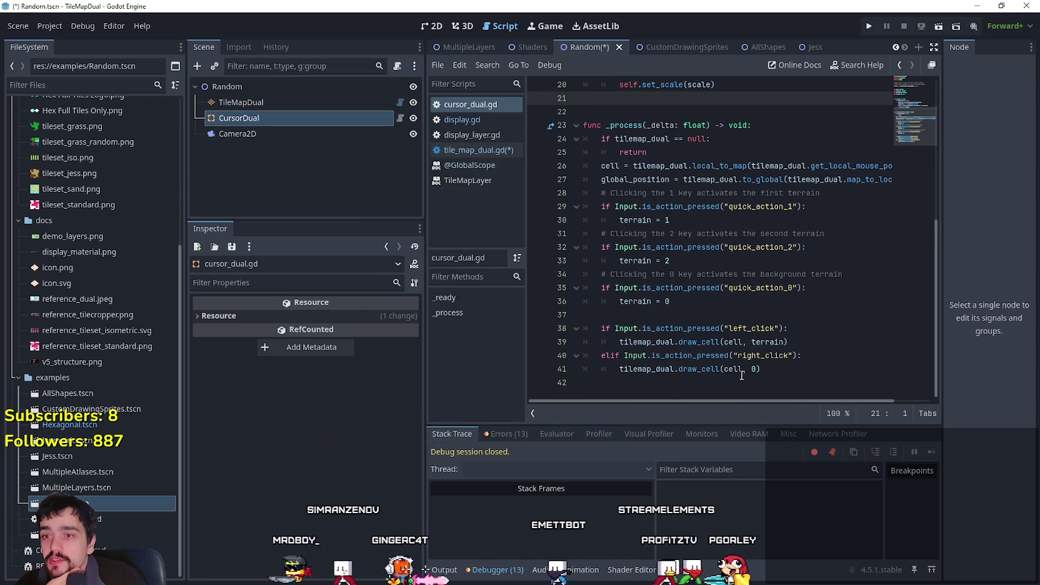
pyautogui.click(402, 103)
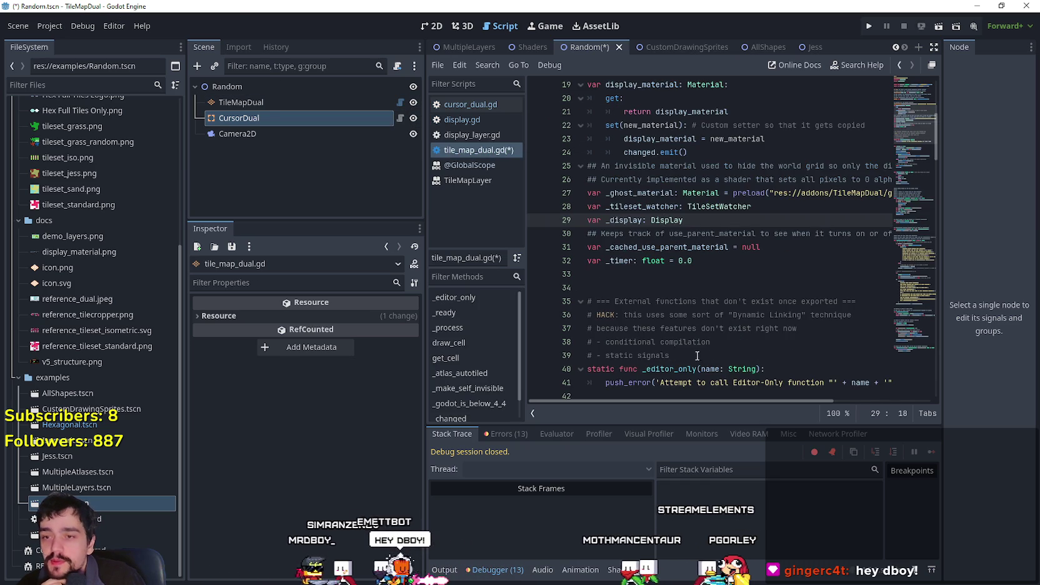
pyautogui.scroll(-5, 697, 356)
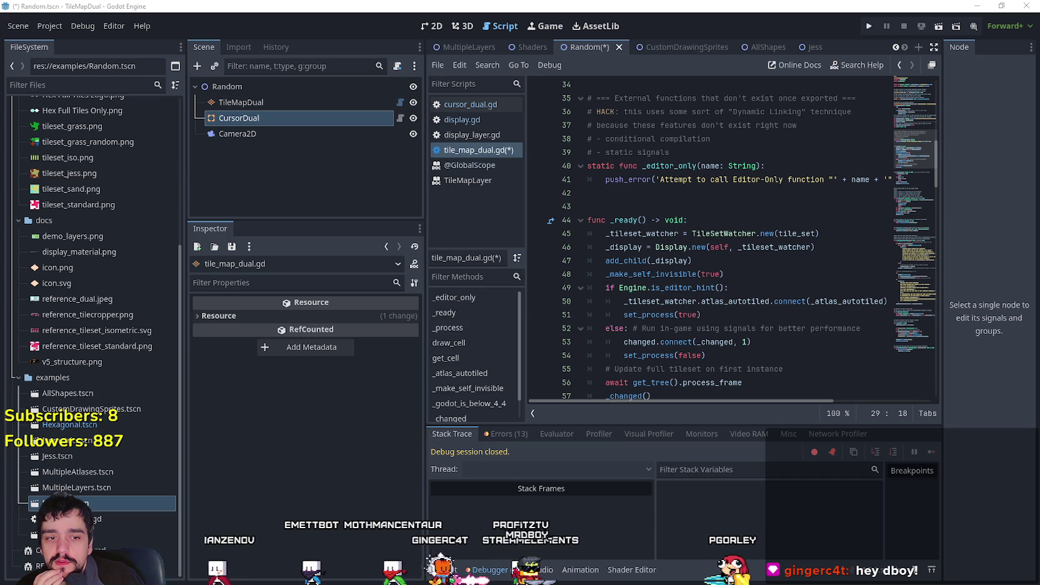
# Review the crash screenshots in GitHub issue #73, the signal 11 crash report.
pyautogui.hotkey('alt', 'Tab')
pyautogui.scroll(1, 406, 266)
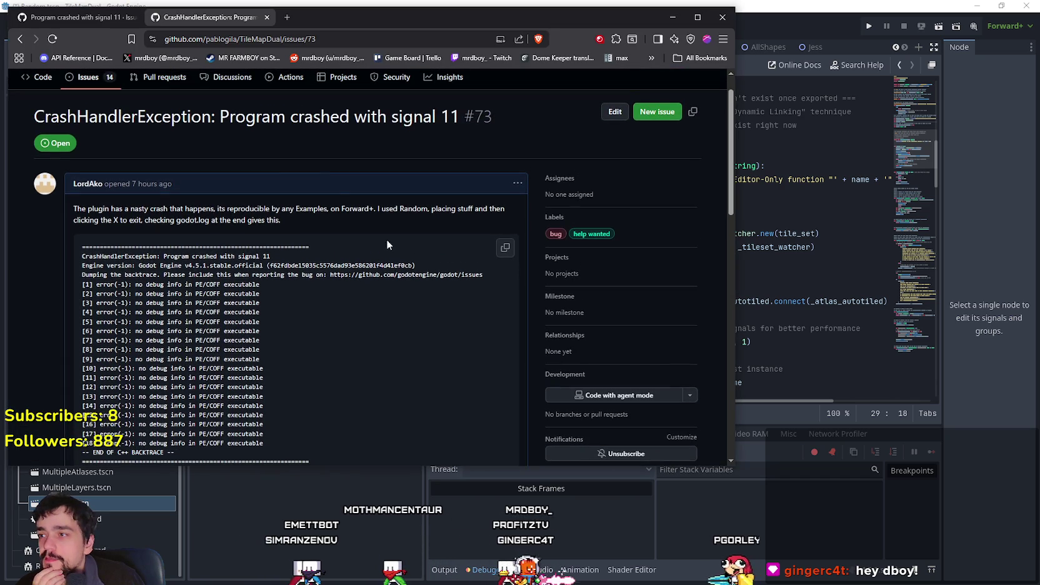
pyautogui.scroll(-6, 251, 295)
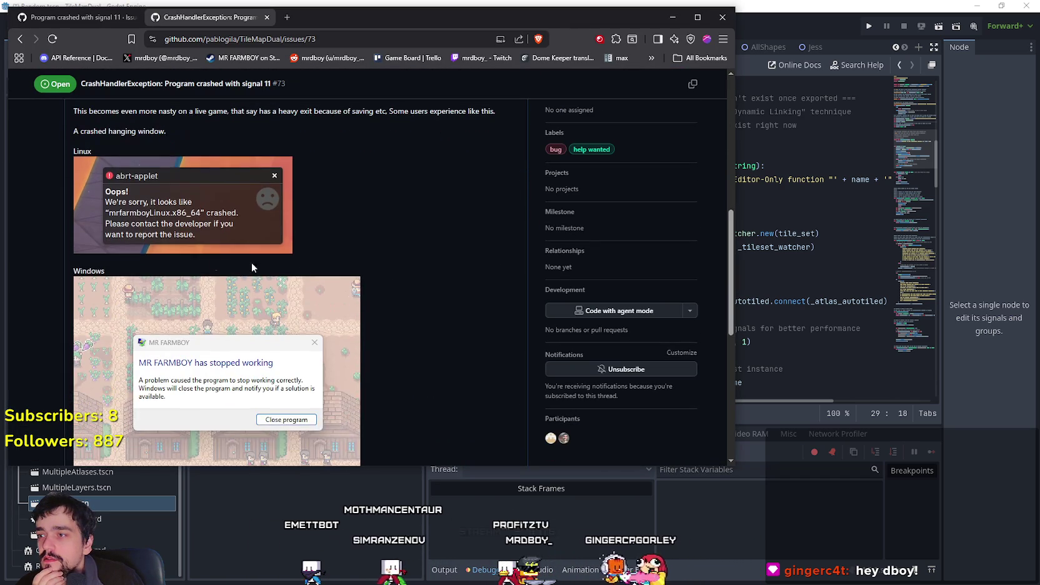
pyautogui.scroll(1, 381, 278)
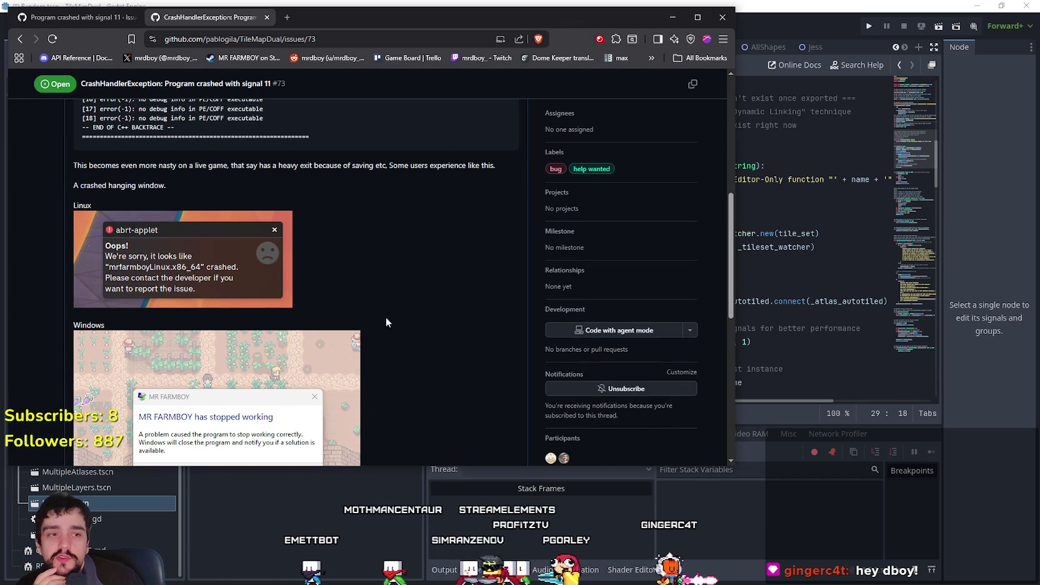
pyautogui.scroll(-4, 313, 312)
# Select _update_cells on line 168 of tile_map_dual.gd and search the whole project for it.
pyautogui.click(812, 318)
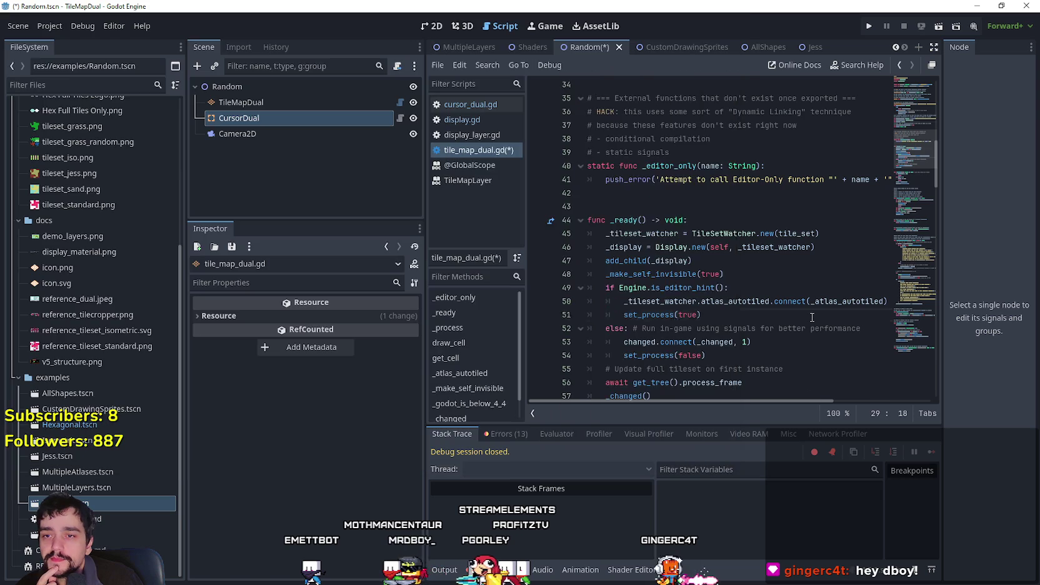
pyautogui.scroll(-10, 929, 187)
pyautogui.moveTo(929, 188)
pyautogui.mouseDown()
pyautogui.moveTo(931, 346)
pyautogui.moveTo(915, 384)
pyautogui.mouseUp()
pyautogui.click(813, 383)
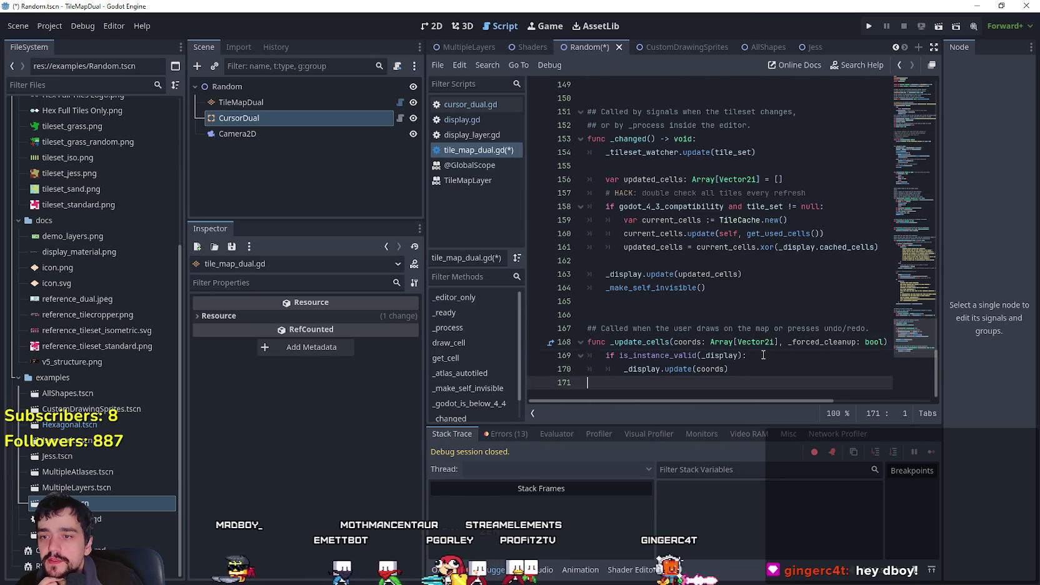
pyautogui.click(606, 357)
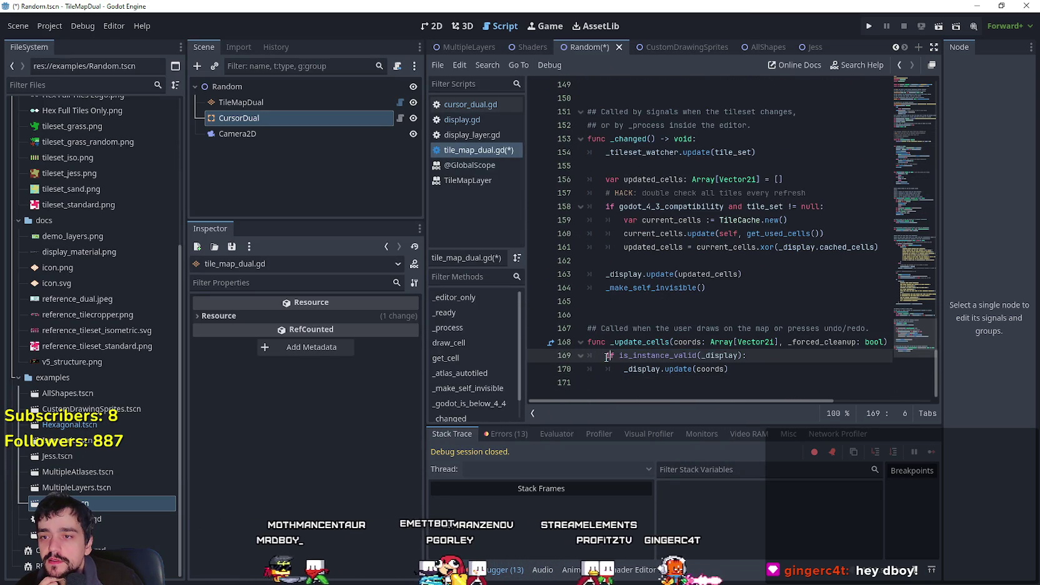
pyautogui.doubleClick(653, 343)
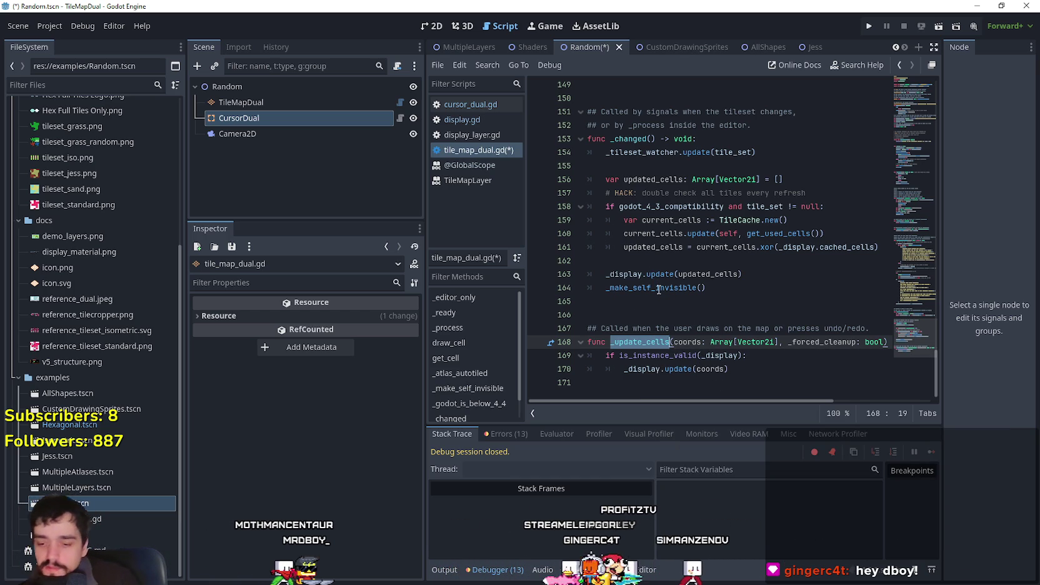
pyautogui.hotkey('ctrl', 'shift', 'f')
pyautogui.press('Return')
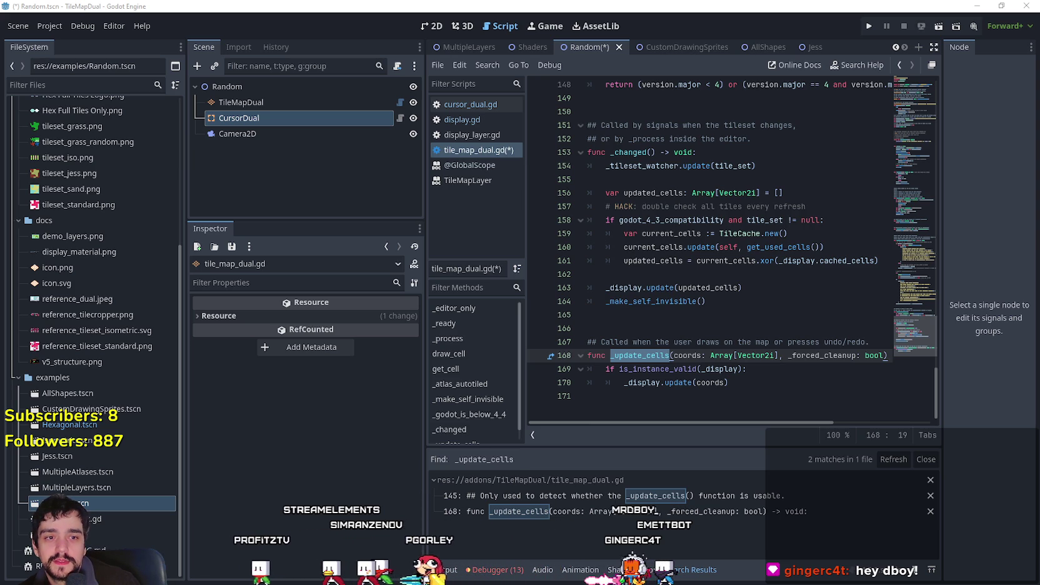
# Select the _update_cells function on lines 168–170 and widen the script editor past the Inspector dock.
pyautogui.click(673, 383)
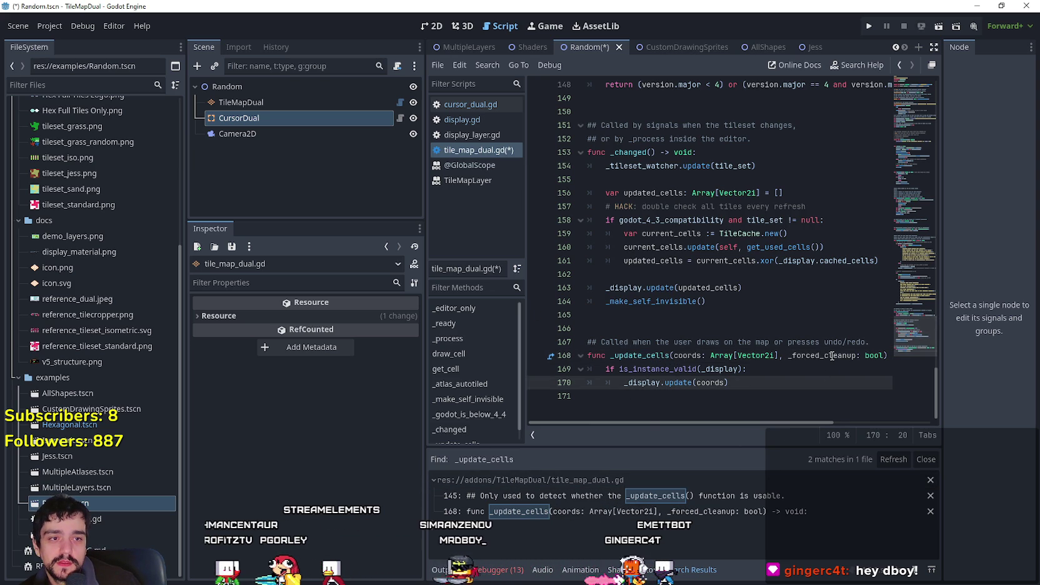
pyautogui.click(751, 383)
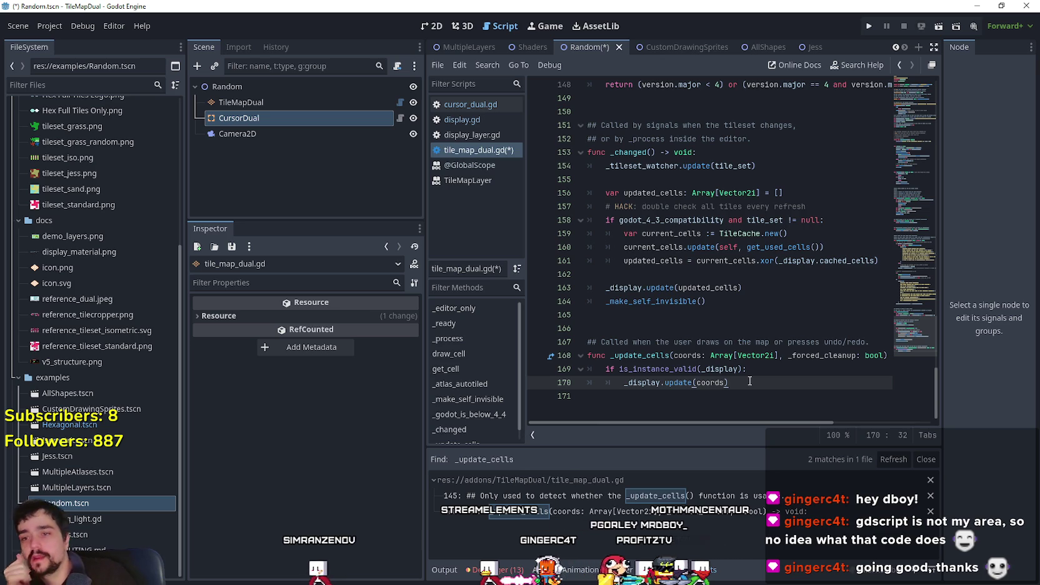
pyautogui.click(692, 329)
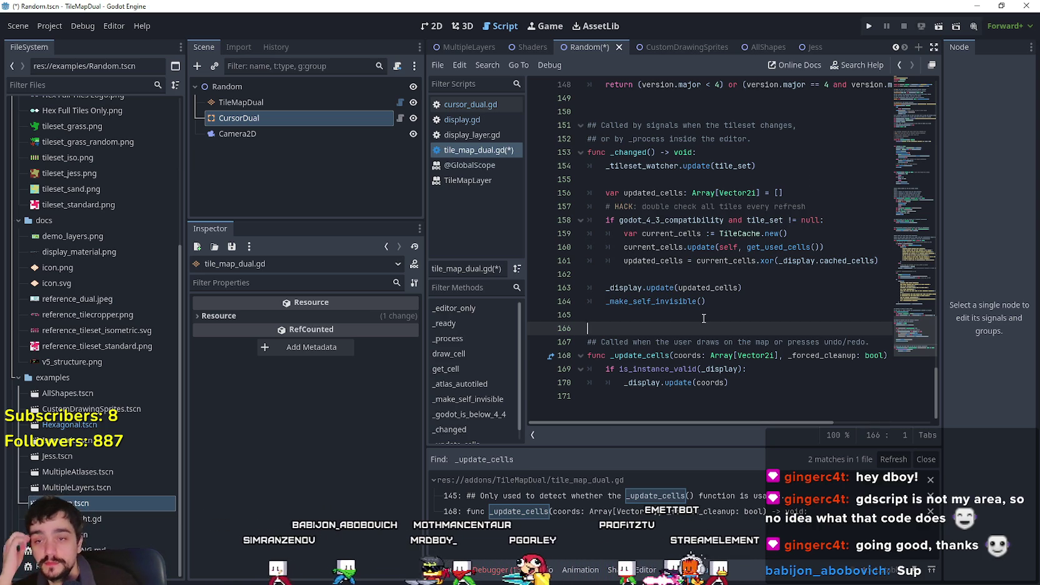
pyautogui.moveTo(730, 382)
pyautogui.mouseDown()
pyautogui.moveTo(688, 381)
pyautogui.moveTo(625, 355)
pyautogui.moveTo(658, 370)
pyautogui.mouseUp()
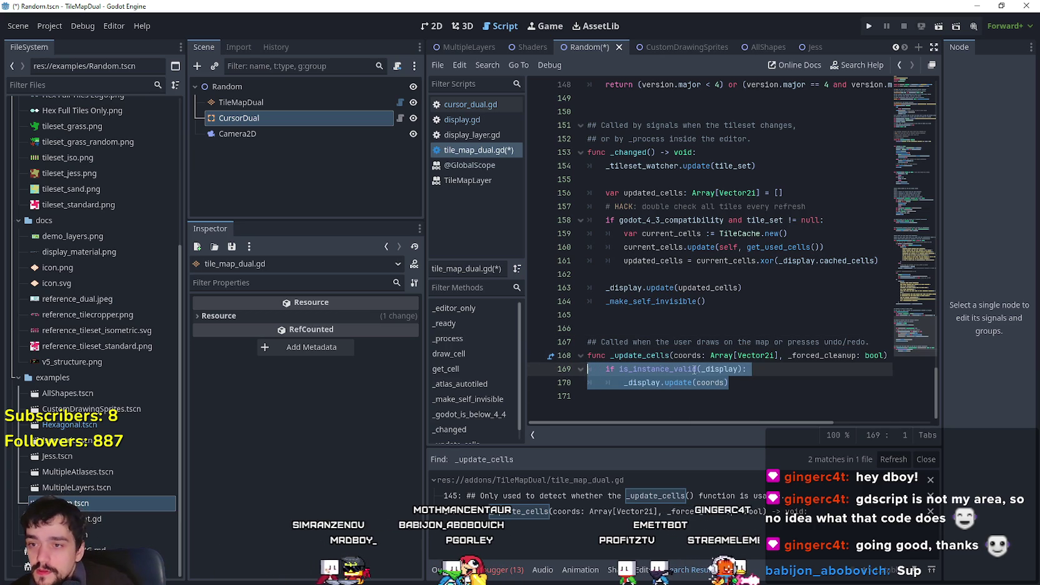
pyautogui.tripleClick(658, 370)
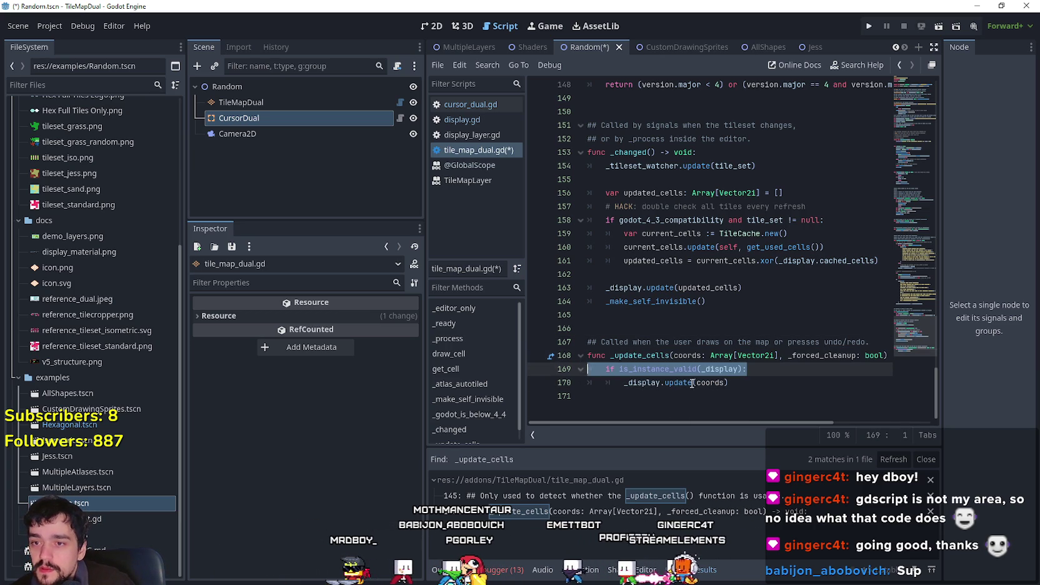
pyautogui.moveTo(661, 386); pyautogui.dragTo(663, 384)
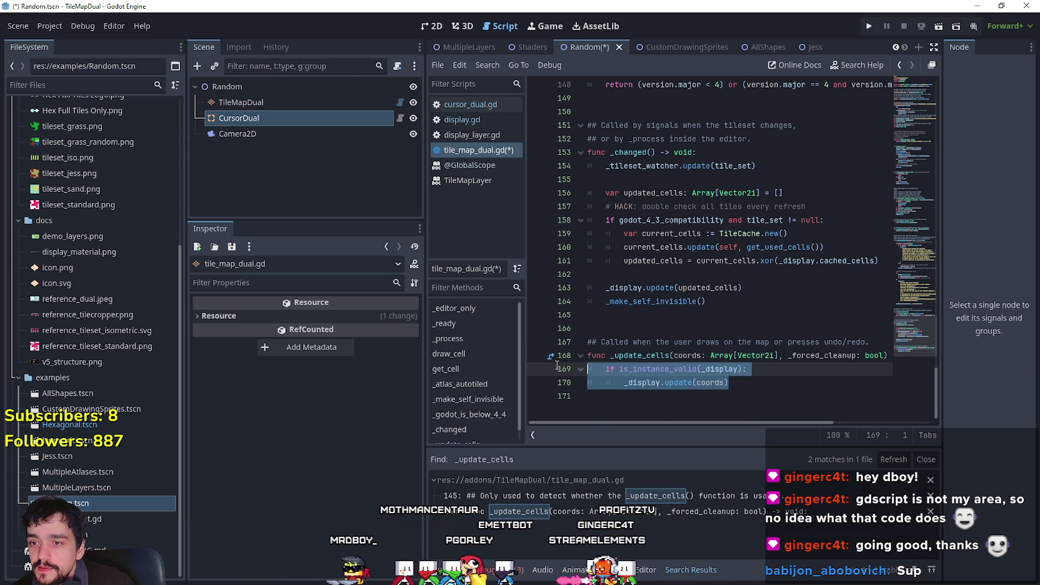
pyautogui.moveTo(557, 366); pyautogui.dragTo(557, 355)
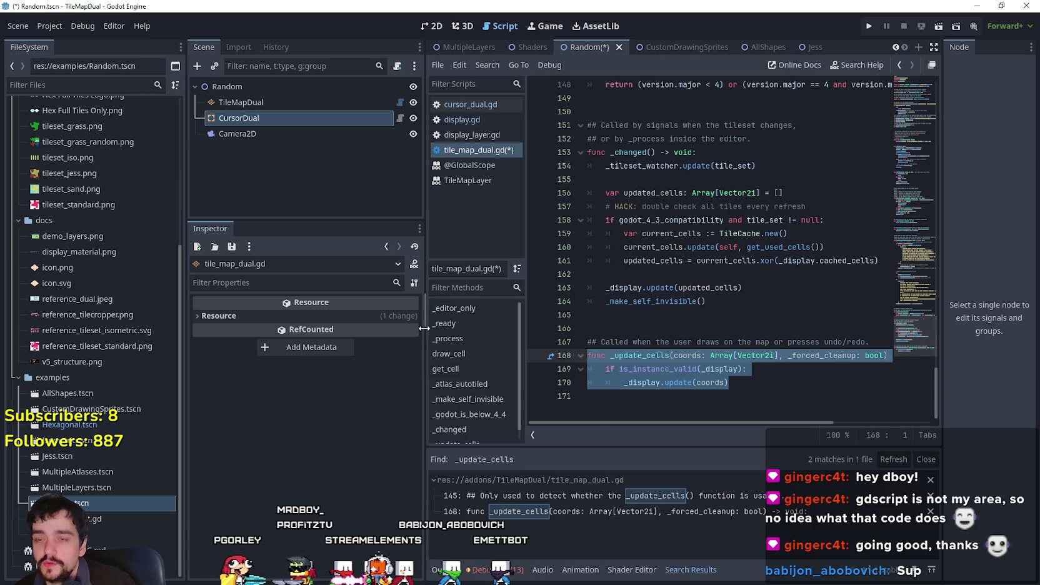
pyautogui.click(421, 329)
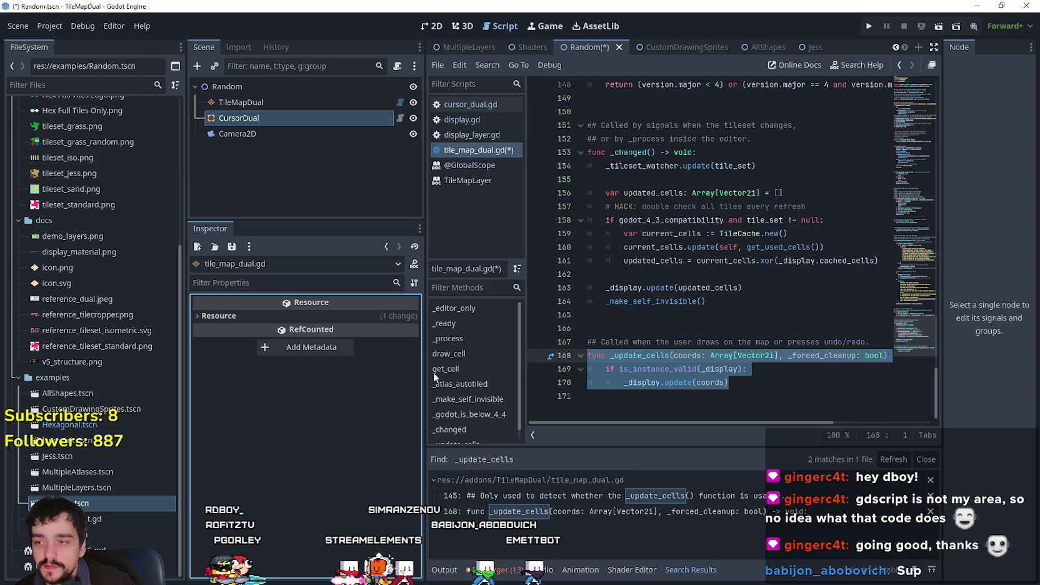
pyautogui.moveTo(424, 372); pyautogui.dragTo(375, 372)
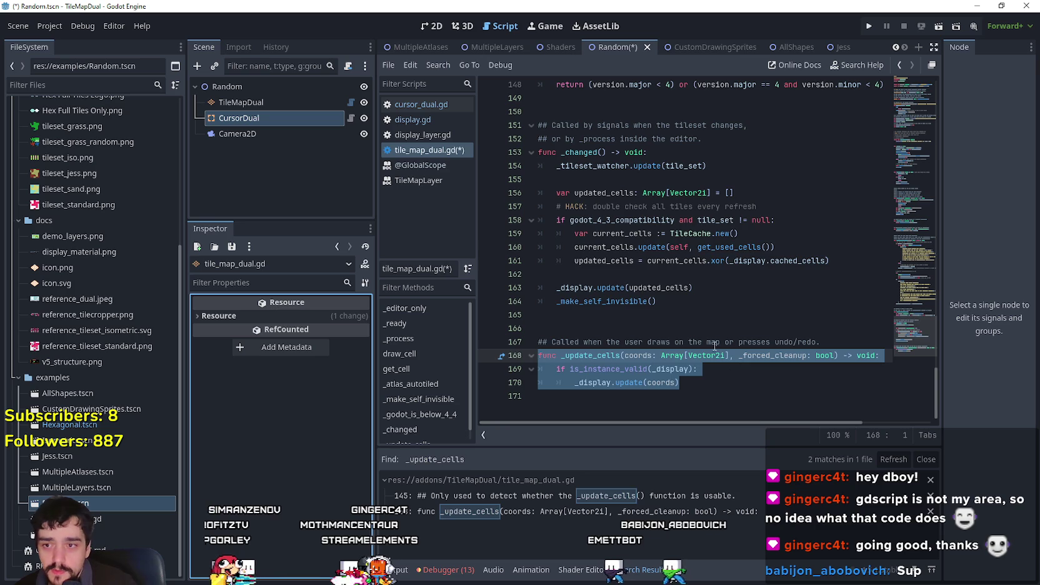
pyautogui.click(711, 383)
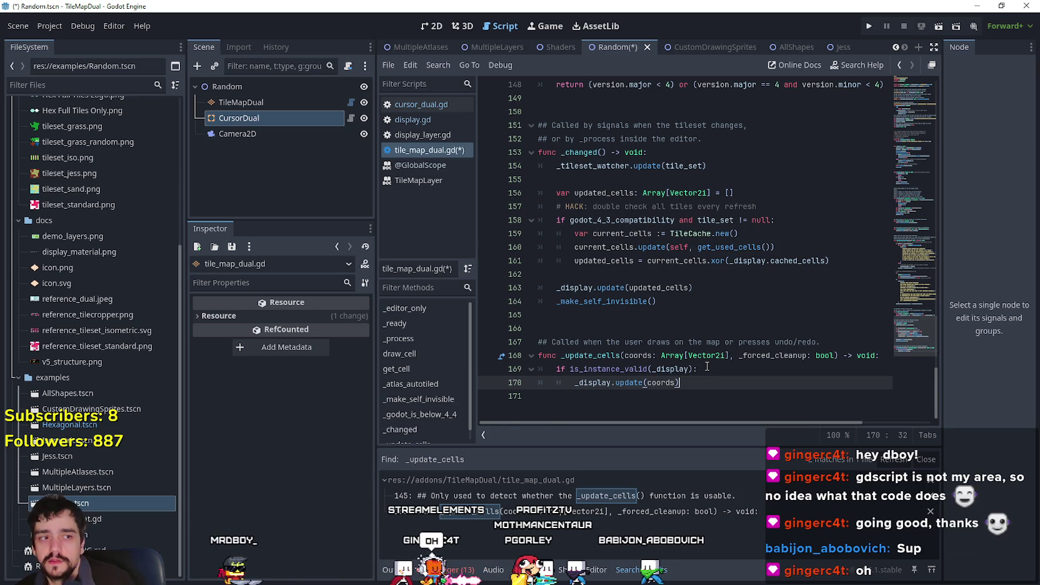
pyautogui.click(707, 328)
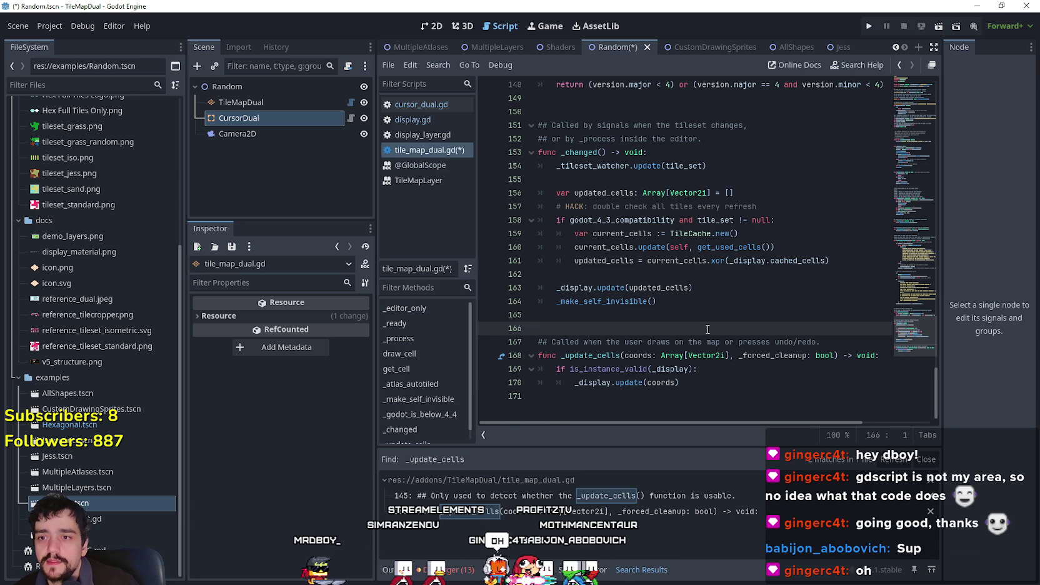
pyautogui.click(738, 391)
pyautogui.moveTo(579, 387); pyautogui.dragTo(766, 384)
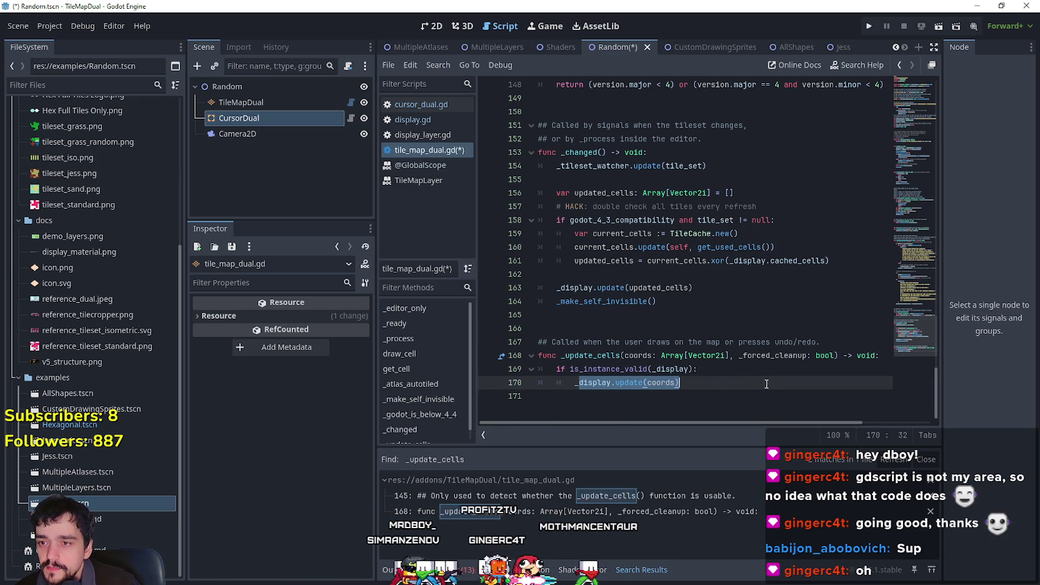
pyautogui.hotkey('shift', 'Up')
pyautogui.hotkey('shift', 'Up')
pyautogui.hotkey('shift', 'Up')
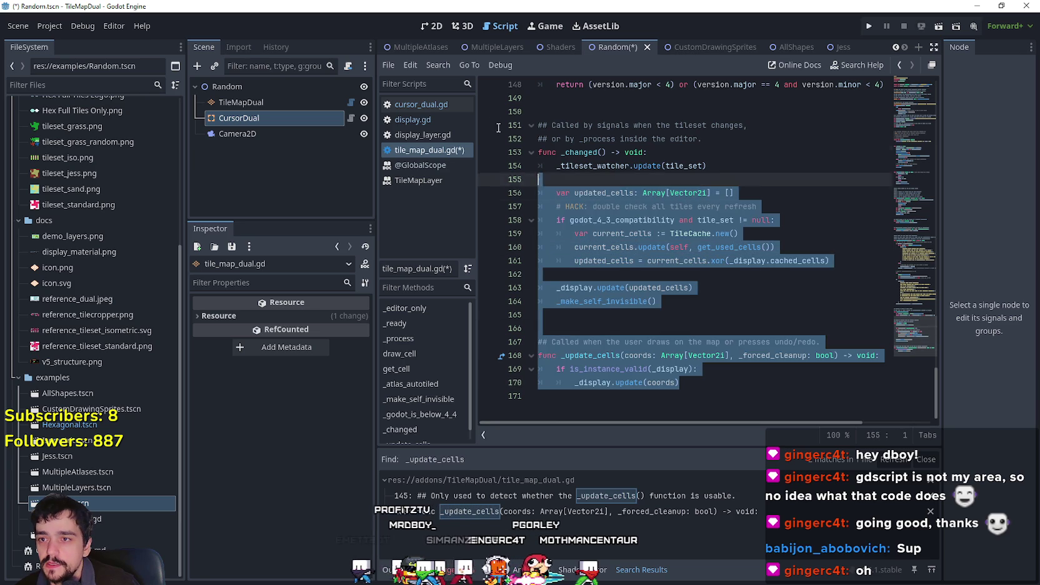
pyautogui.click(744, 383)
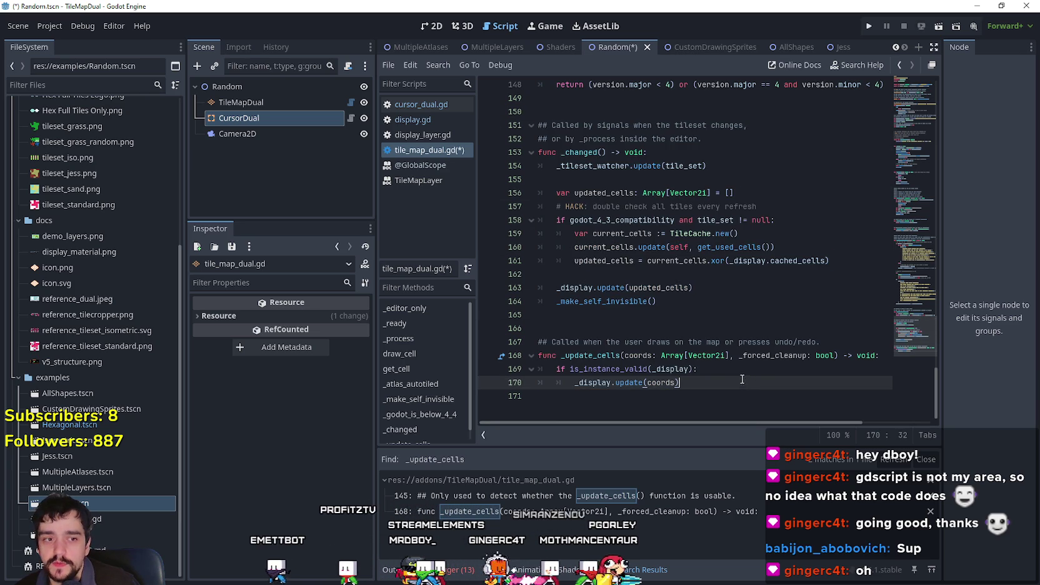
pyautogui.press('Up')
pyautogui.press('Up')
pyautogui.press('Up')
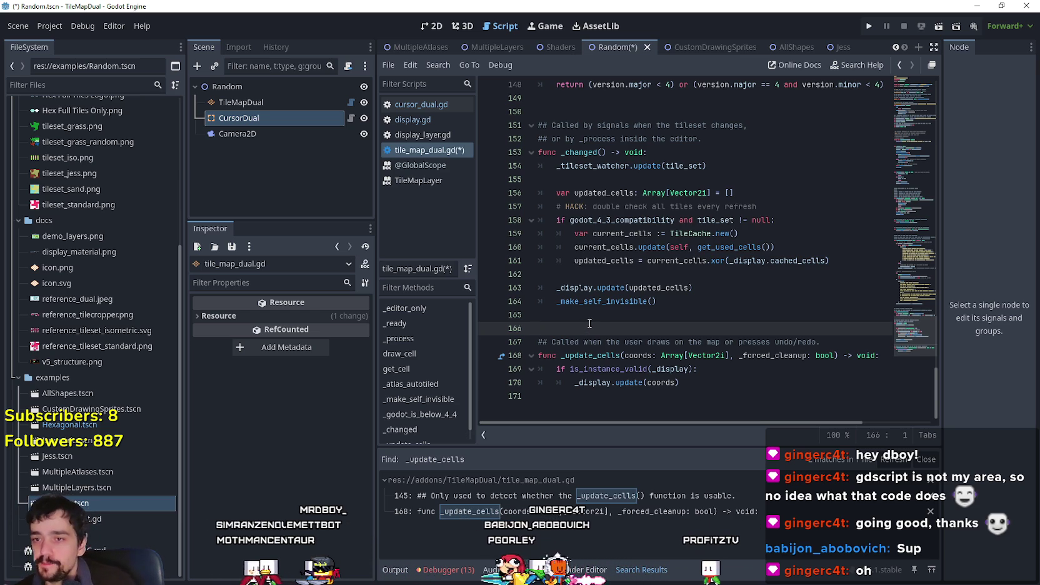
# Review the is_instance_valid guard on line 169, then show the debugger's Errors (13) list.
pyautogui.moveTo(680, 383); pyautogui.dragTo(606, 382)
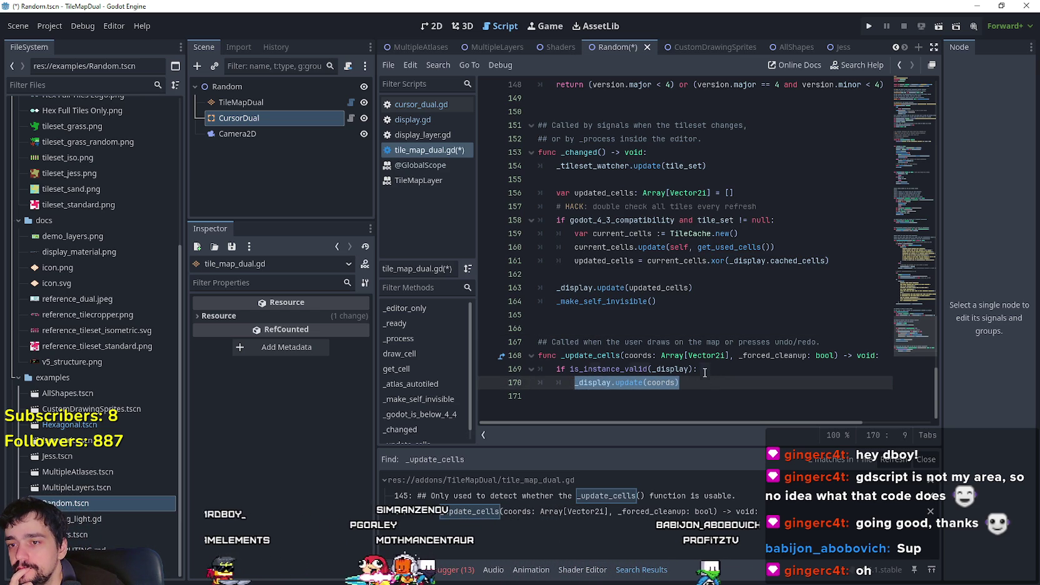
pyautogui.moveTo(698, 368); pyautogui.dragTo(550, 373)
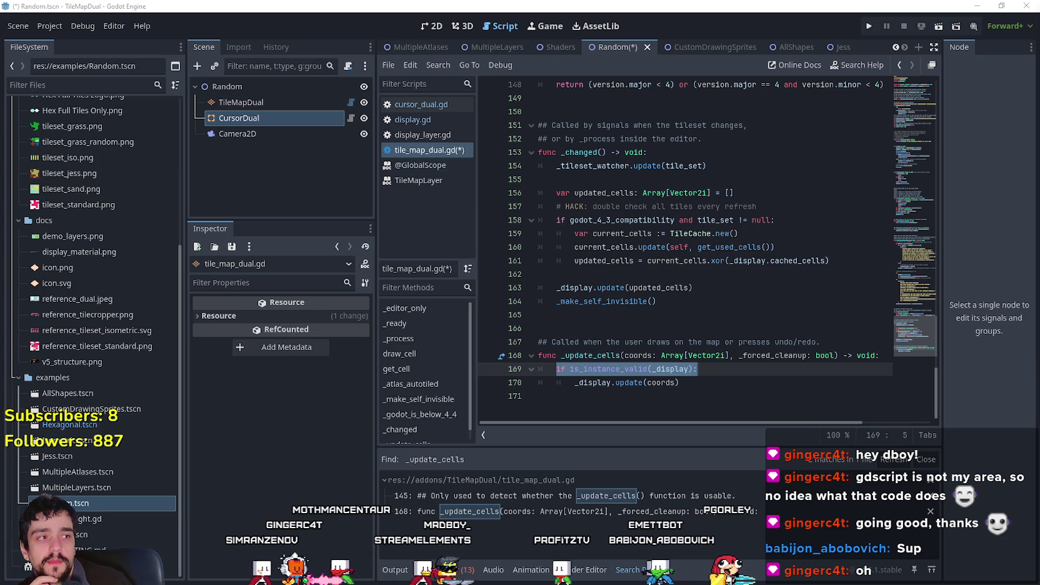
pyautogui.moveTo(697, 369); pyautogui.dragTo(549, 367)
pyautogui.click(605, 326)
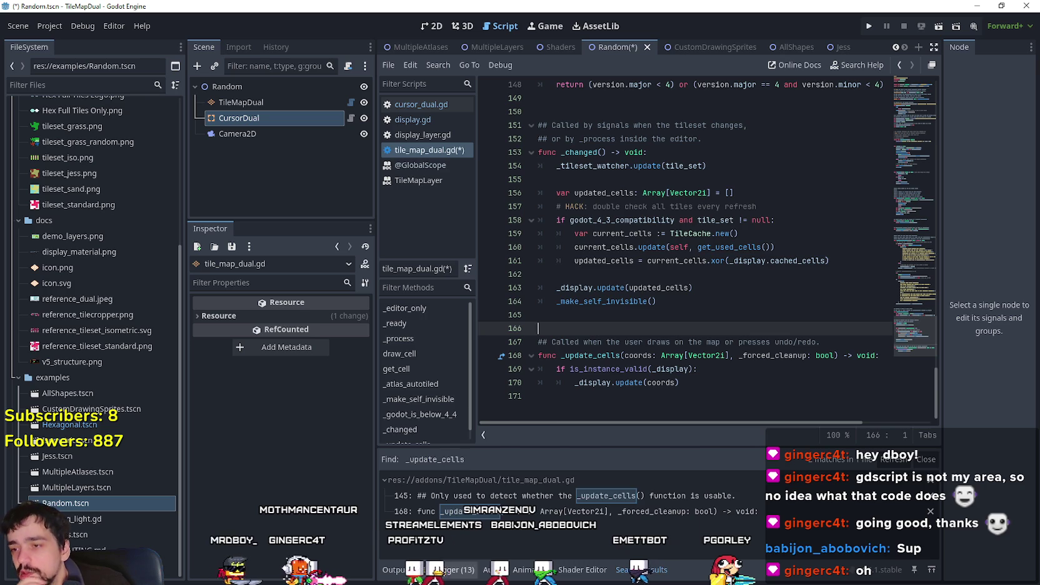
pyautogui.click(431, 569)
pyautogui.click(450, 434)
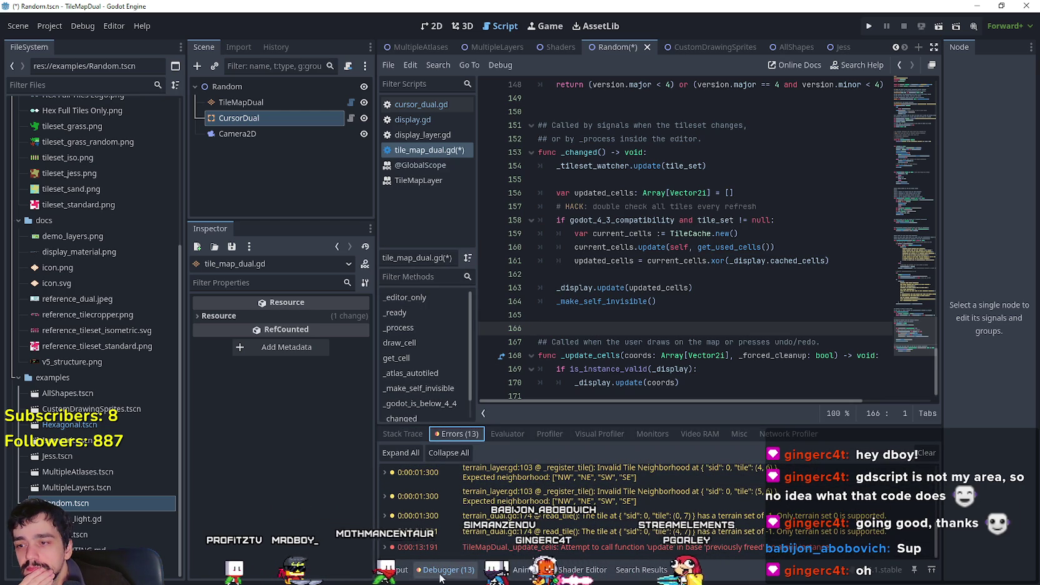
# Switch the bottom panel to Output and scroll through the _display.update(coords) code.
pyautogui.click(394, 569)
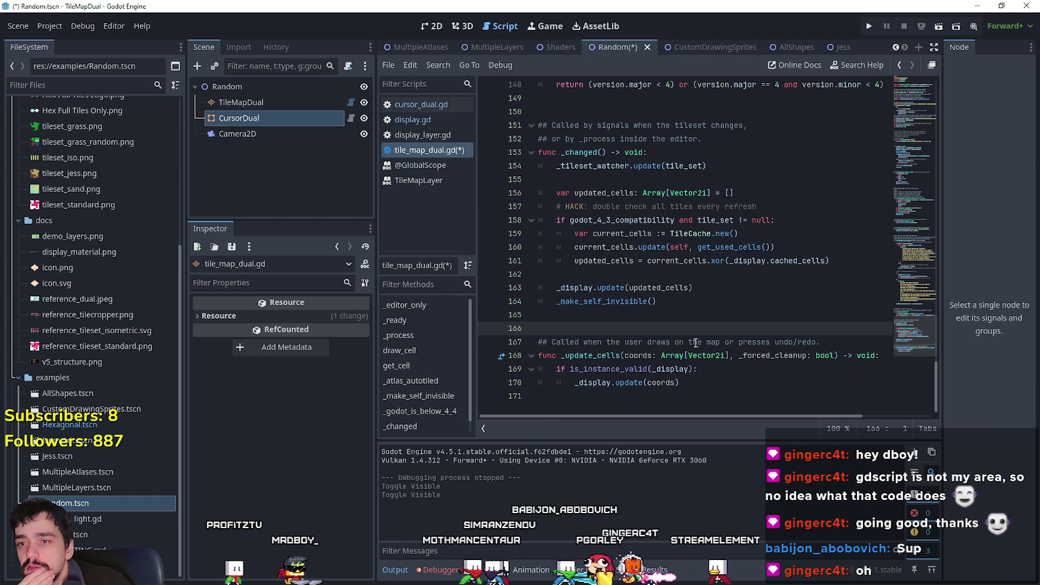
pyautogui.click(766, 372)
pyautogui.moveTo(680, 383)
pyautogui.mouseDown()
pyautogui.moveTo(565, 382)
pyautogui.moveTo(581, 382)
pyautogui.mouseUp()
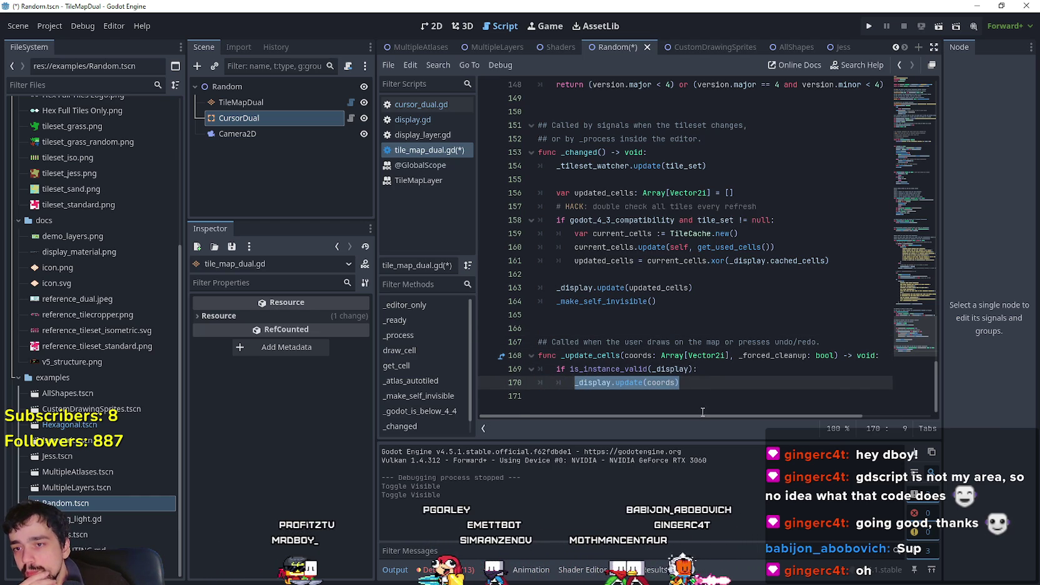
pyautogui.moveTo(733, 415); pyautogui.dragTo(775, 414)
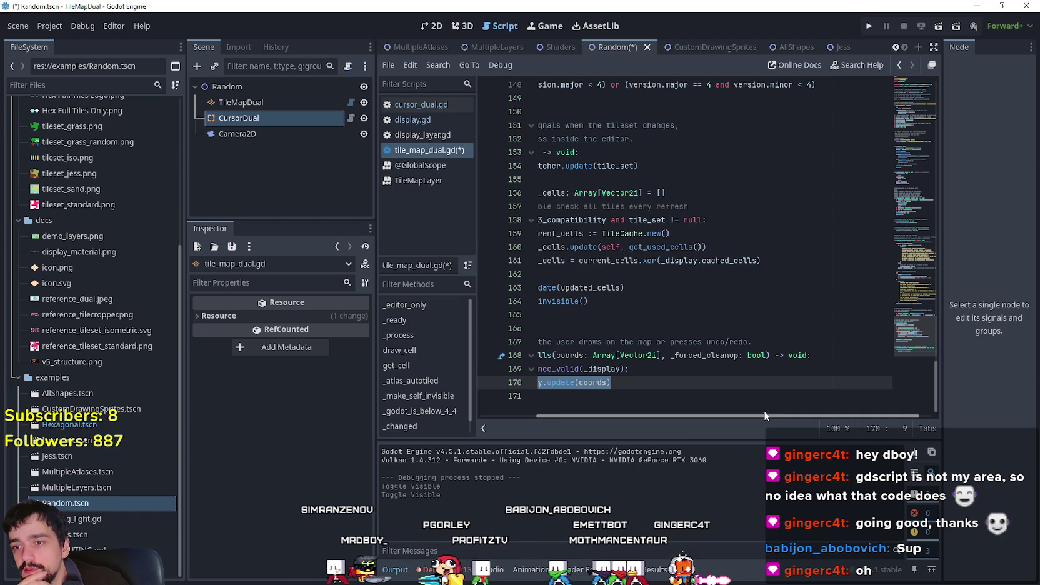
pyautogui.moveTo(775, 415); pyautogui.dragTo(617, 396)
pyautogui.moveTo(909, 327); pyautogui.dragTo(894, 78)
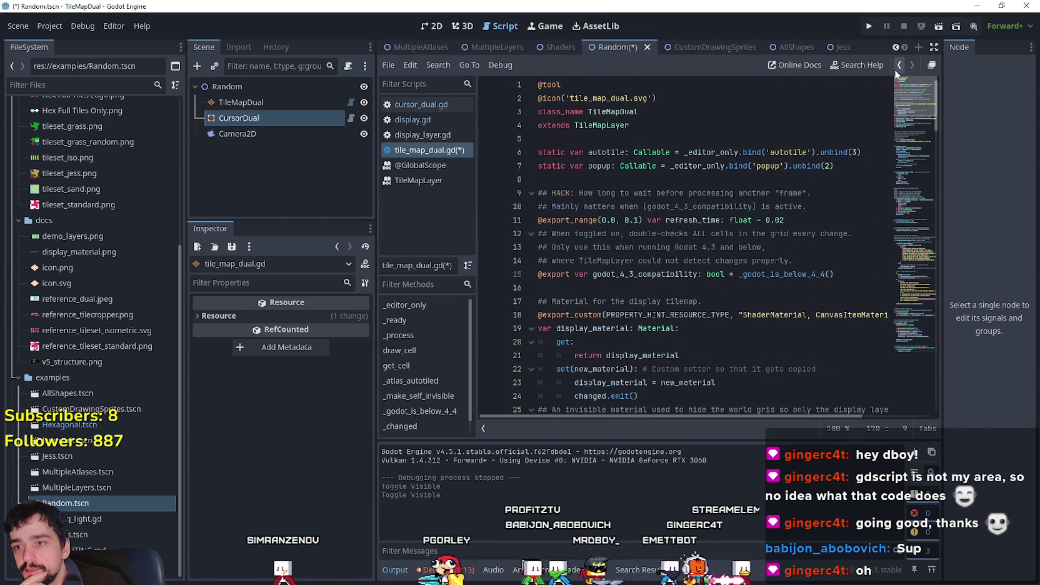
pyautogui.moveTo(893, 83); pyautogui.dragTo(872, 368)
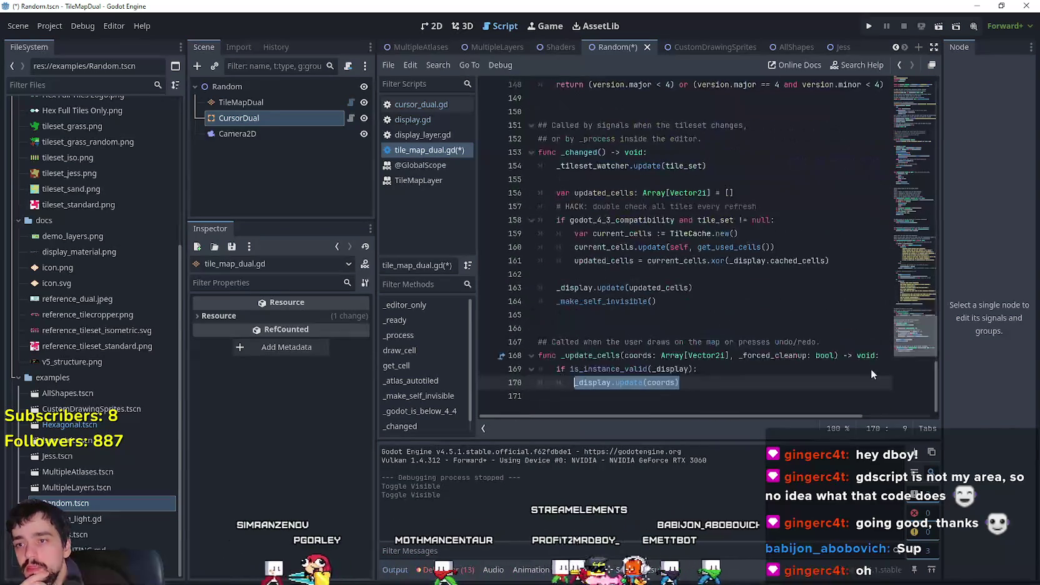
# Open the CursorDual script, then select the TileMapDual node in the scene.
pyautogui.click(352, 119)
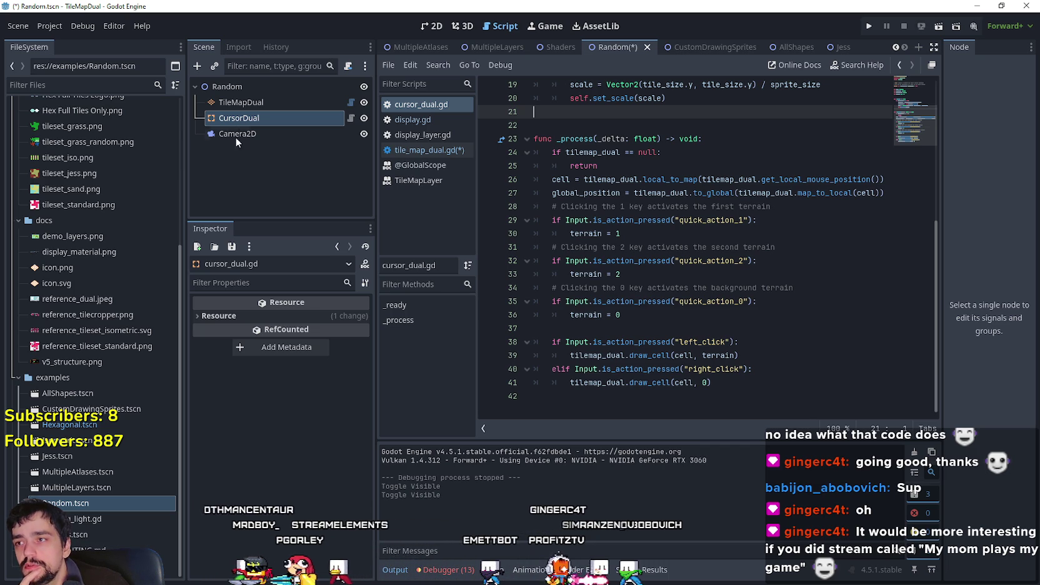
pyautogui.click(250, 101)
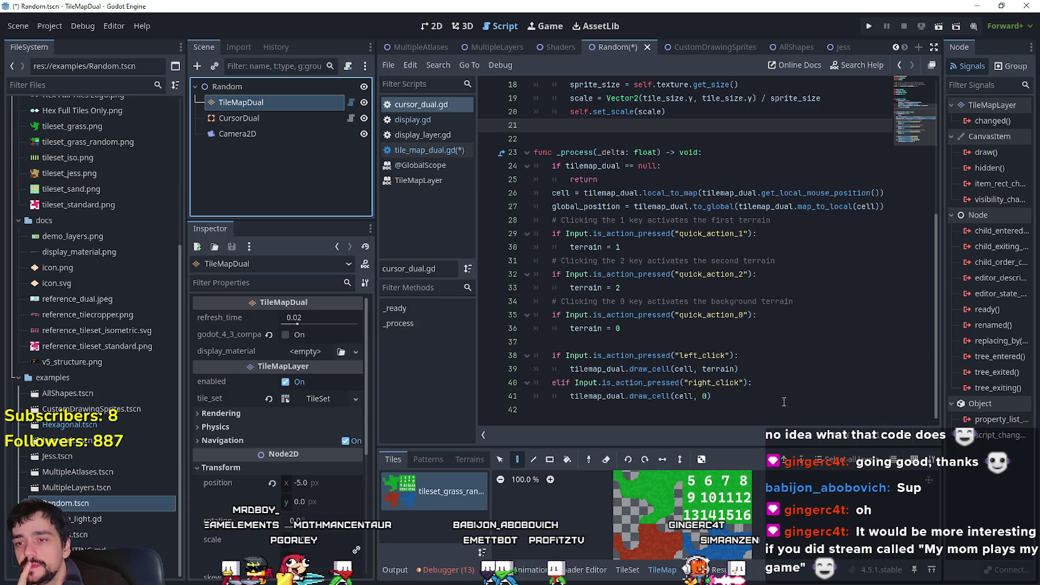
pyautogui.click(786, 383)
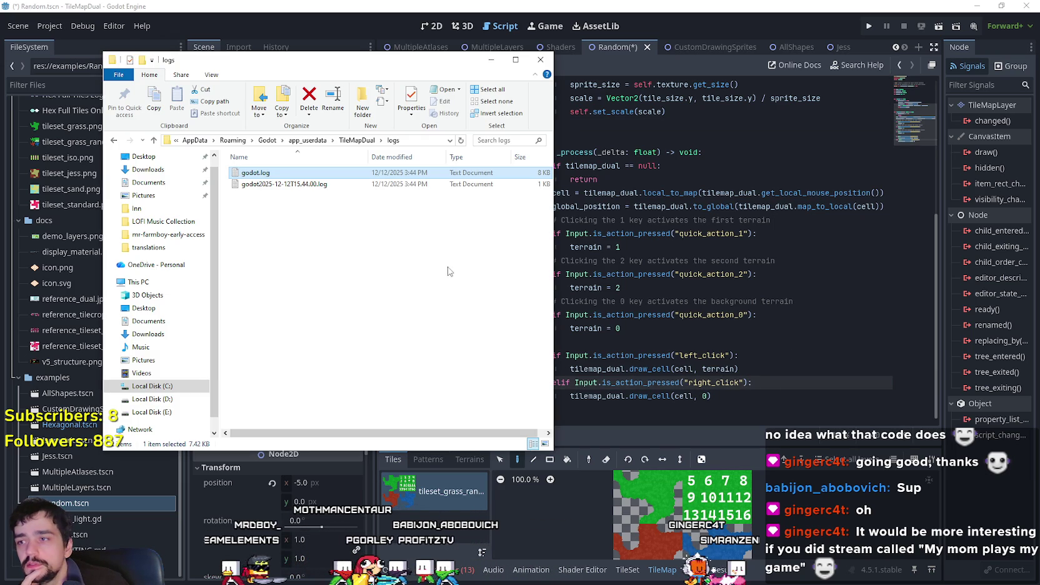
# Delete both old log files from the logs folder and run the current scene.
pyautogui.keyDown('shift'); pyautogui.click(263, 184); pyautogui.keyUp('shift')
pyautogui.rightClick(262, 184)
pyautogui.click(288, 364)
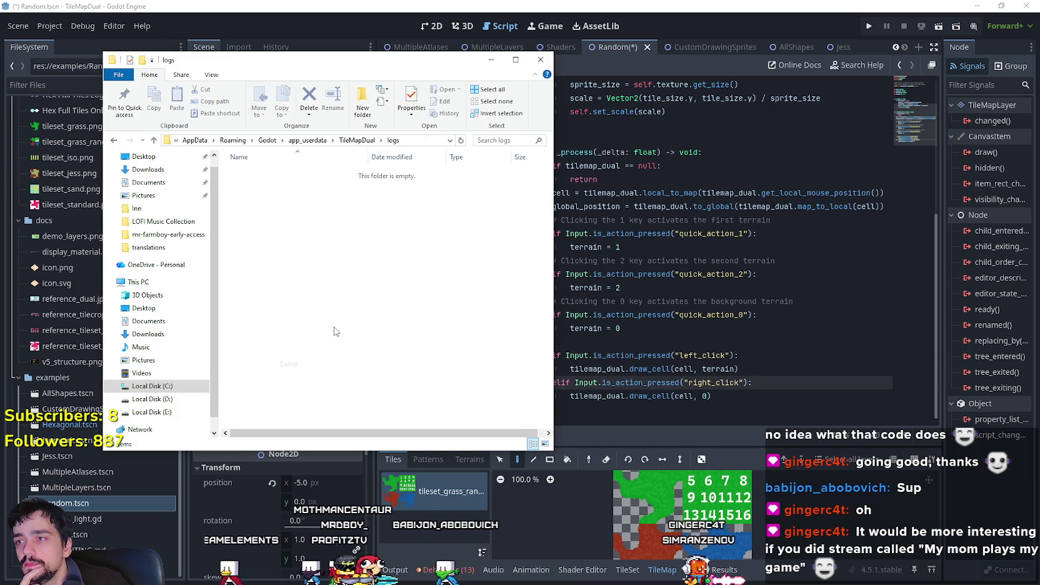
pyautogui.click(940, 26)
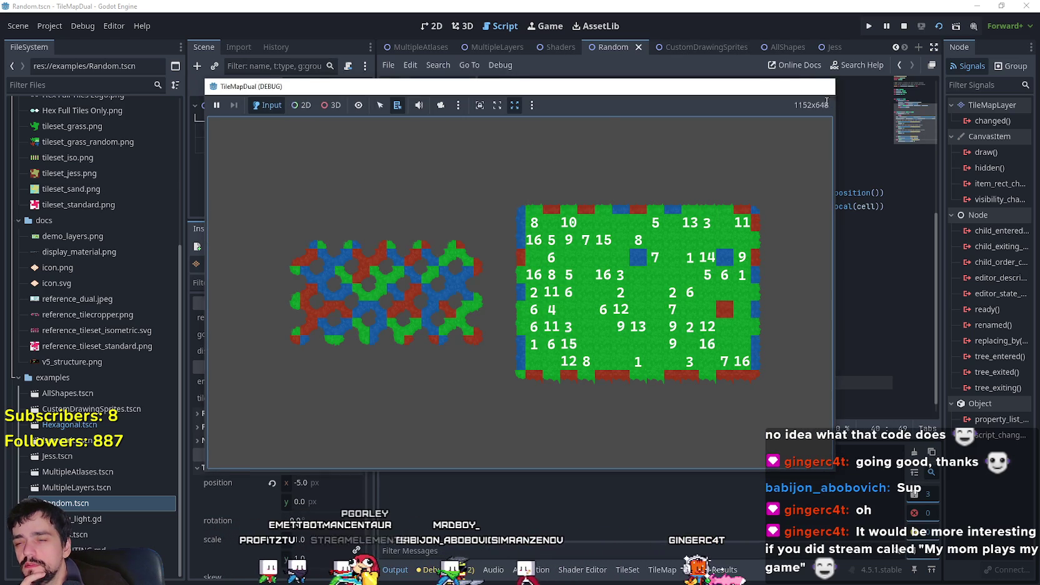
# Stop the running game, rerun the Random scene, and make its debug window taller.
pyautogui.press('F8')
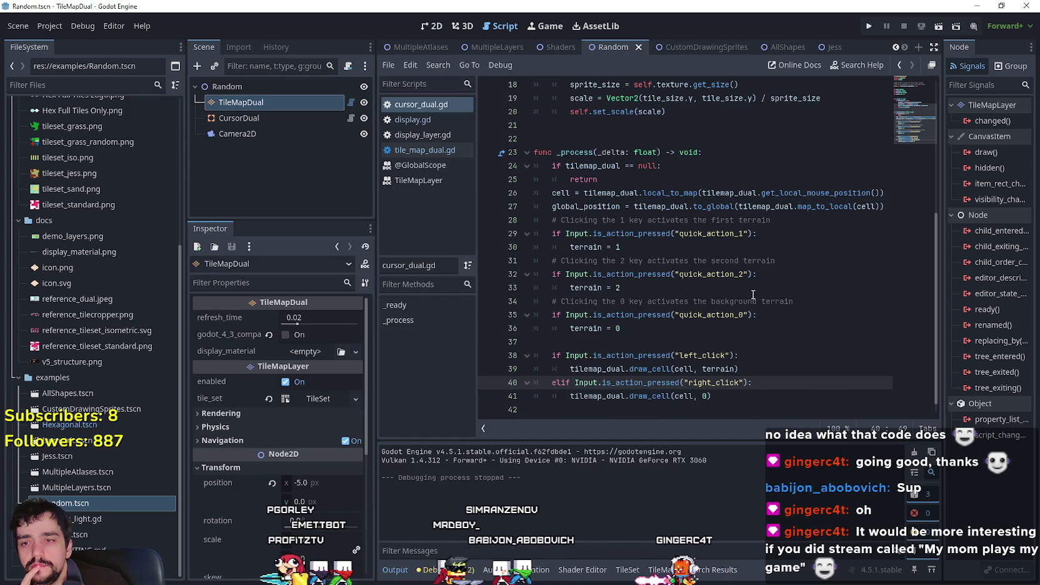
pyautogui.click(952, 29)
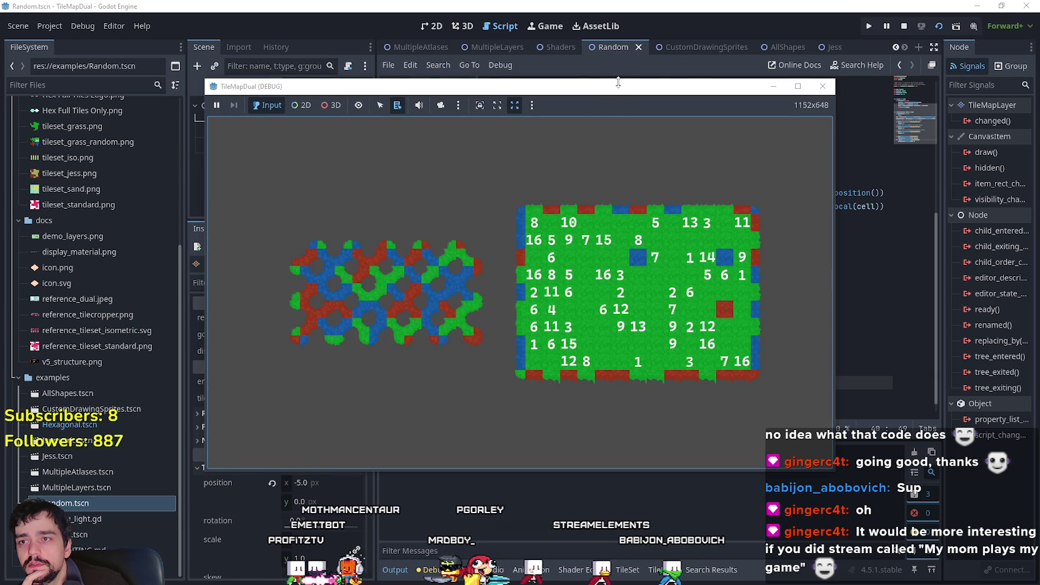
pyautogui.moveTo(615, 88); pyautogui.dragTo(615, 52)
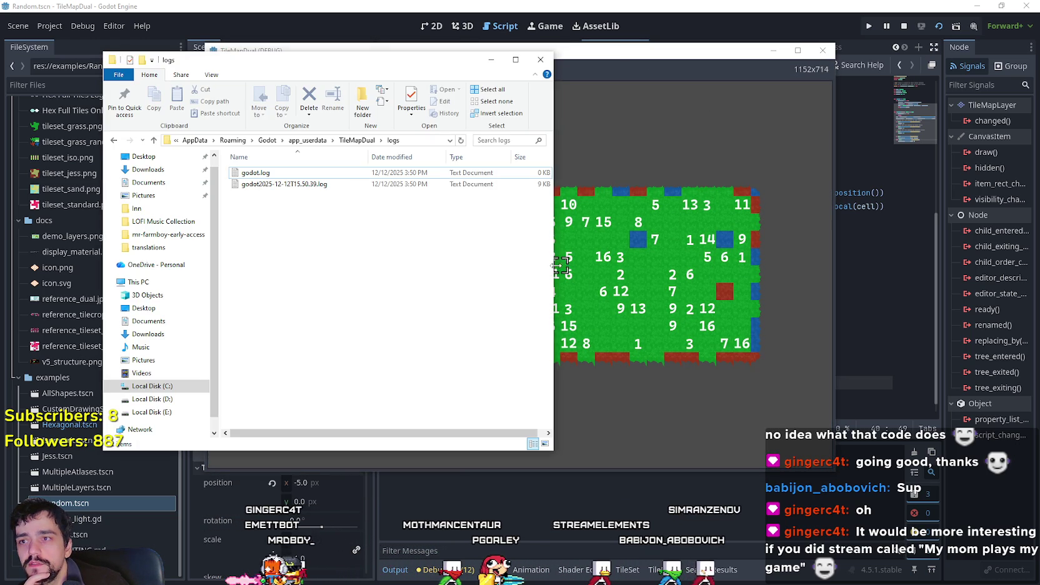
# Open godot2025-12-12T15.50.39.log, copy its signal 11 CrashHandlerException backtrace, and close the log and folder.
pyautogui.doubleClick(361, 184)
pyautogui.scroll(-5, 551, 345)
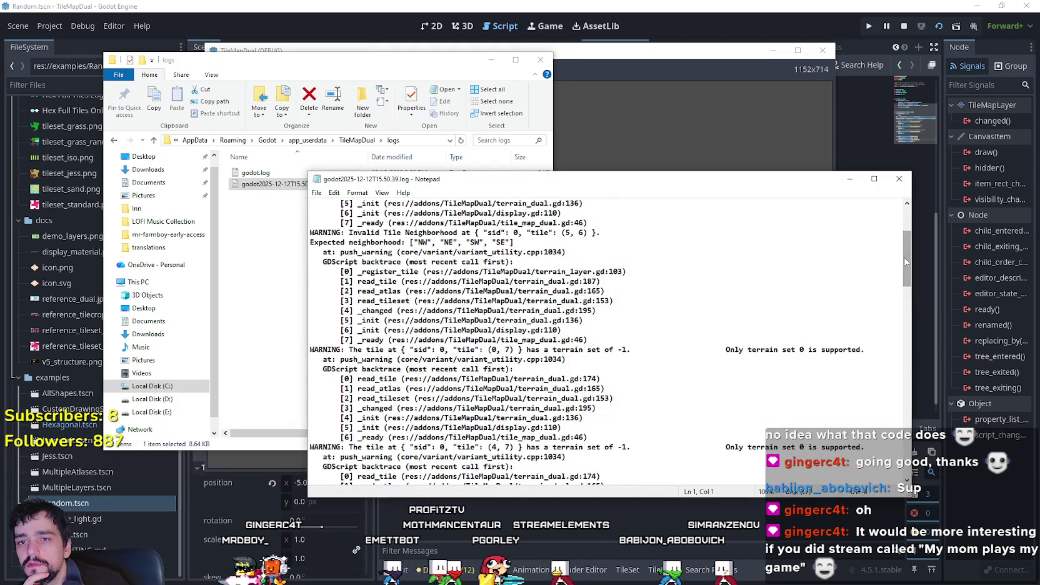
pyautogui.scroll(-10, 822, 367)
pyautogui.moveTo(310, 242); pyautogui.dragTo(587, 476)
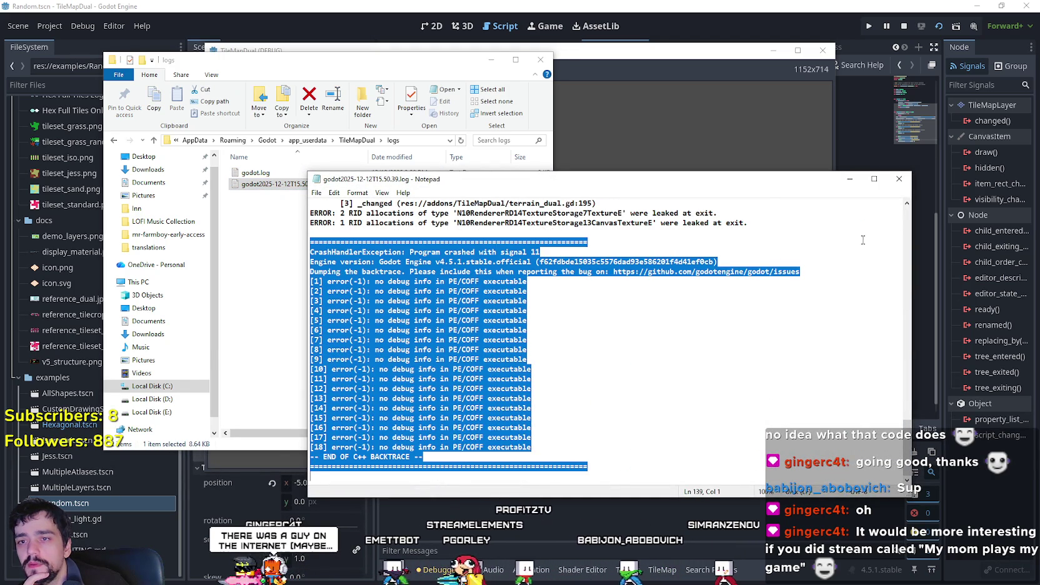
pyautogui.hotkey('alt', 'F4')
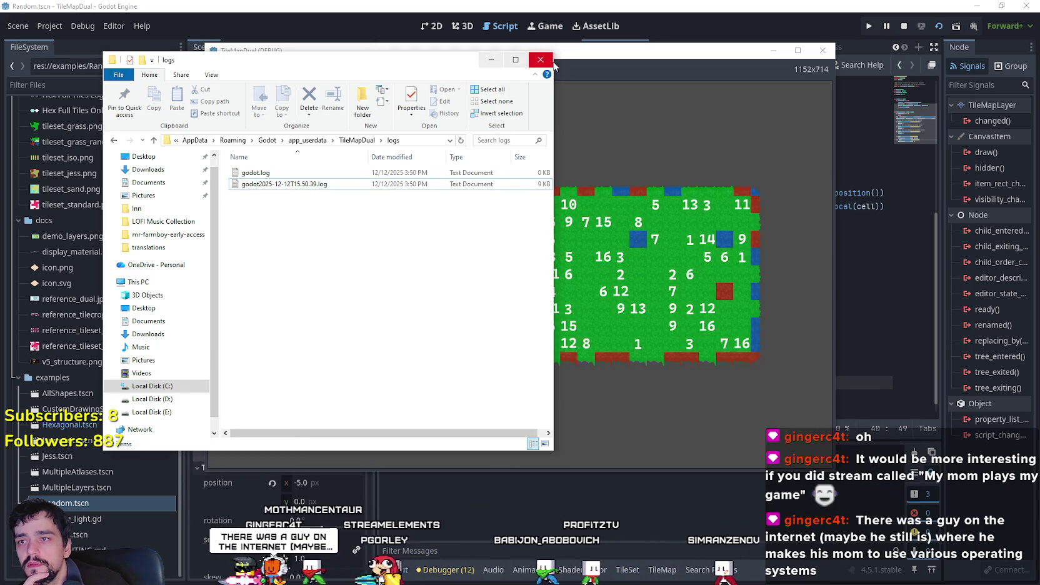
pyautogui.click(492, 59)
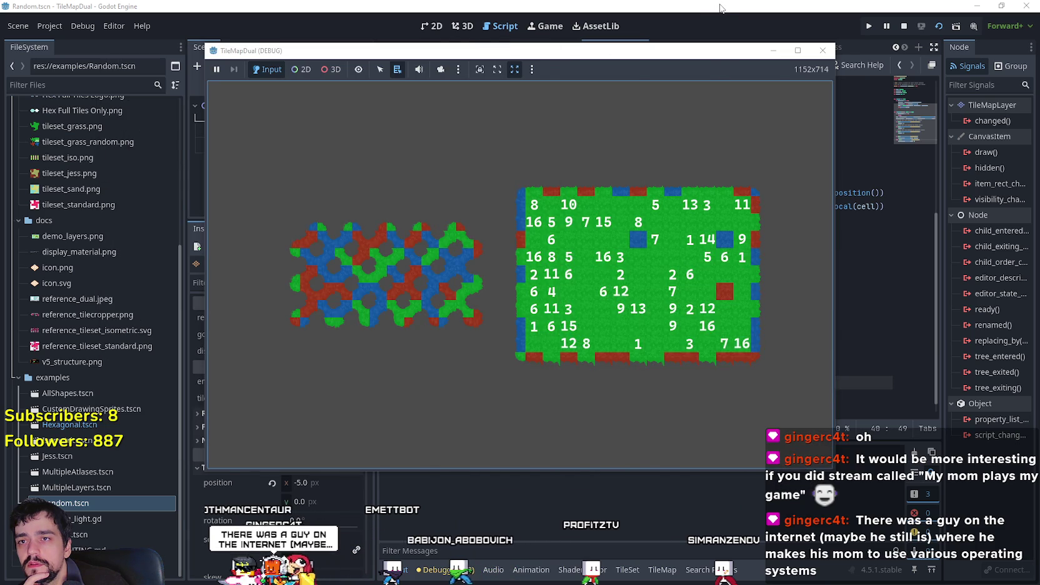
# Close the running game window to stop the debug session.
pyautogui.hotkey('alt', 'F4')
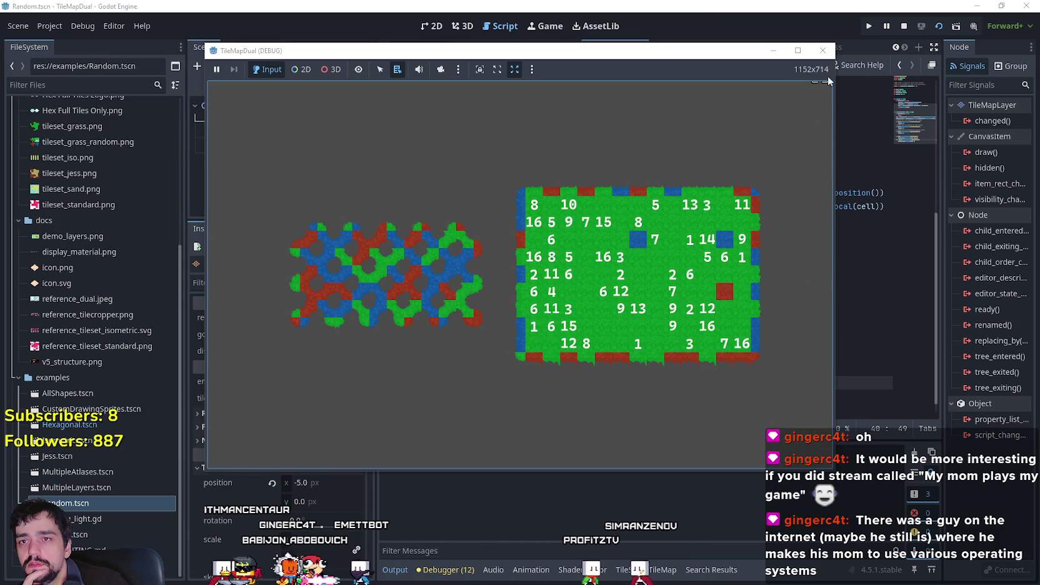
pyautogui.hotkey('alt', 'F4')
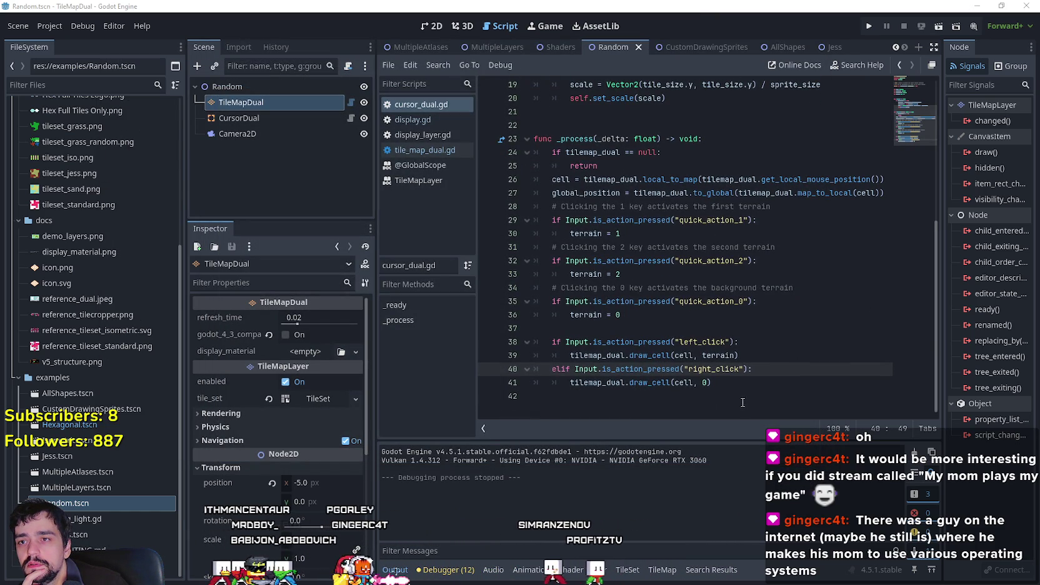
pyautogui.scroll(4, 743, 404)
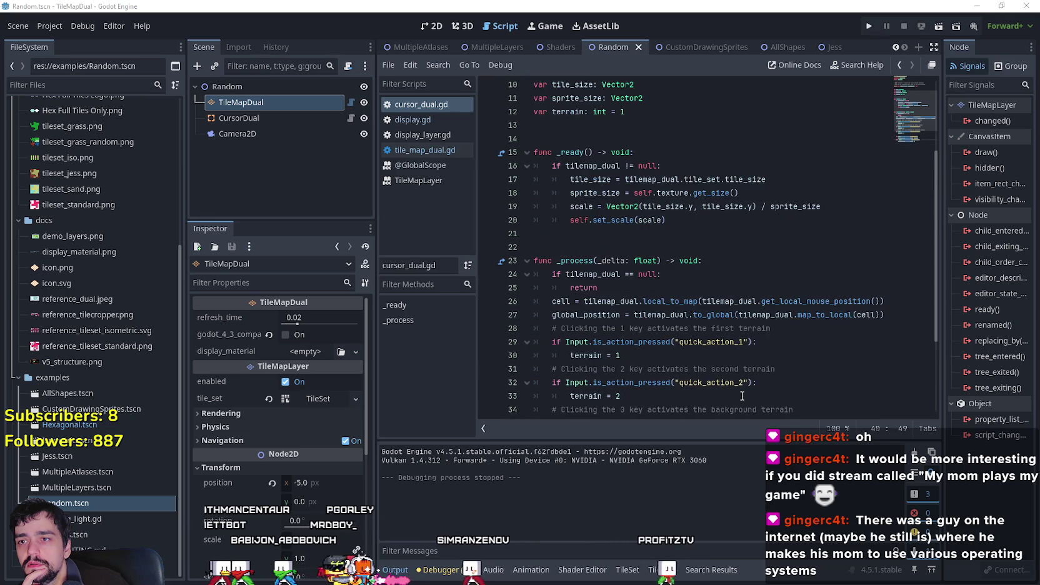
pyautogui.scroll(-4, 742, 395)
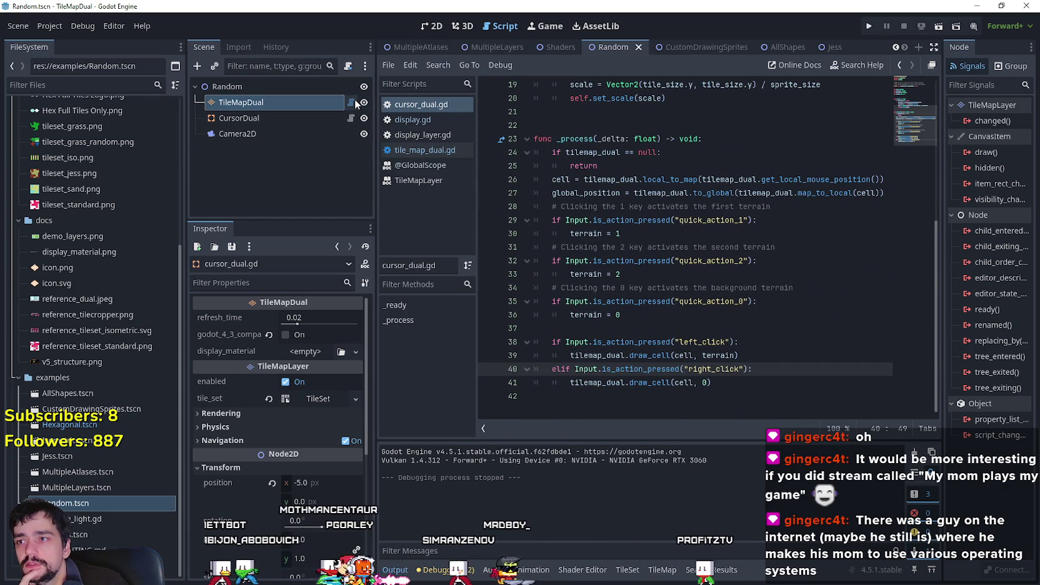
# Comment out the is_instance_valid guard on line 169 and unindent _display.update(coords) on line 170.
pyautogui.click(351, 102)
pyautogui.click(723, 370)
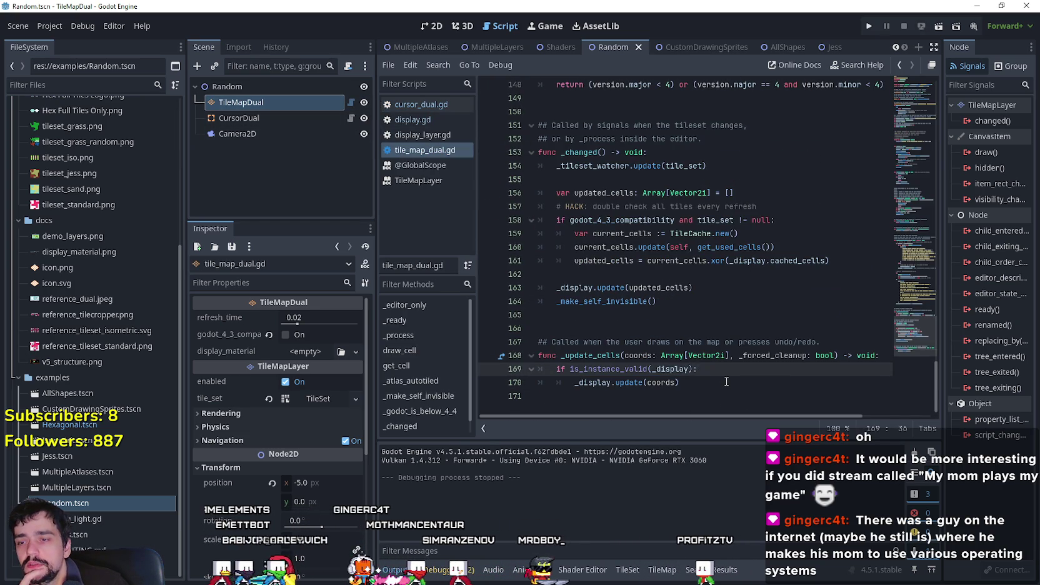
pyautogui.write('#')
pyautogui.click(565, 388)
pyautogui.click(579, 369)
pyautogui.click(661, 383)
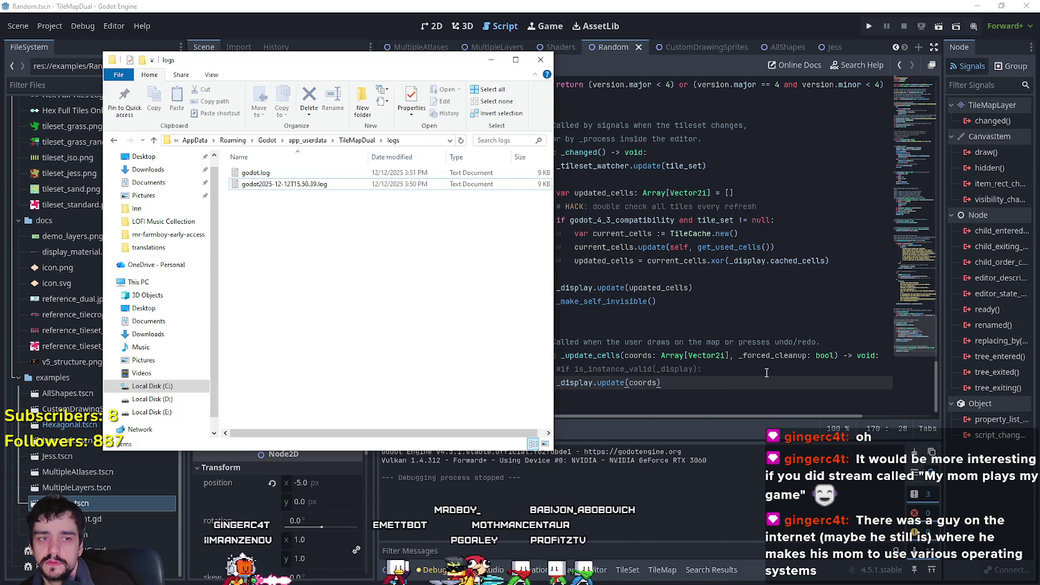
# Delete both old log files from the TileMapDual logs folder.
pyautogui.moveTo(416, 305)
pyautogui.mouseDown()
pyautogui.moveTo(323, 211)
pyautogui.moveTo(263, 181)
pyautogui.mouseUp()
pyautogui.rightClick(273, 187)
pyautogui.click(341, 376)
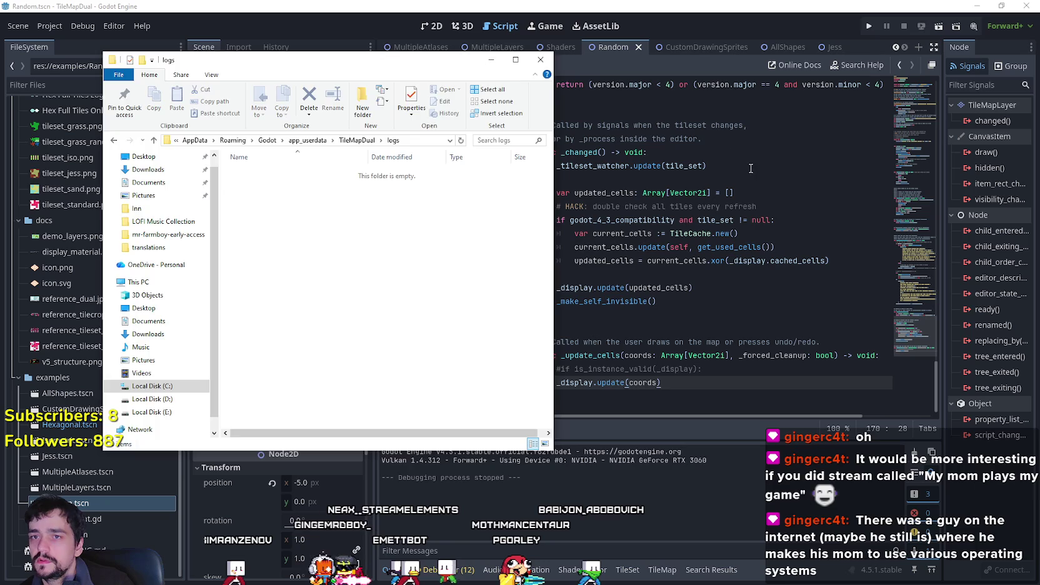
# Run the scene, stop the crashed session, and delete the stale godot.log.
pyautogui.click(869, 26)
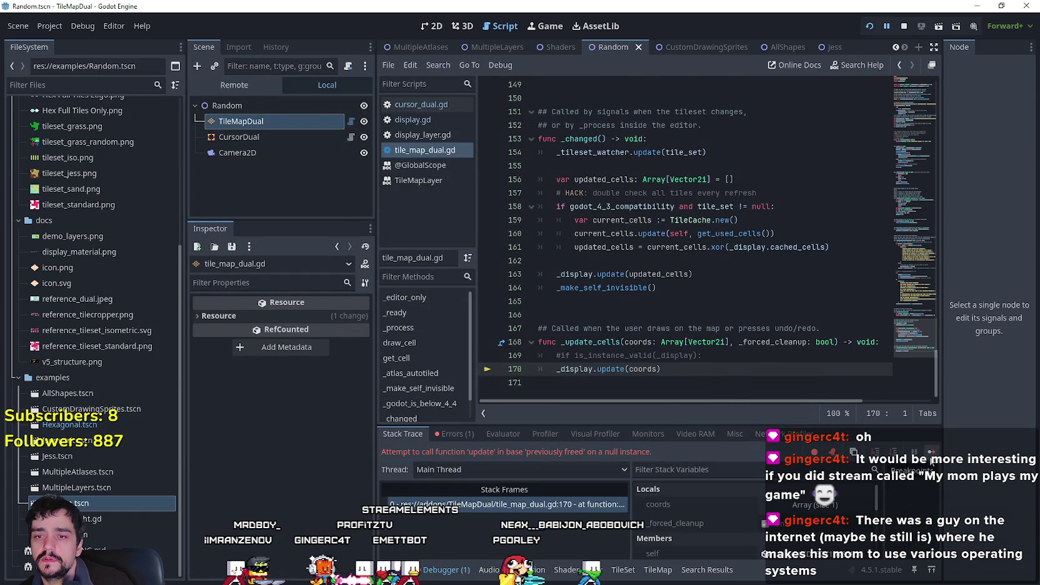
pyautogui.click(931, 454)
pyautogui.hotkey('alt', 'Tab')
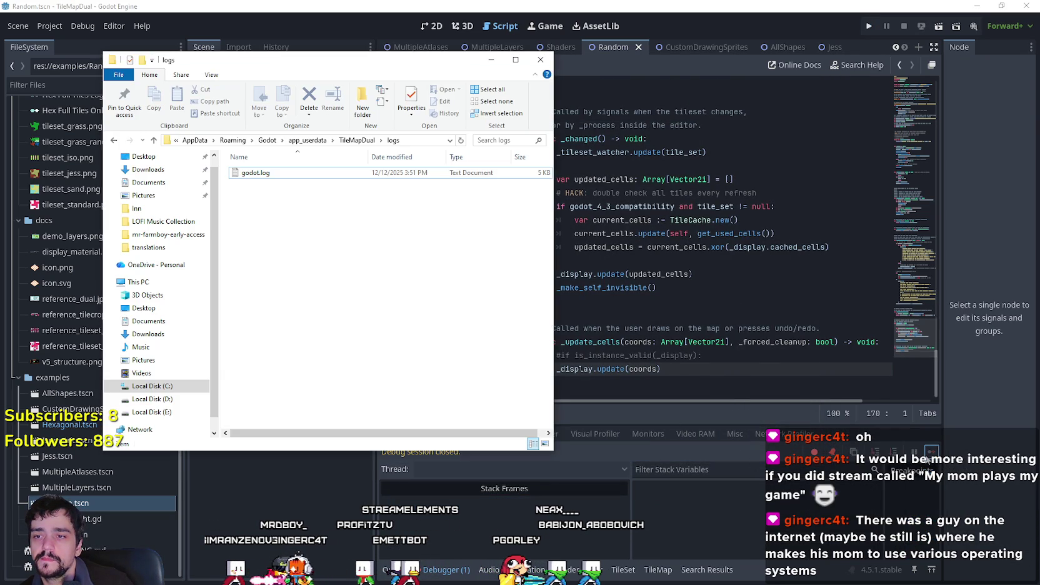
pyautogui.rightClick(311, 176)
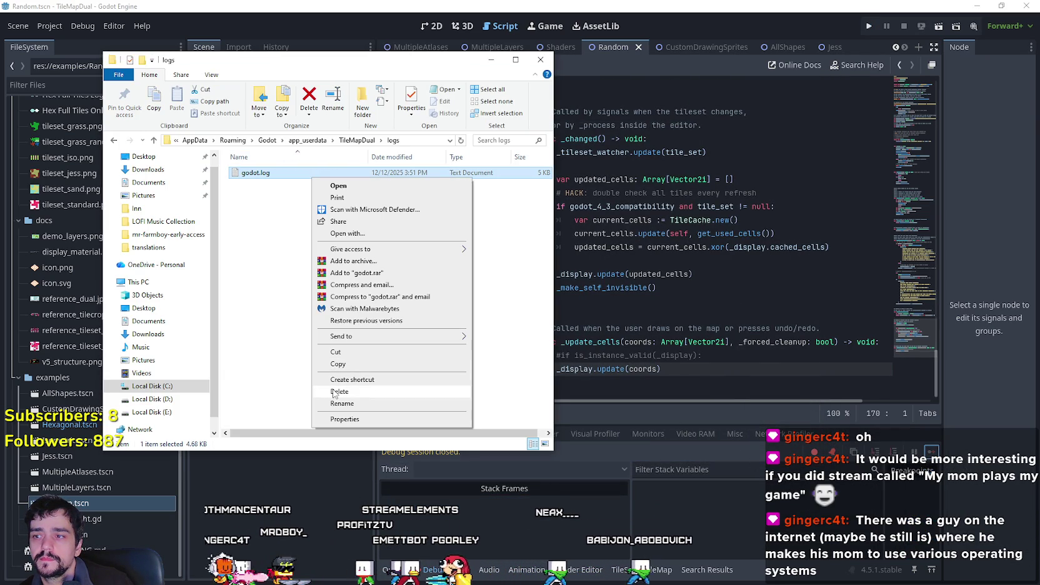
pyautogui.click(337, 392)
# Rerun and close the game, then read the newly written 8 KB godot.log in Notepad.
pyautogui.click(938, 27)
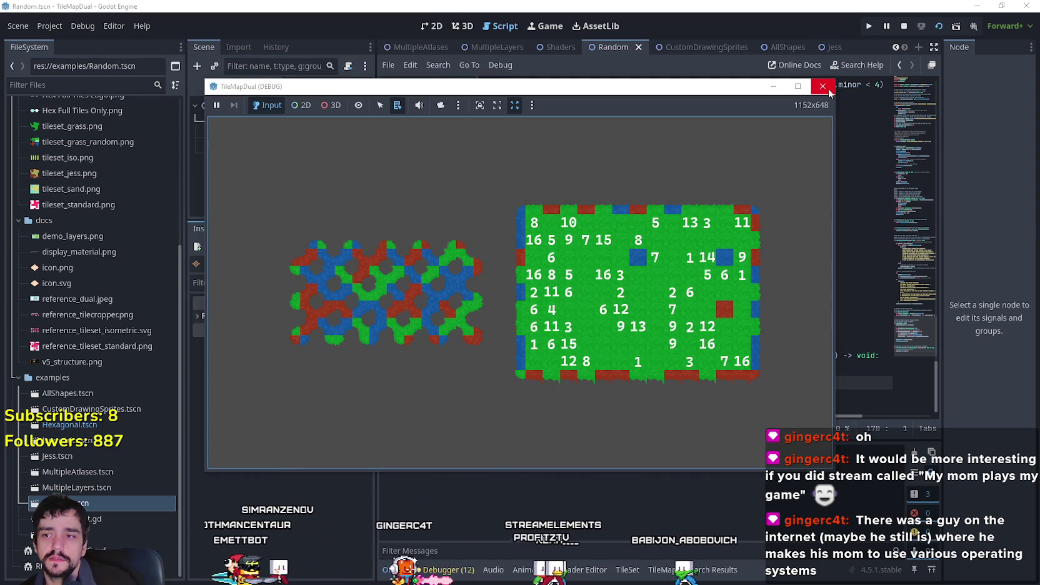
pyautogui.click(828, 91)
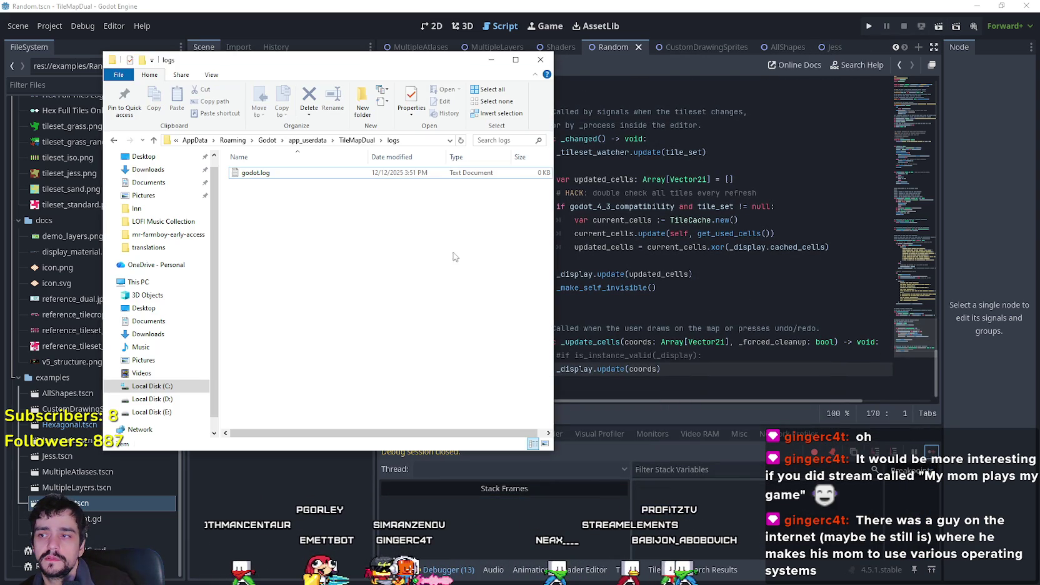
pyautogui.doubleClick(418, 177)
pyautogui.scroll(-10, 909, 314)
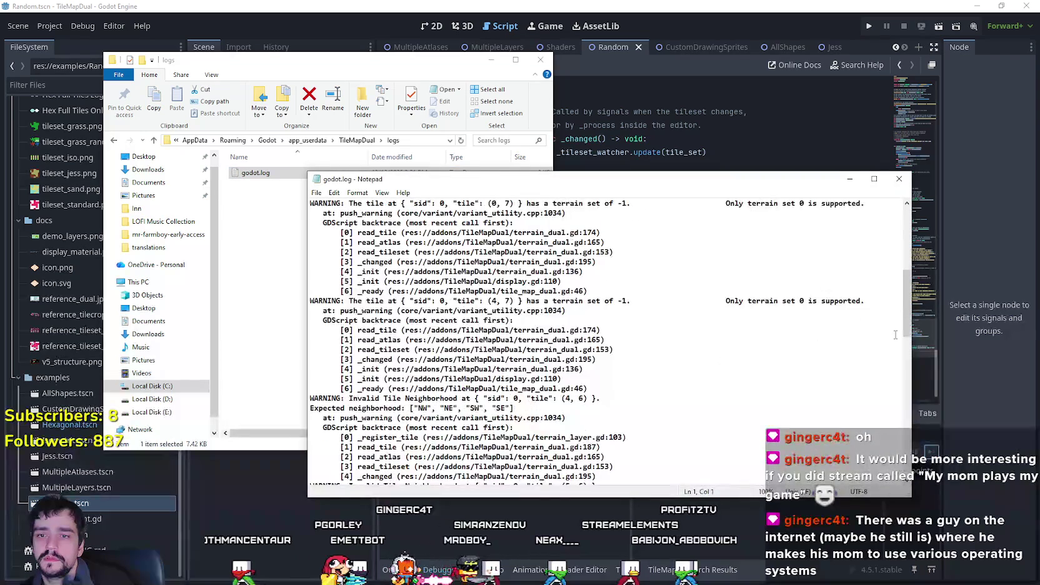
pyautogui.scroll(-5, 909, 314)
pyautogui.click(899, 178)
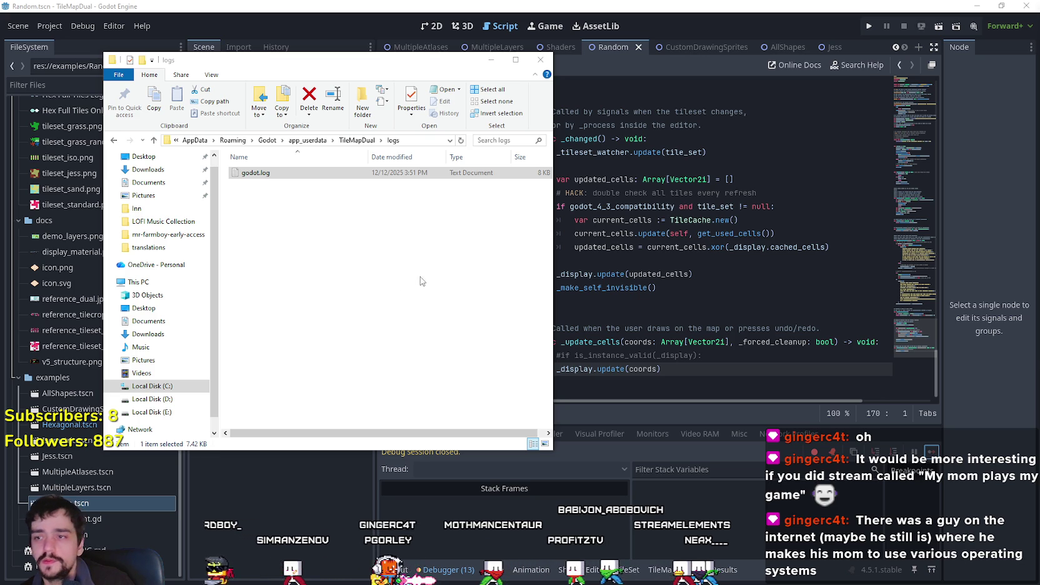
# Shrink the logs folder window into the top-left corner and return to tile_map_dual.gd.
pyautogui.click(353, 286)
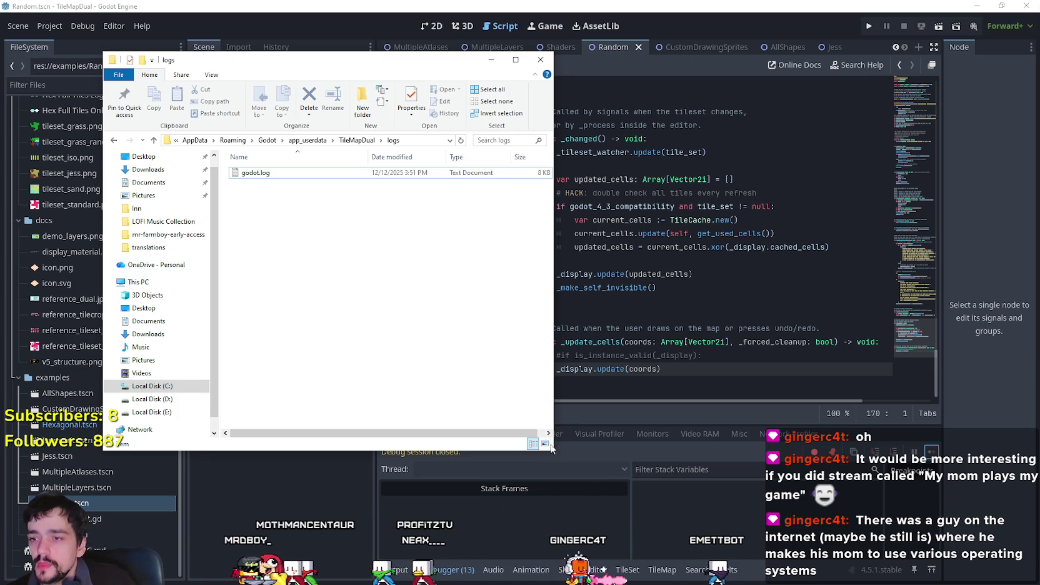
pyautogui.moveTo(556, 450); pyautogui.dragTo(550, 387)
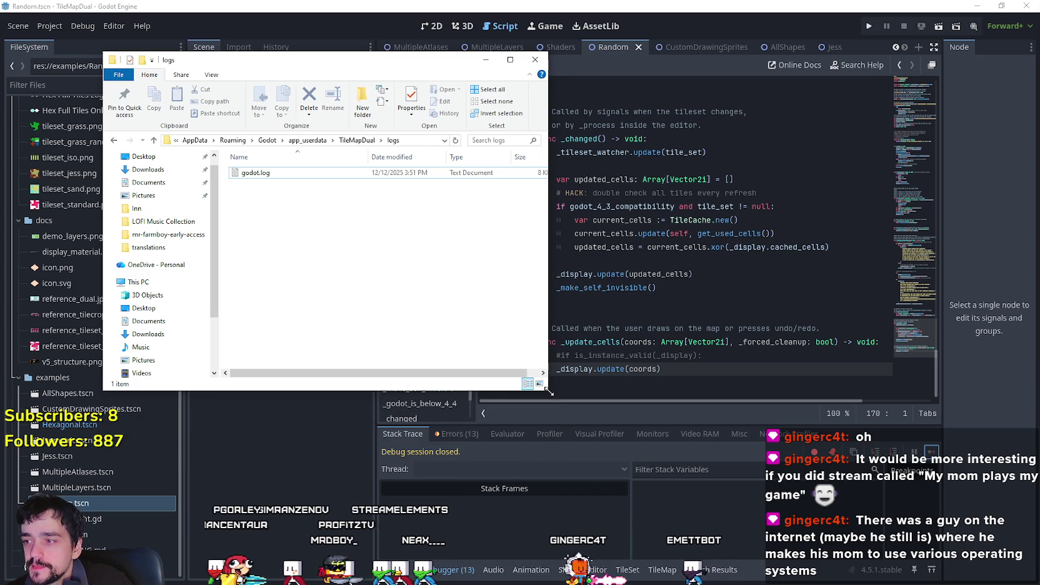
pyautogui.moveTo(265, 67); pyautogui.dragTo(162, 36)
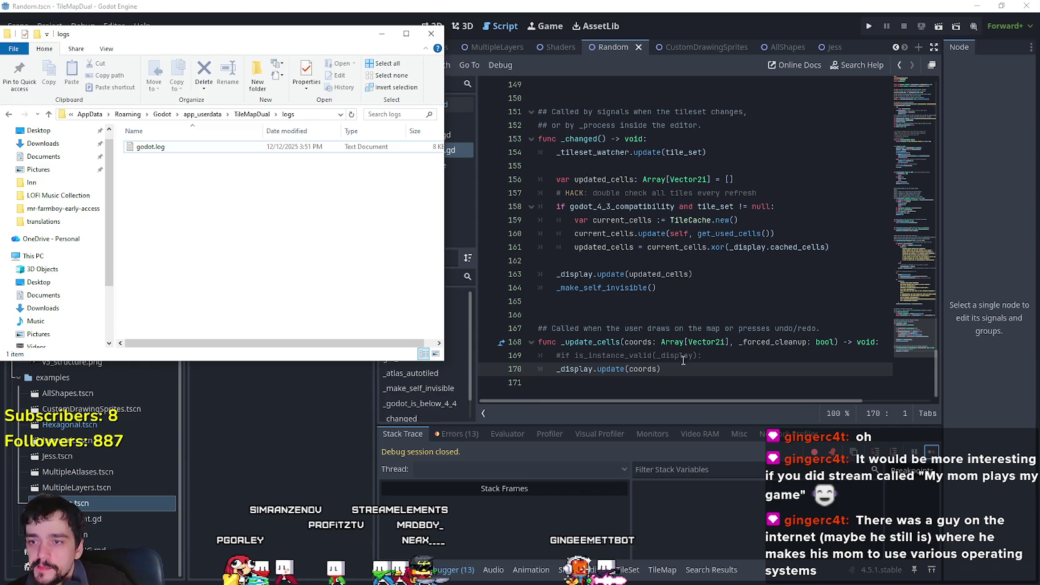
pyautogui.click(643, 327)
pyautogui.click(715, 356)
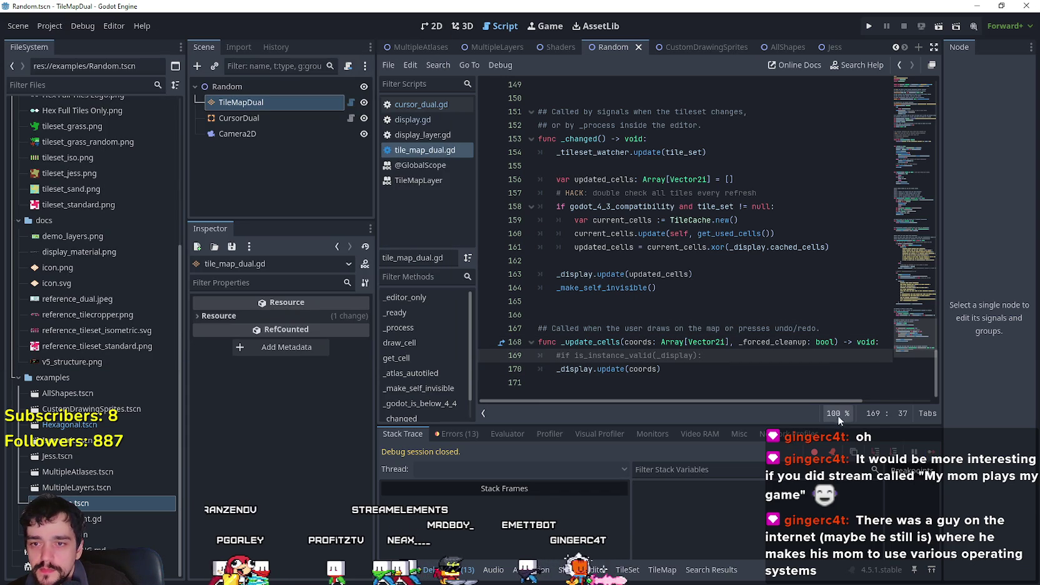
# Search tile_map_dual.gd for both mentions of _update_cells.
pyautogui.moveTo(868, 400)
pyautogui.mouseDown()
pyautogui.moveTo(907, 398)
pyautogui.moveTo(744, 383)
pyautogui.mouseUp()
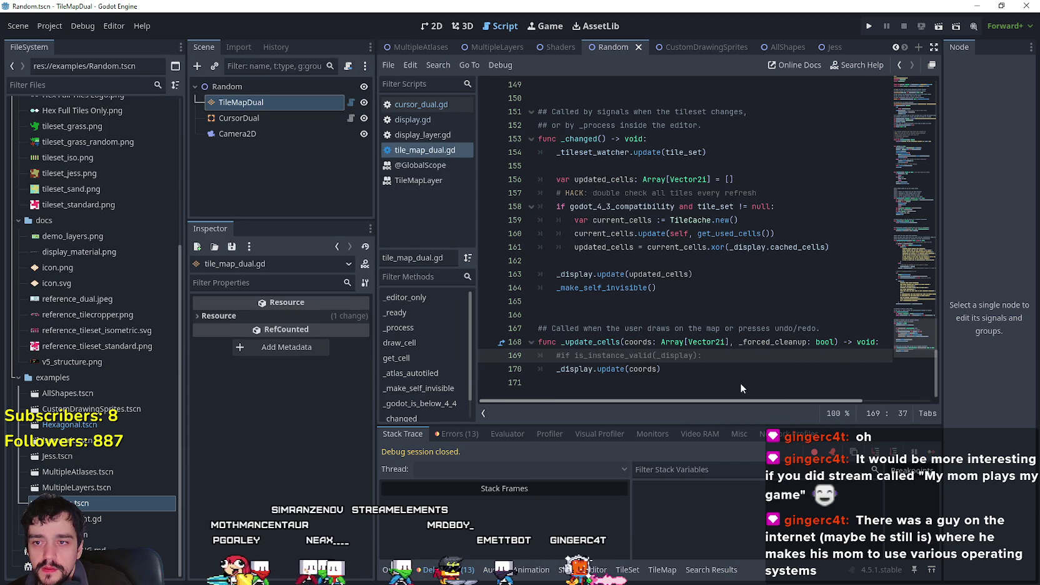
pyautogui.click(693, 373)
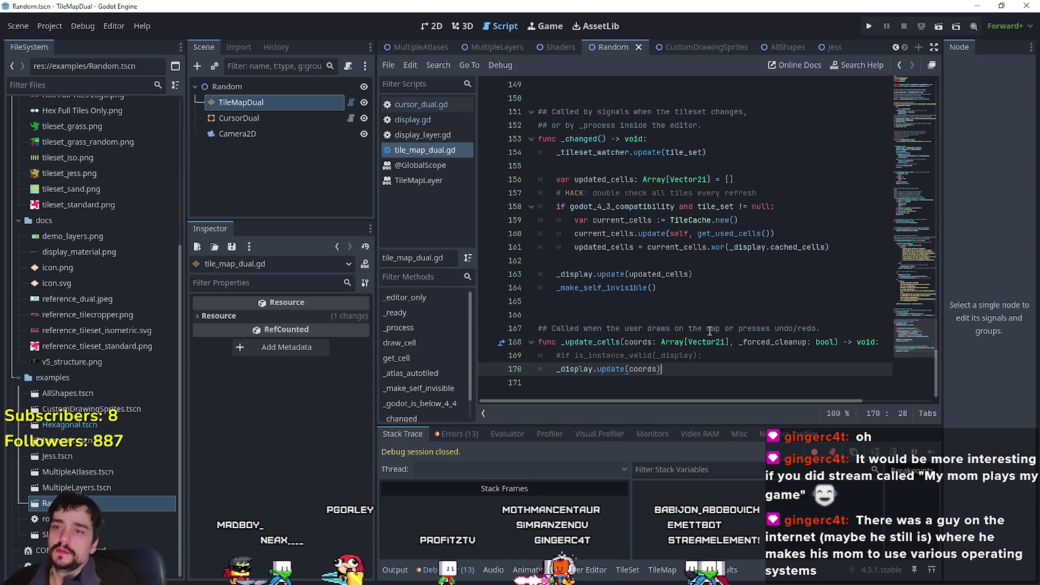
pyautogui.doubleClick(623, 342)
pyautogui.hotkey('ctrl', 'f')
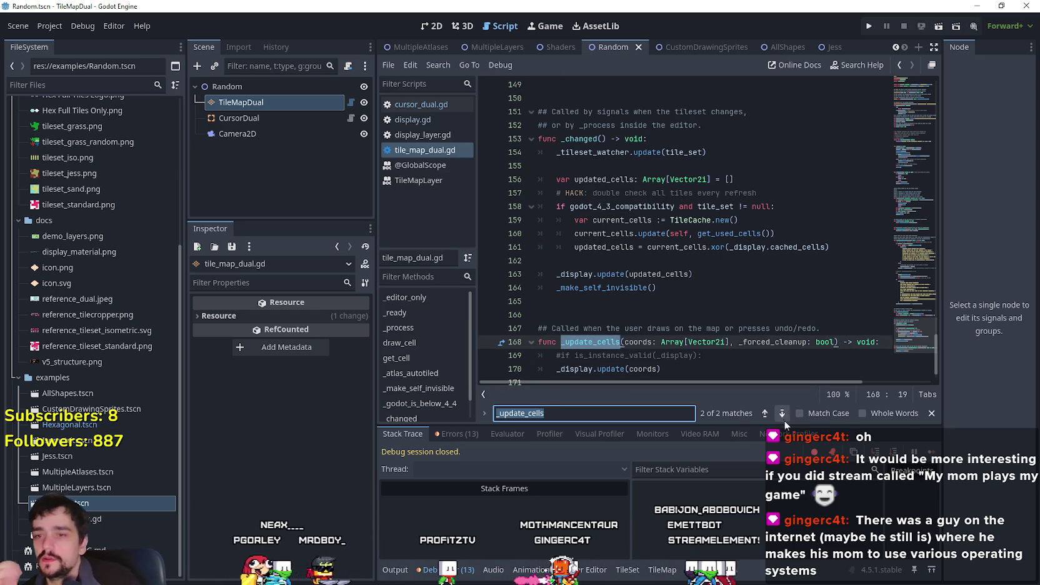
pyautogui.click(764, 416)
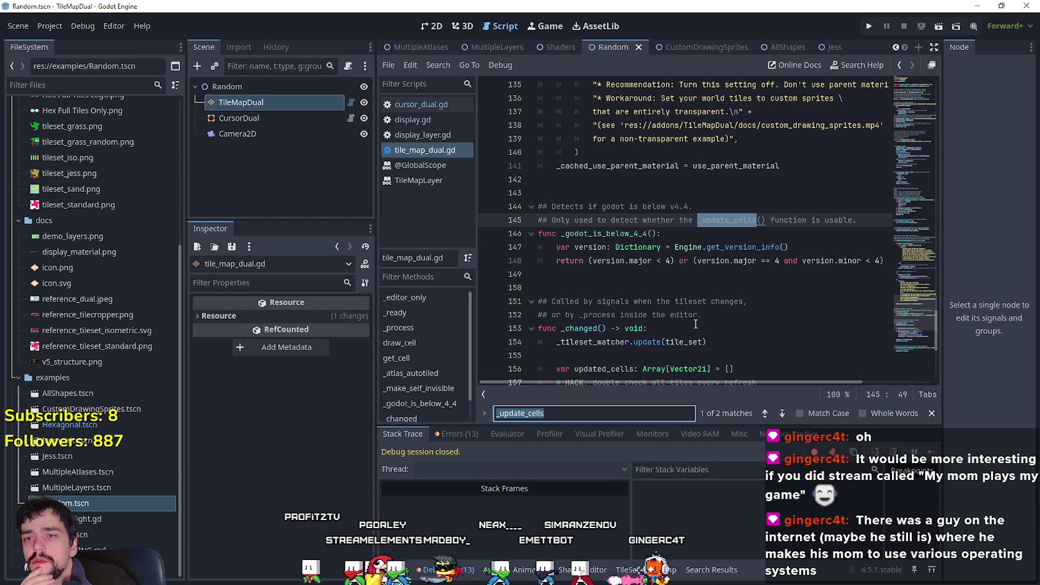
pyautogui.click(763, 414)
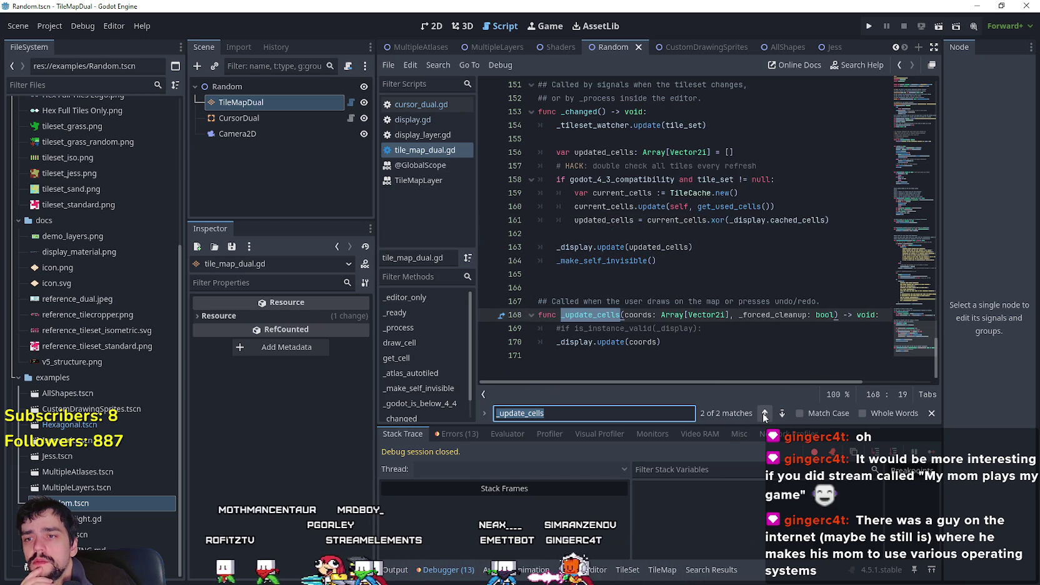
# Select TileMapDual, widen the signals list, and set a breakpoint on line 170's _display.update(coords).
pyautogui.click(250, 103)
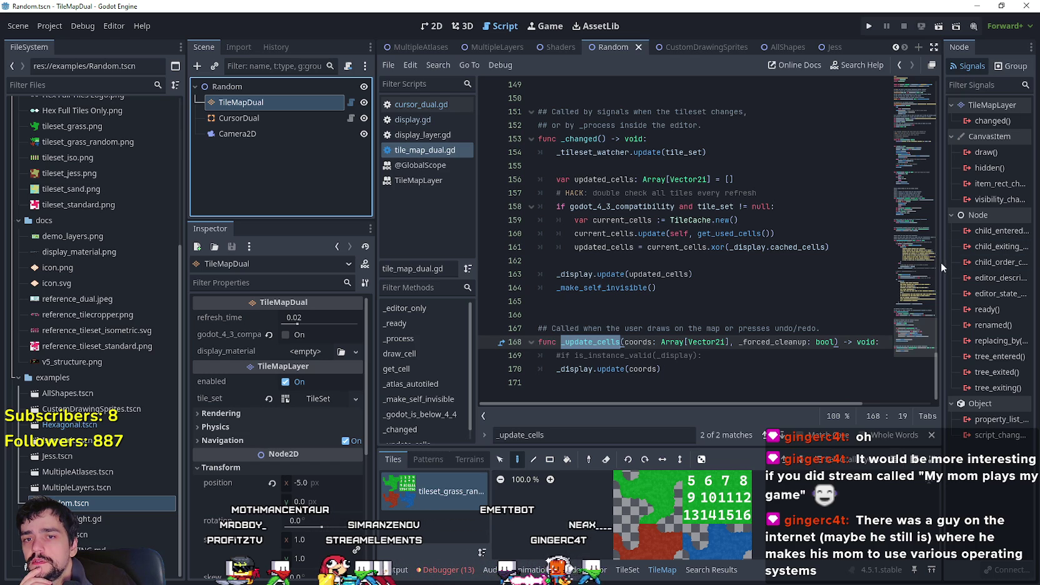
pyautogui.moveTo(943, 263)
pyautogui.mouseDown()
pyautogui.moveTo(812, 268)
pyautogui.moveTo(877, 270)
pyautogui.mouseUp()
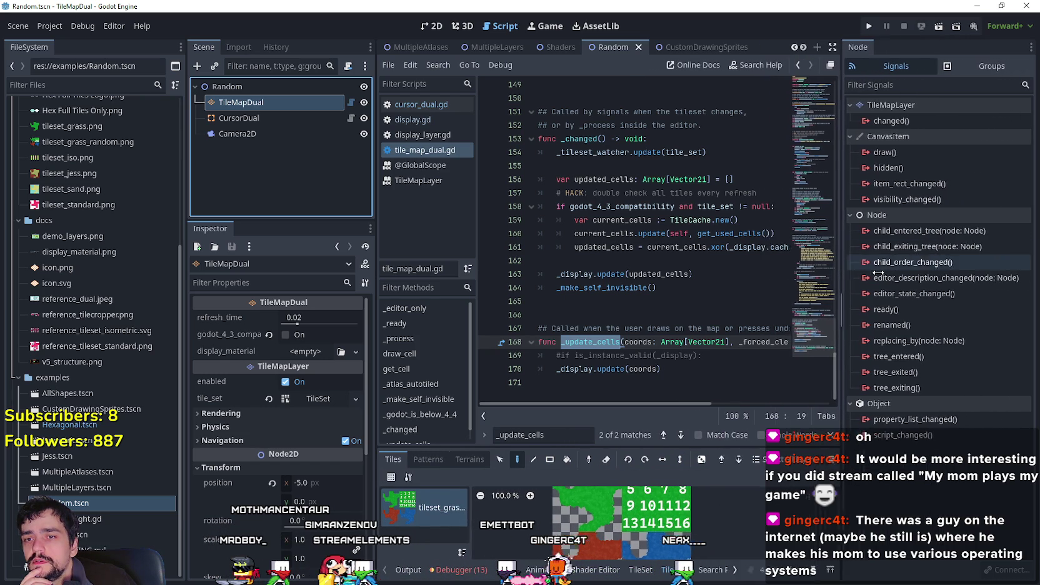
pyautogui.doubleClick(678, 355)
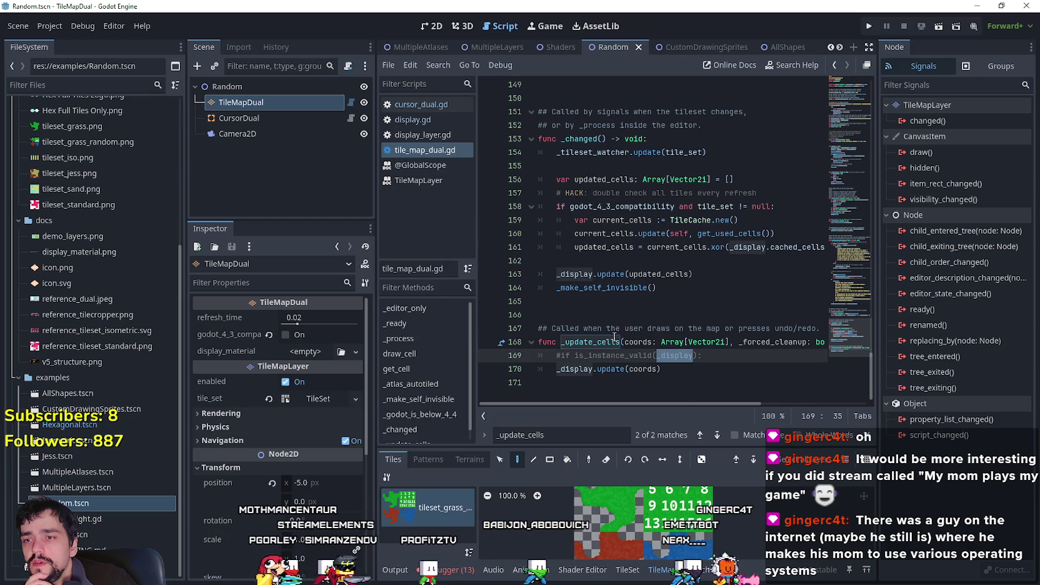
pyautogui.doubleClick(590, 342)
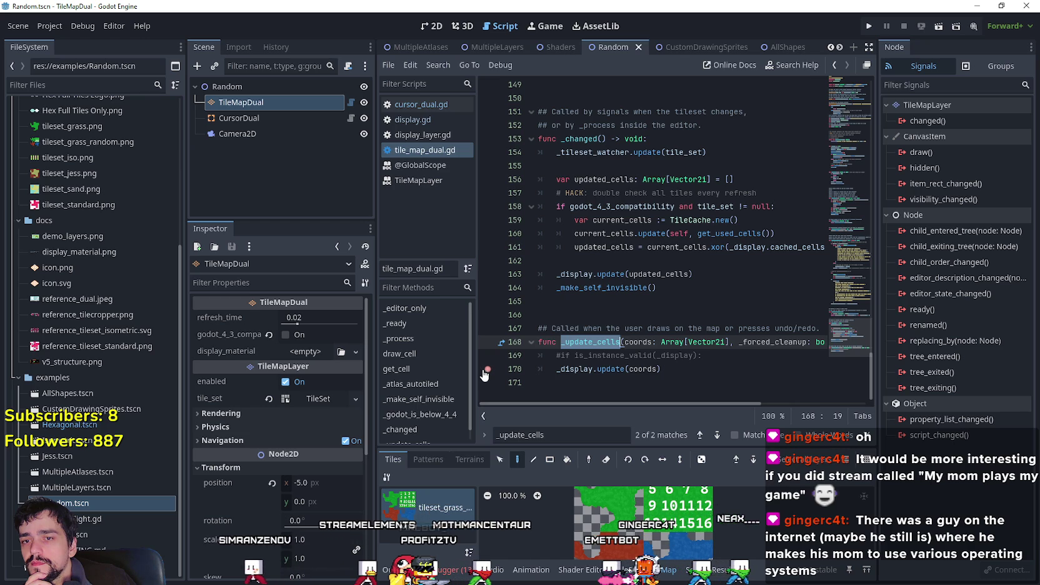
pyautogui.click(723, 366)
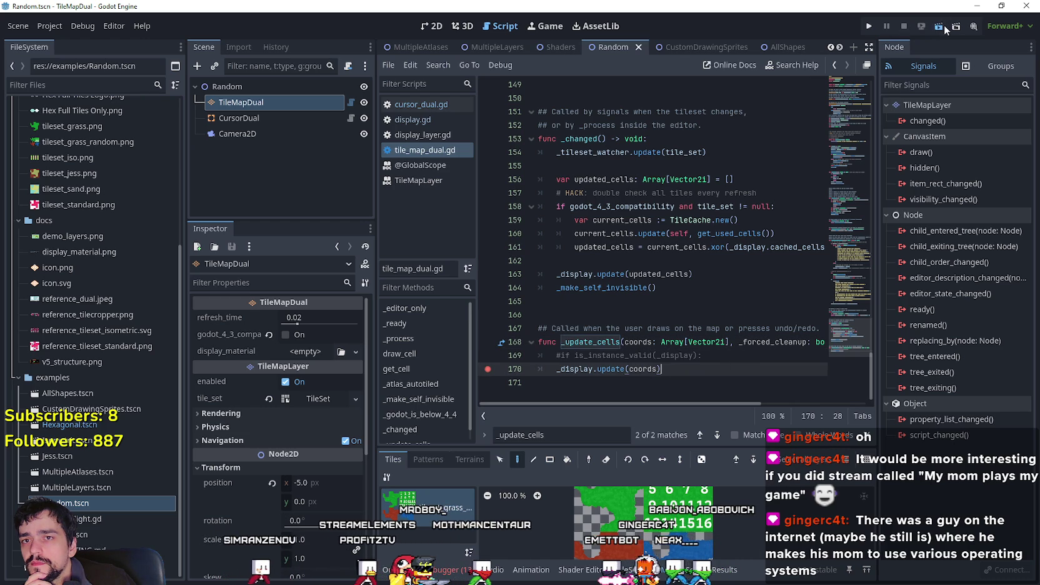
# Run the scene to the line 170 breakpoint and check the empty coords array in Locals.
pyautogui.click(944, 24)
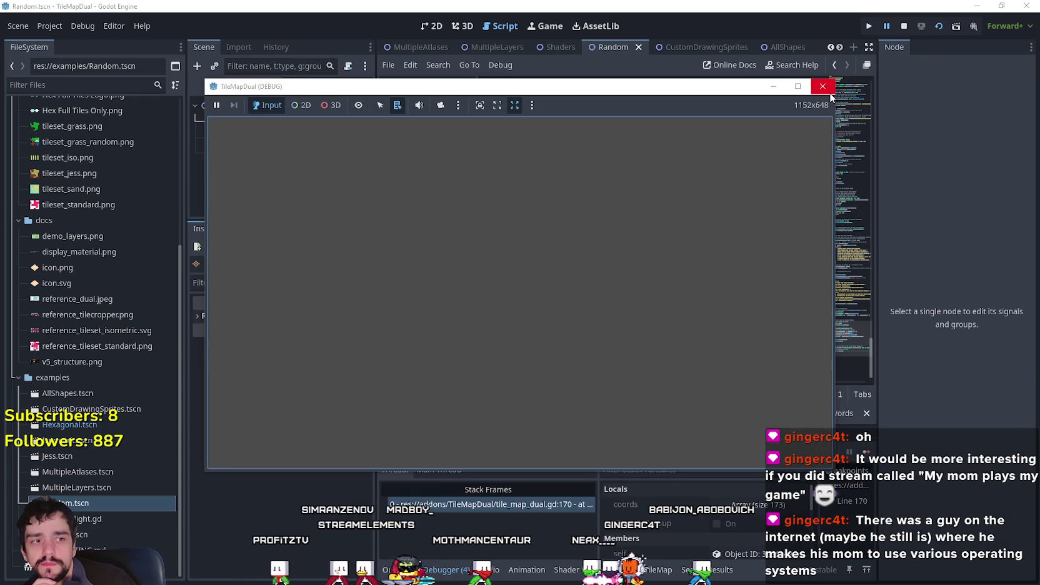
pyautogui.press('F12')
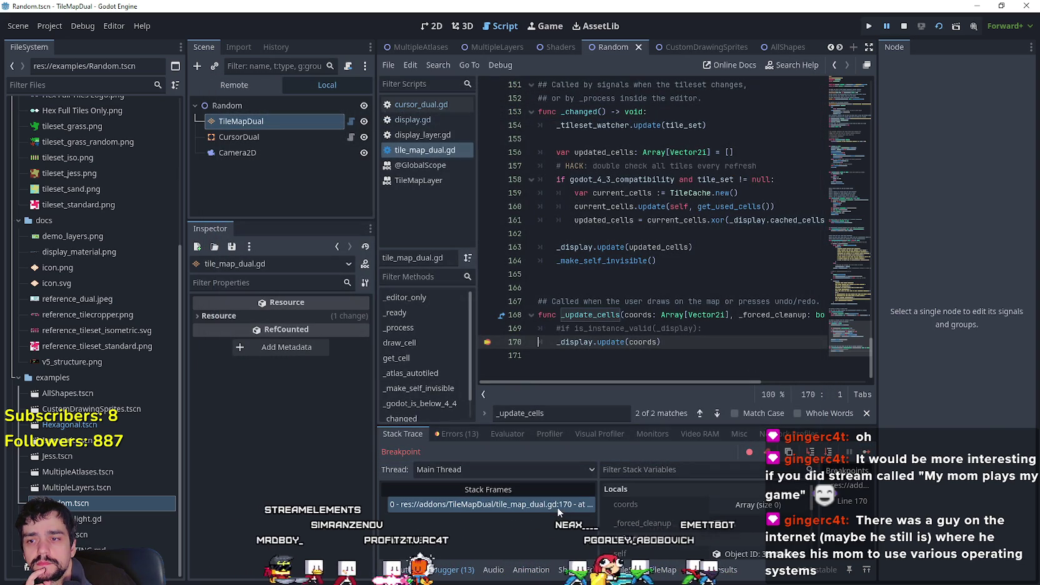
pyautogui.click(752, 504)
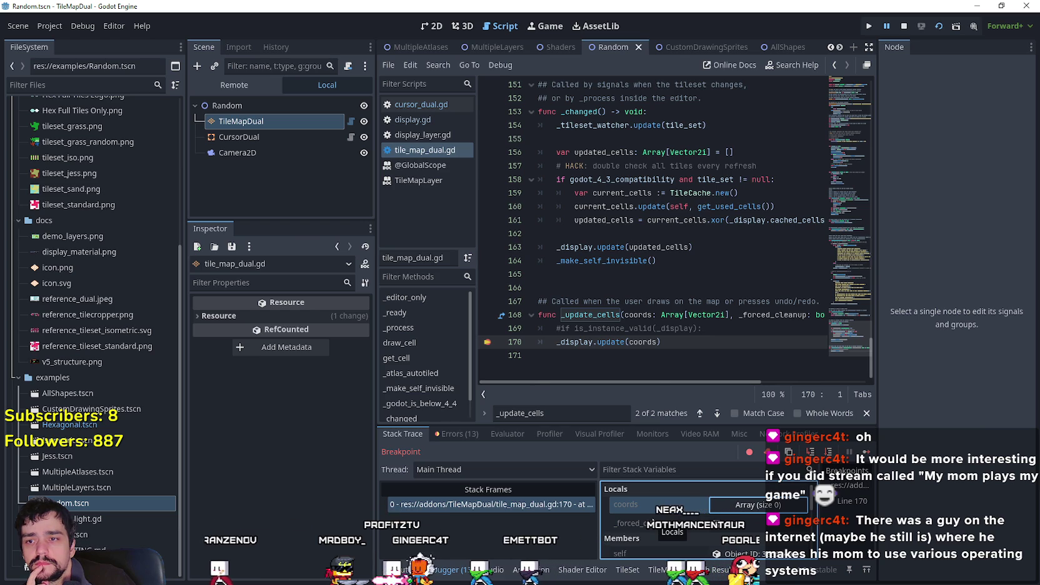
pyautogui.moveTo(670, 381)
pyautogui.mouseDown()
pyautogui.moveTo(802, 386)
pyautogui.moveTo(687, 383)
pyautogui.mouseUp()
pyautogui.doubleClick(590, 315)
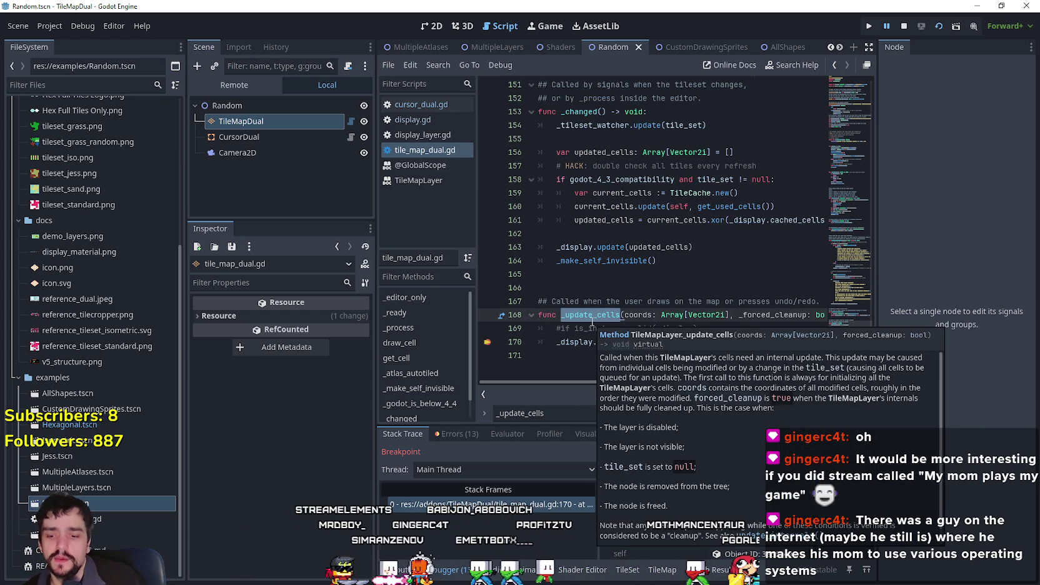
pyautogui.click(601, 327)
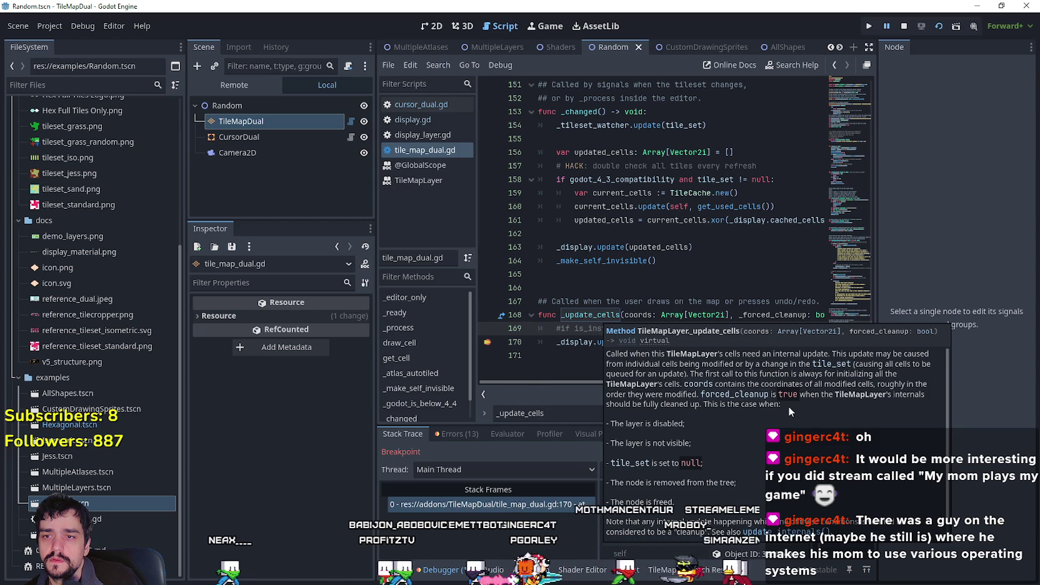
pyautogui.moveTo(764, 315); pyautogui.dragTo(825, 315)
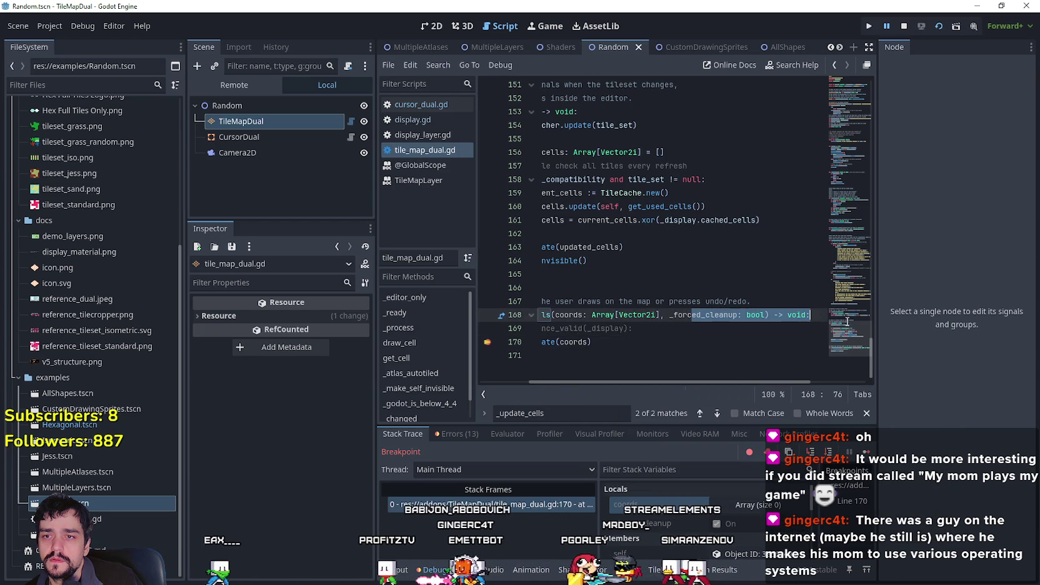
# Search the script for _forced_cleanup and all project files for _update_cells.
pyautogui.doubleClick(710, 315)
pyautogui.hotkey('ctrl', 'f')
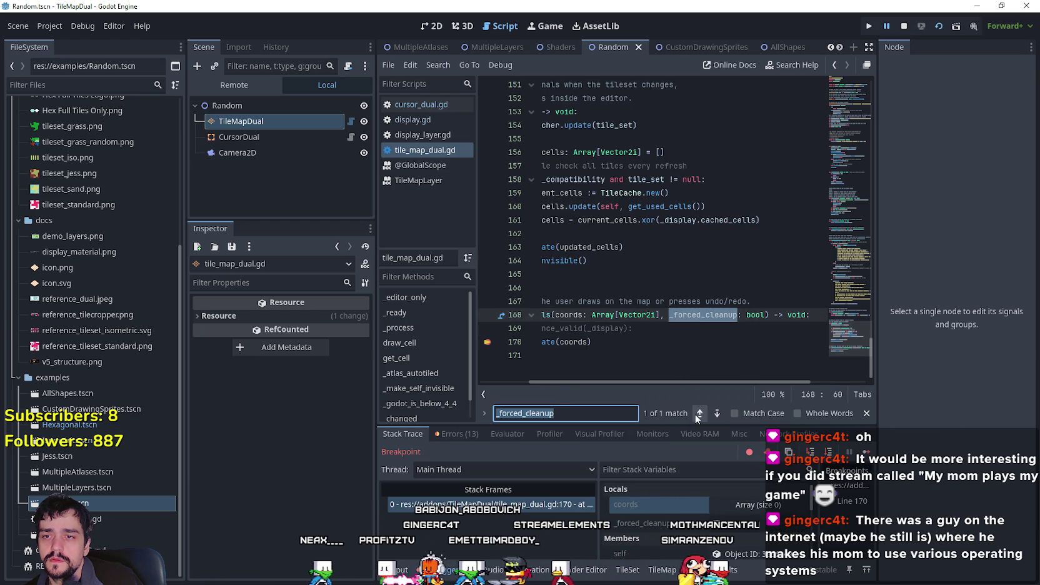
pyautogui.click(614, 315)
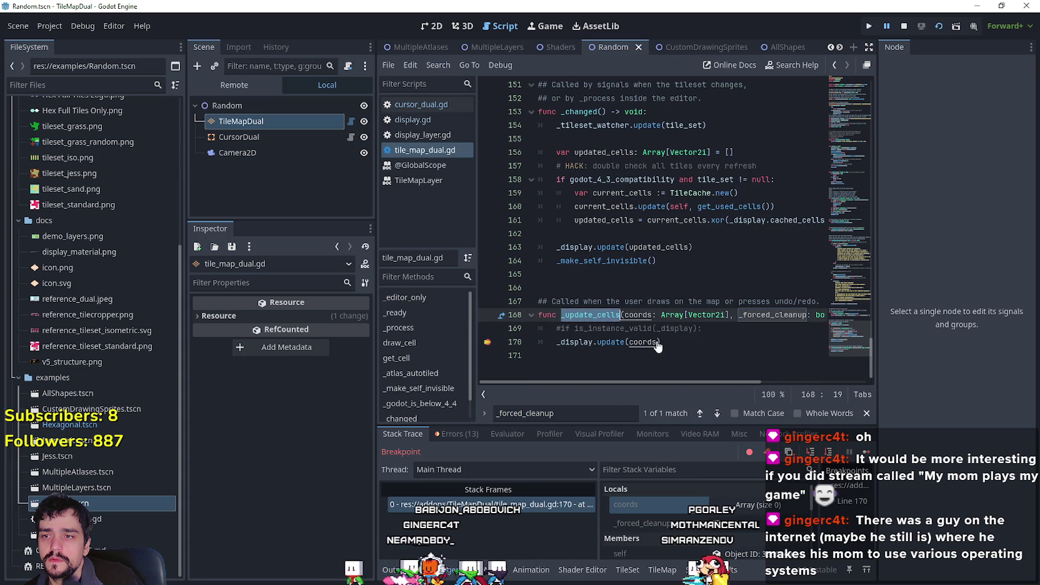
pyautogui.click(658, 342)
pyautogui.hotkey('ctrl', 'shift', 'f')
pyautogui.click(533, 358)
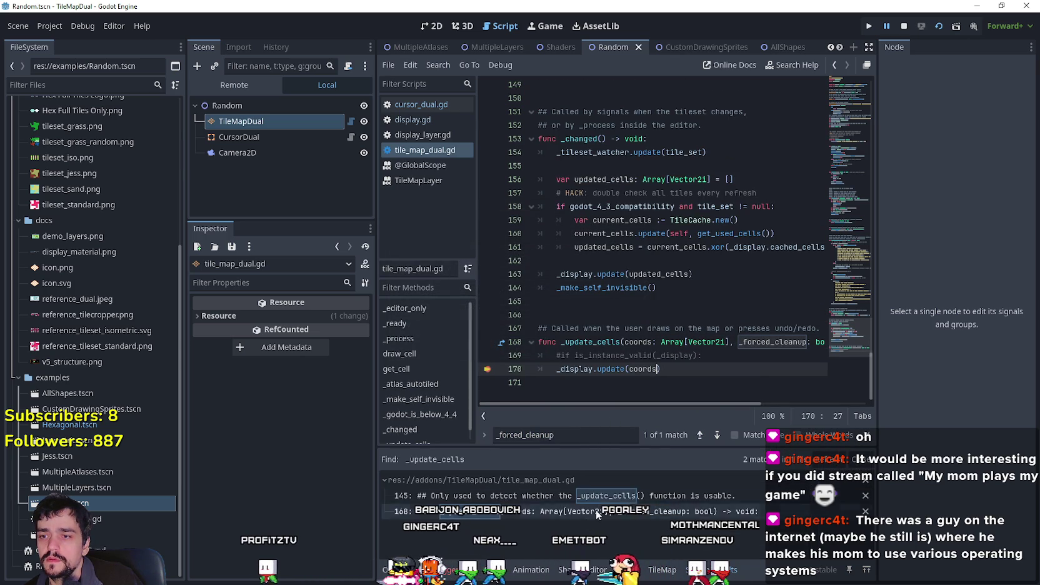
# Edit line 168 so the parameter reads '_forced_cleanup: bool = false', then rerun the scene.
pyautogui.moveTo(713, 343); pyautogui.dragTo(825, 342)
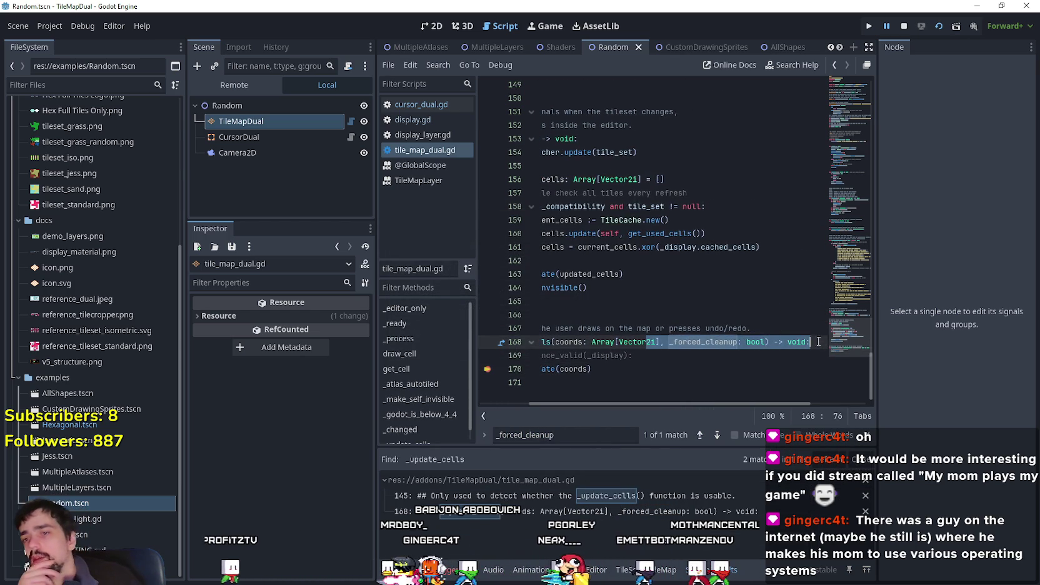
pyautogui.click(672, 348)
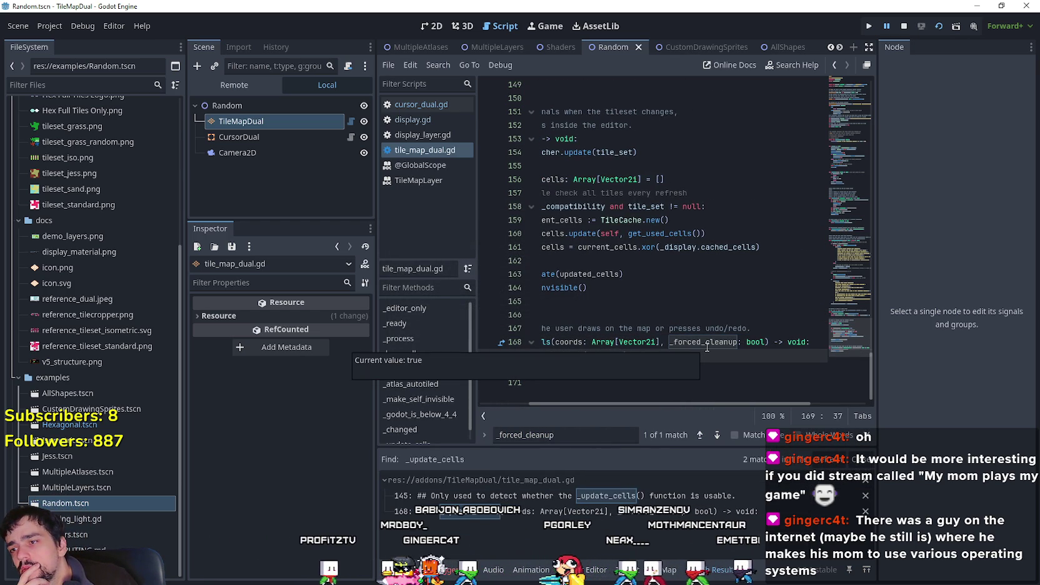
pyautogui.doubleClick(756, 343)
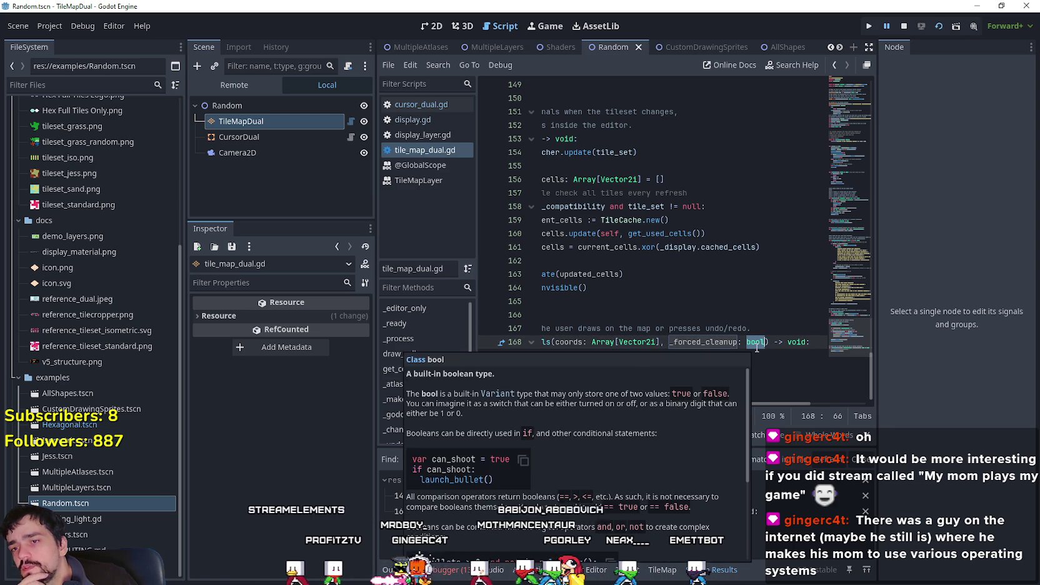
pyautogui.press('BackSpace')
pyautogui.press('BackSpace')
pyautogui.press('BackSpace')
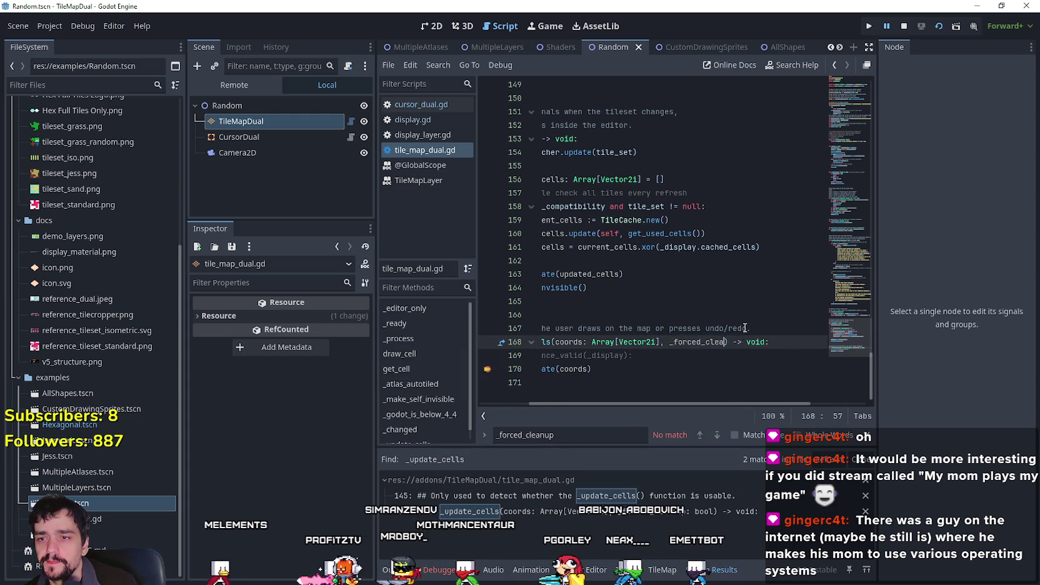
pyautogui.write('false')
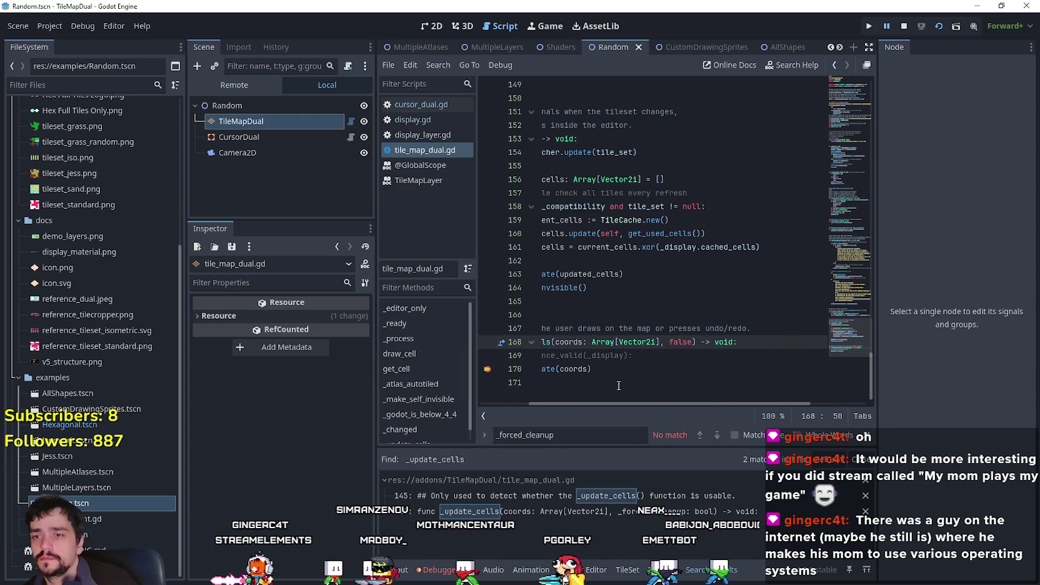
pyautogui.click(617, 389)
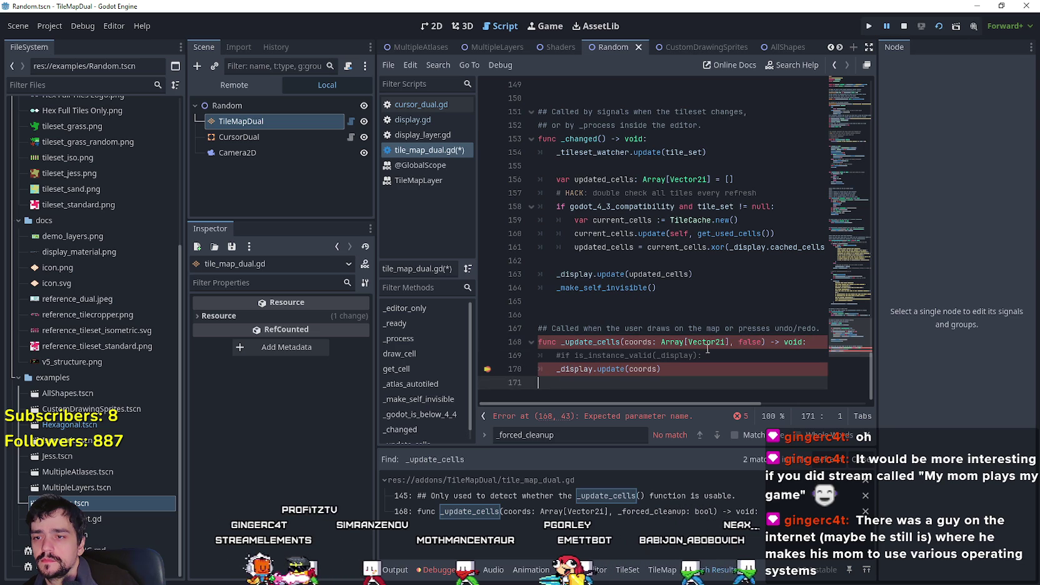
pyautogui.hotkey('ctrl', 'z')
pyautogui.hotkey('ctrl', 'z')
pyautogui.hotkey('ctrl', 'z')
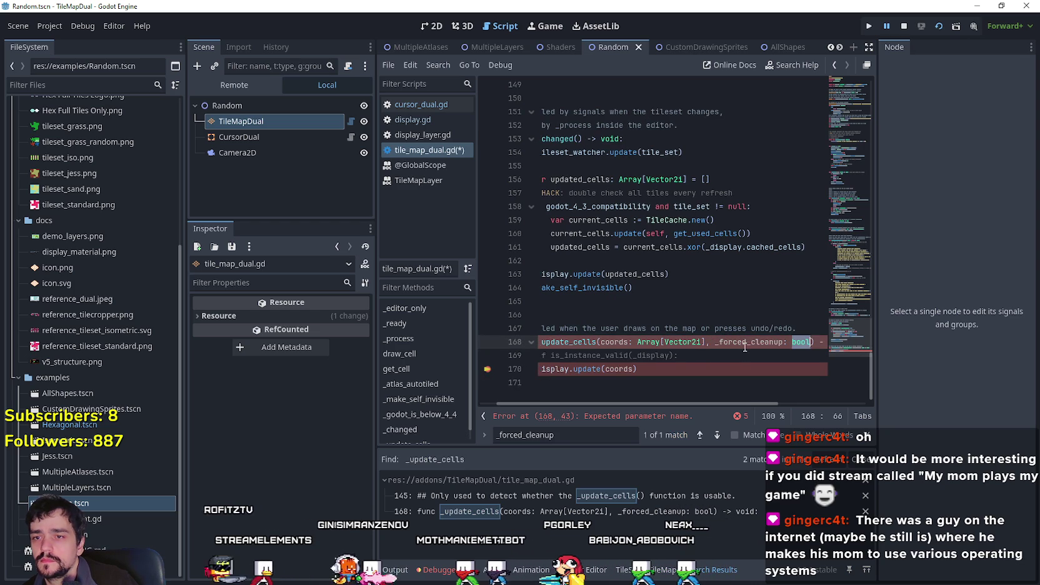
pyautogui.write('false')
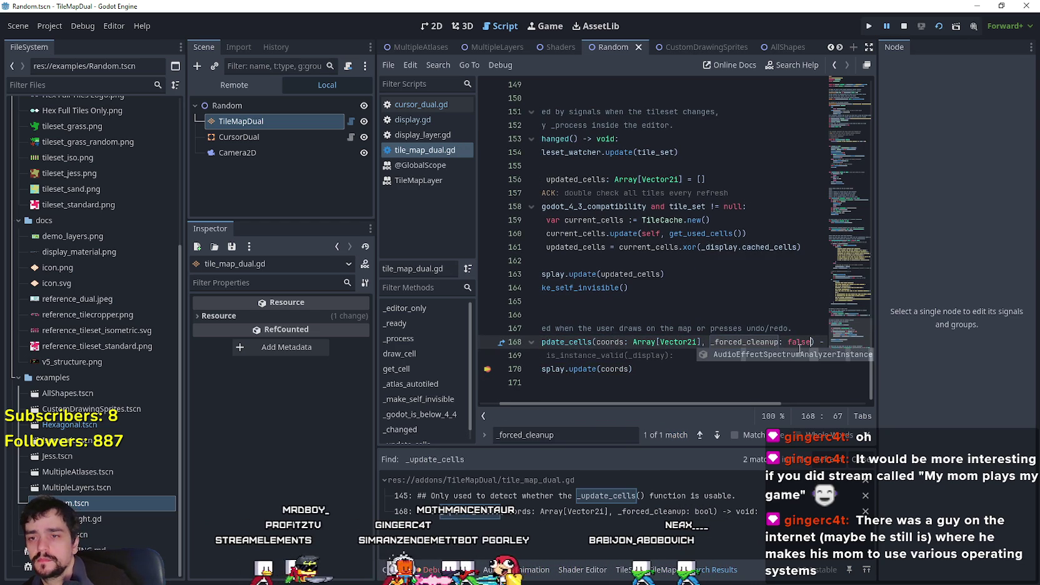
pyautogui.moveTo(652, 338)
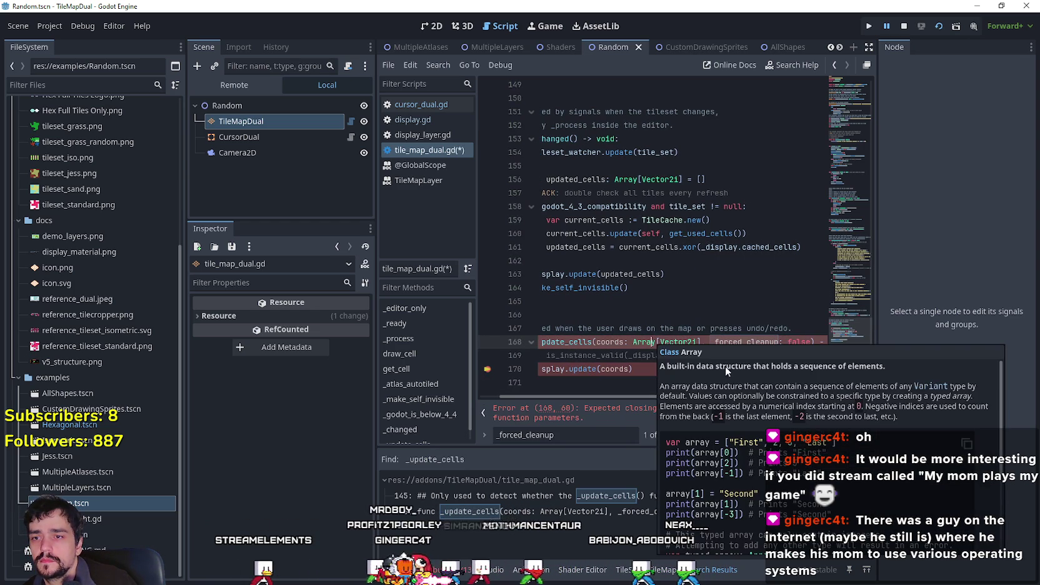
pyautogui.hotkey('ctrl', 'z')
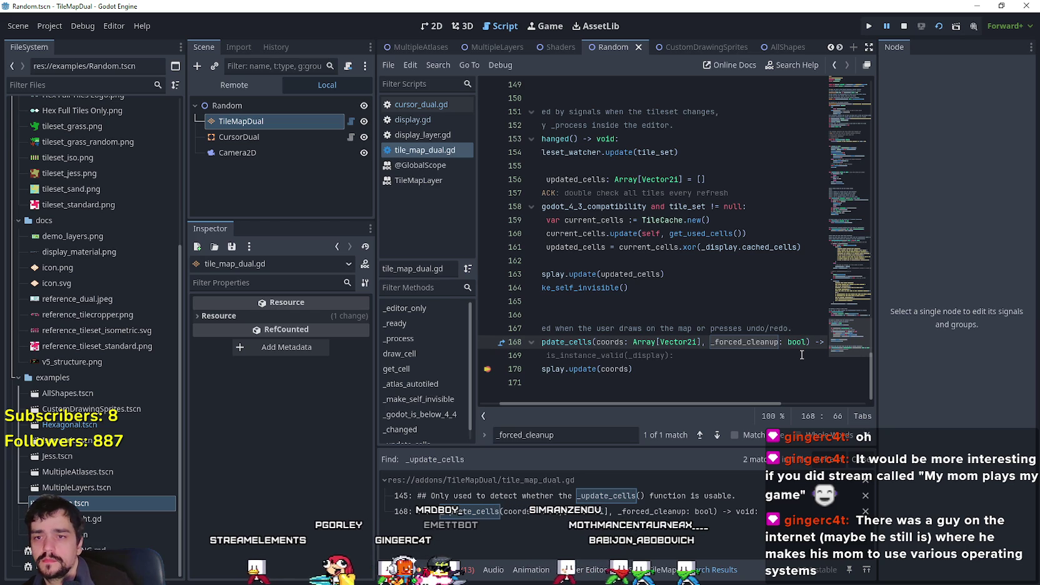
pyautogui.write('= false')
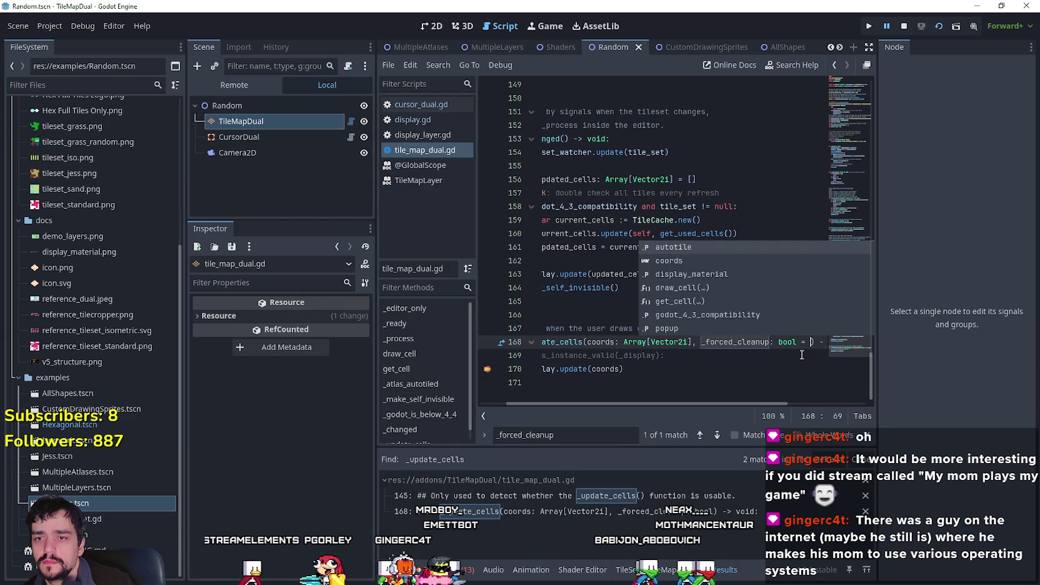
pyautogui.click(797, 354)
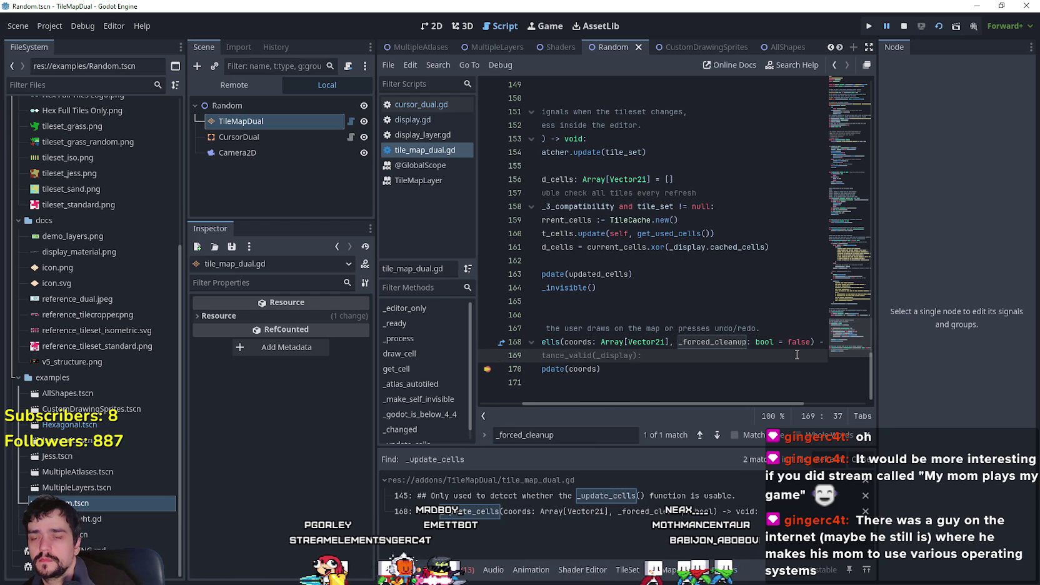
pyautogui.click(625, 355)
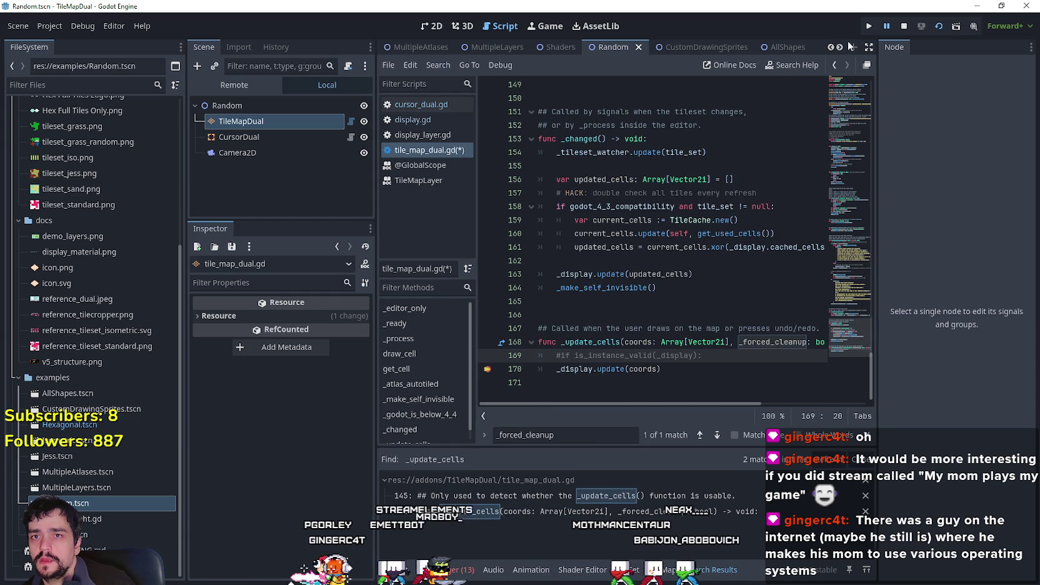
pyautogui.click(939, 29)
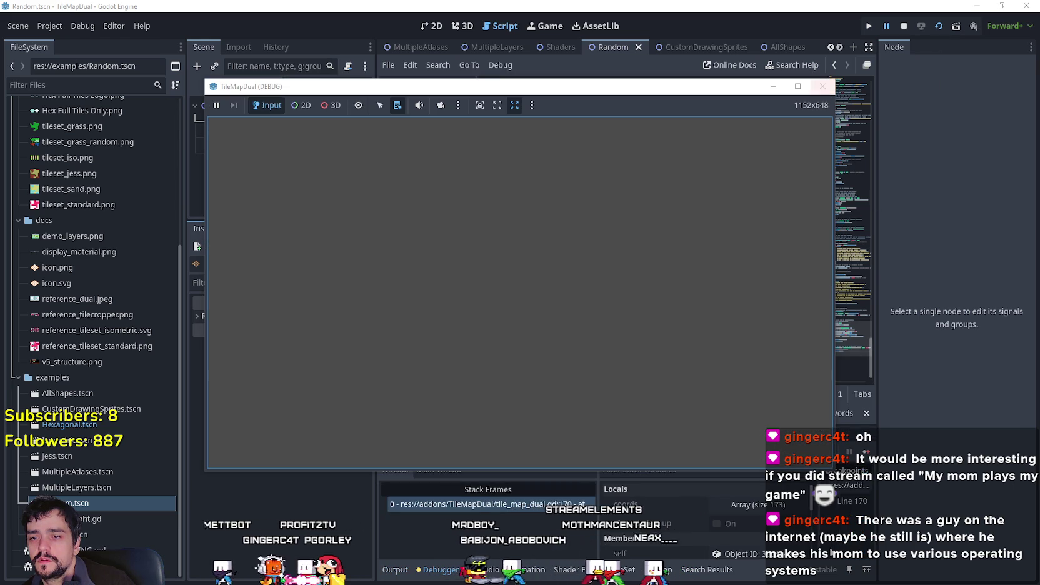
# End the debug run, read the null-instance error in godot.log, and close the log.
pyautogui.click(866, 453)
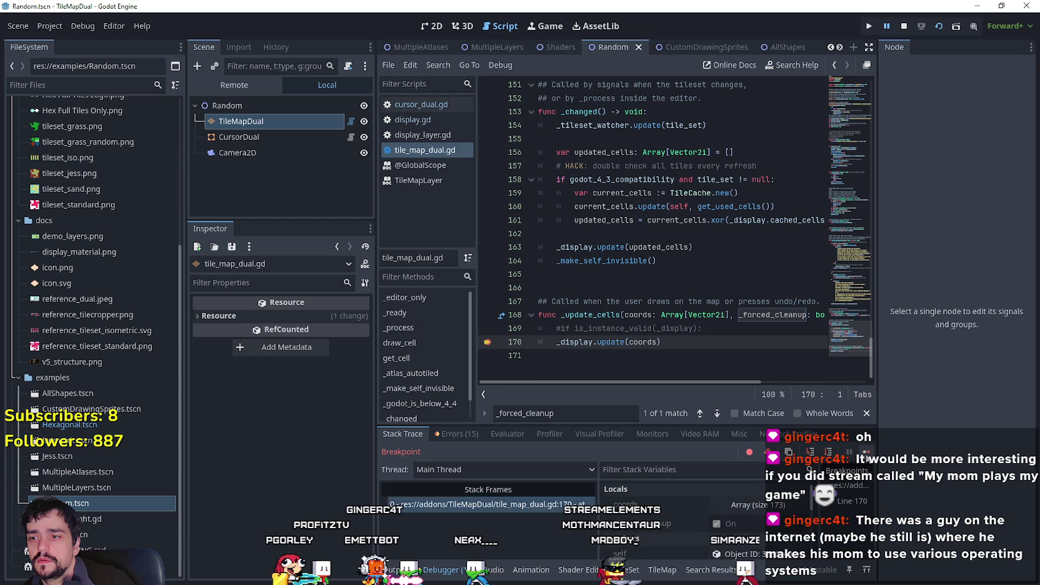
pyautogui.click(865, 453)
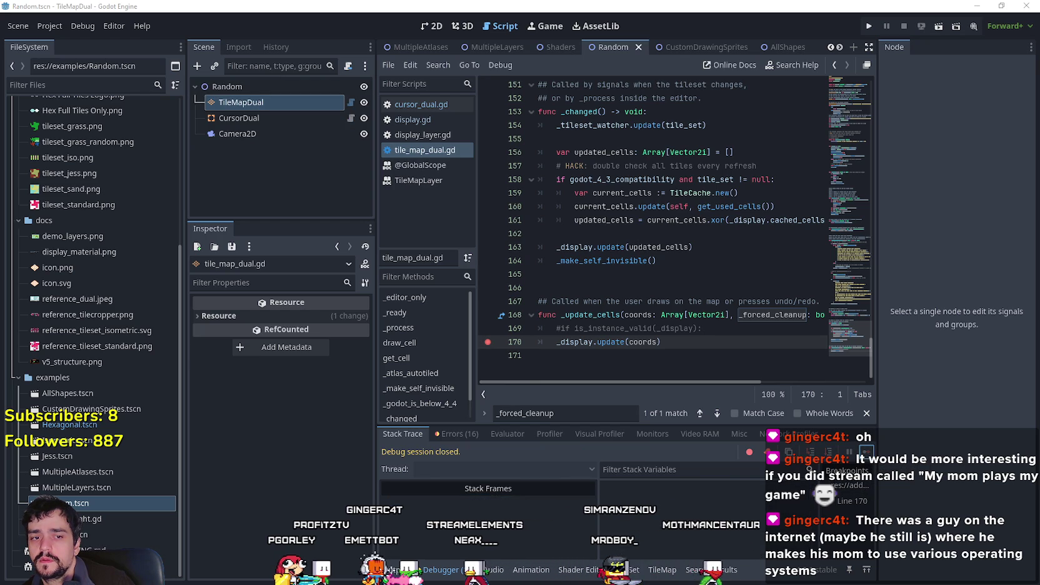
pyautogui.doubleClick(150, 146)
pyautogui.moveTo(906, 259); pyautogui.dragTo(898, 442)
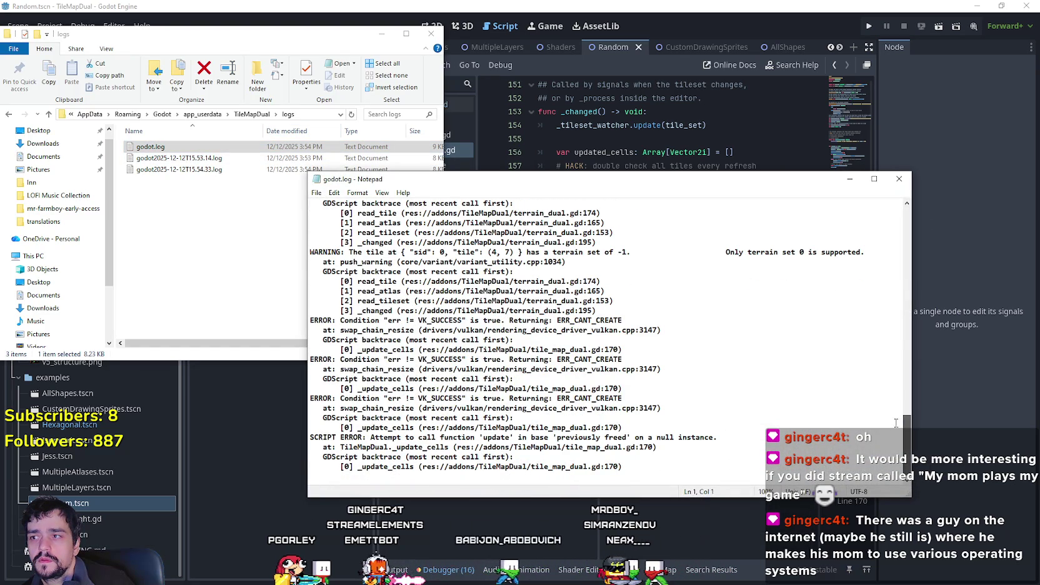
pyautogui.click(899, 179)
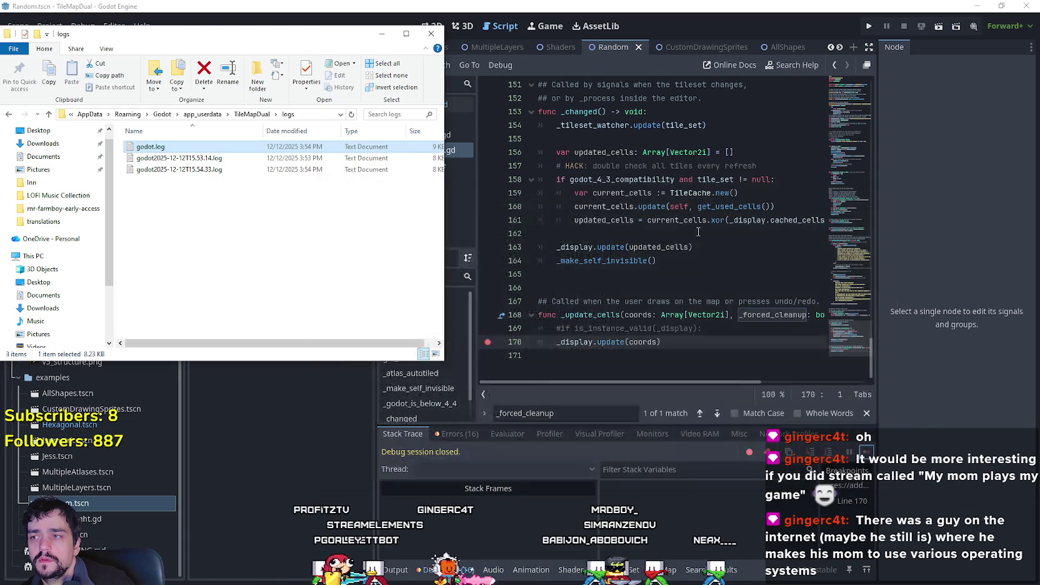
pyautogui.click(556, 343)
pyautogui.hotkey('ctrl', 'z')
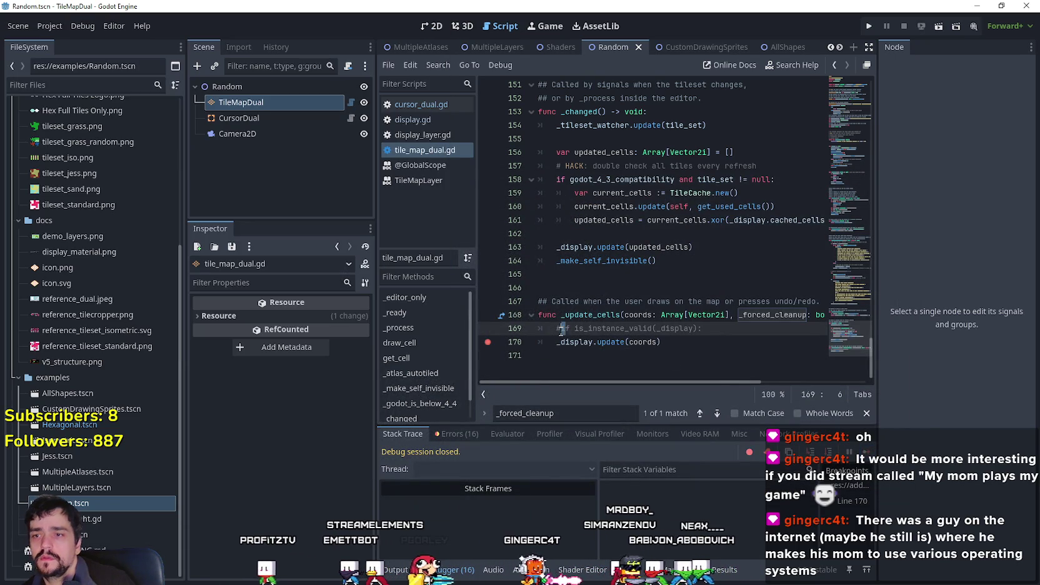
# Indent the _display.update(coords) call back under the is_instance_valid guard and save.
pyautogui.click(556, 342)
pyautogui.press('Tab')
pyautogui.press('Down')
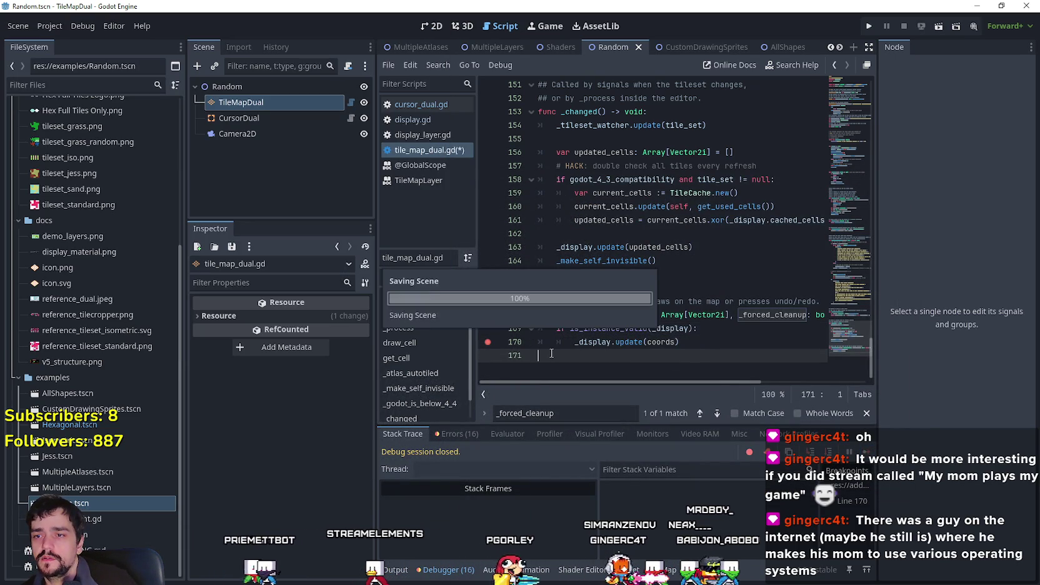
pyautogui.click(499, 342)
# Delete the three old log files from the TileMapDual logs folder.
pyautogui.hotkey('alt', 'Tab')
pyautogui.moveTo(290, 232)
pyautogui.mouseDown()
pyautogui.moveTo(158, 140)
pyautogui.moveTo(159, 150)
pyautogui.mouseUp()
pyautogui.rightClick(160, 152)
pyautogui.click(185, 338)
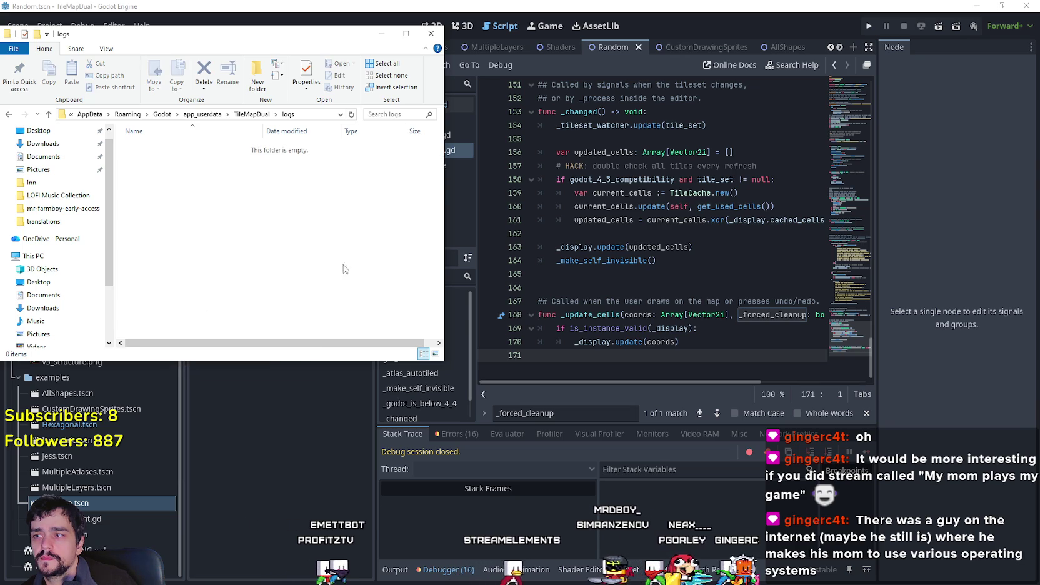
pyautogui.hotkey('alt', 'Tab')
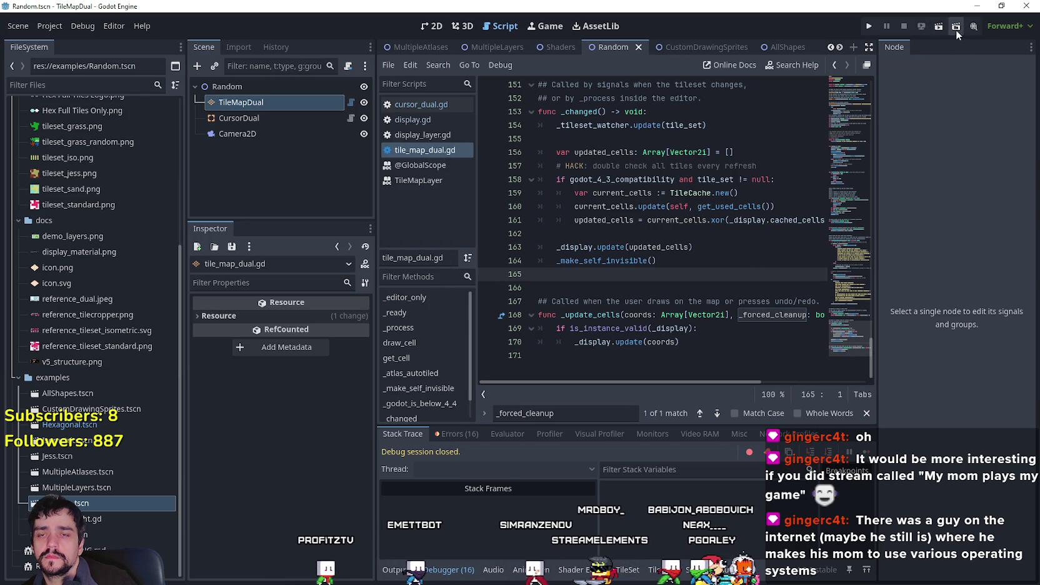
# Run and quit the scene, then read the new 9 KB godot.log ending in a signal 11 crash.
pyautogui.click(938, 27)
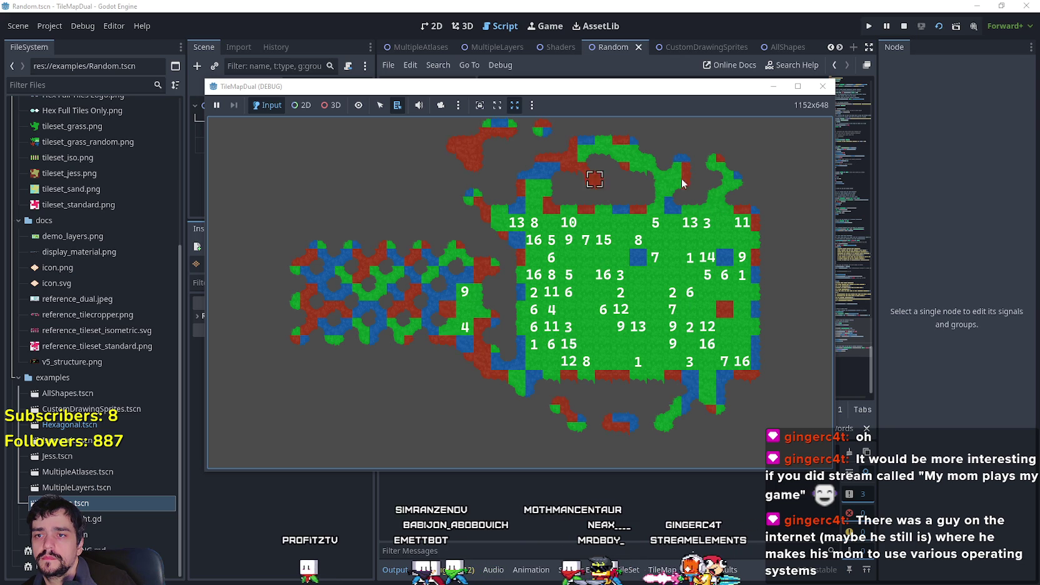
pyautogui.click(825, 86)
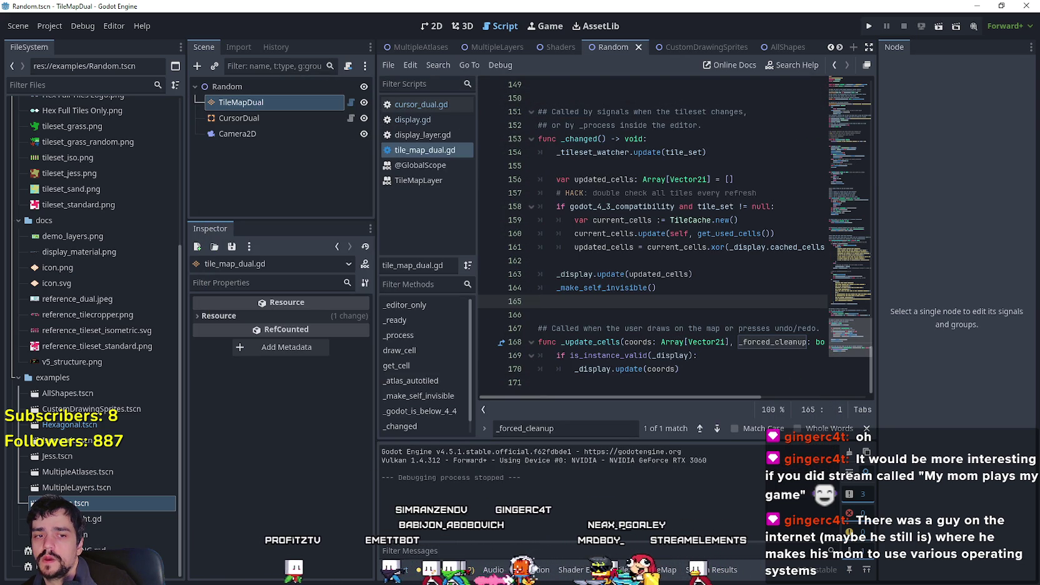
pyautogui.doubleClick(373, 146)
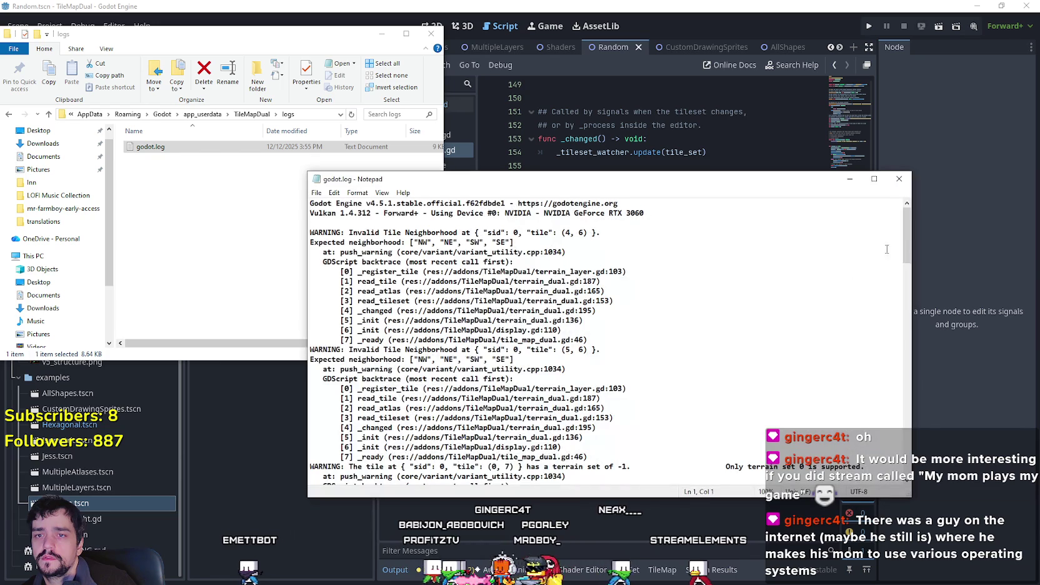
pyautogui.moveTo(903, 231); pyautogui.dragTo(905, 478)
pyautogui.click(899, 178)
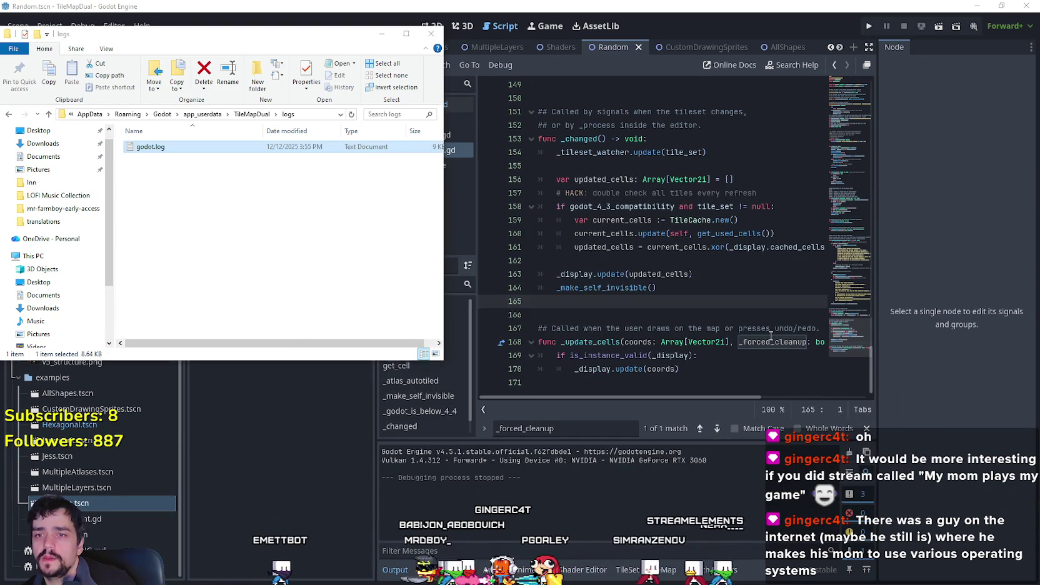
pyautogui.click(770, 341)
pyautogui.press('Down')
pyautogui.press('Down')
pyautogui.press('Home')
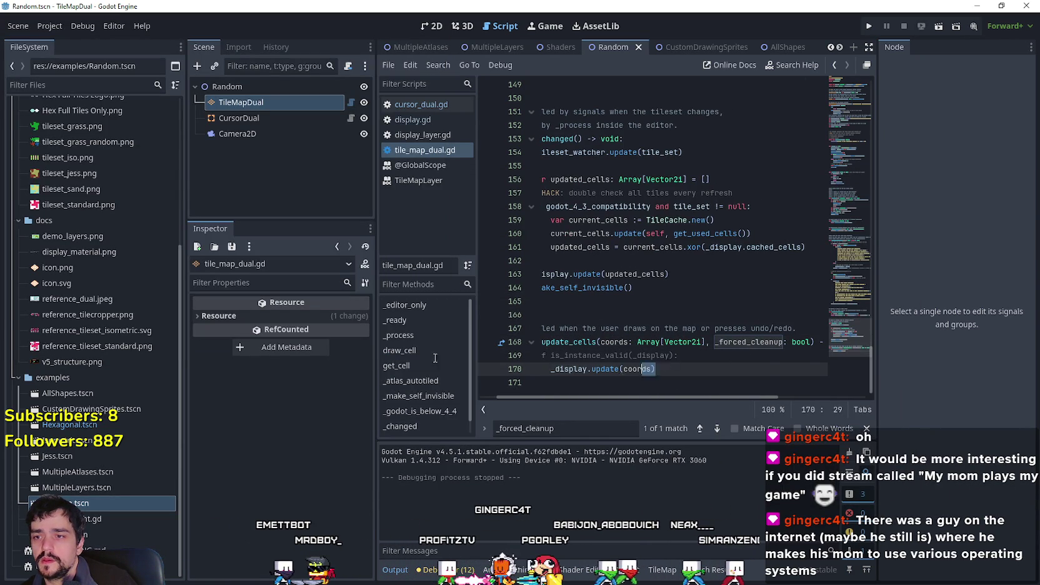
# Comment out the is_instance_valid guard again, unindent line 170, and save the script.
pyautogui.hotkey('ctrl', 'z')
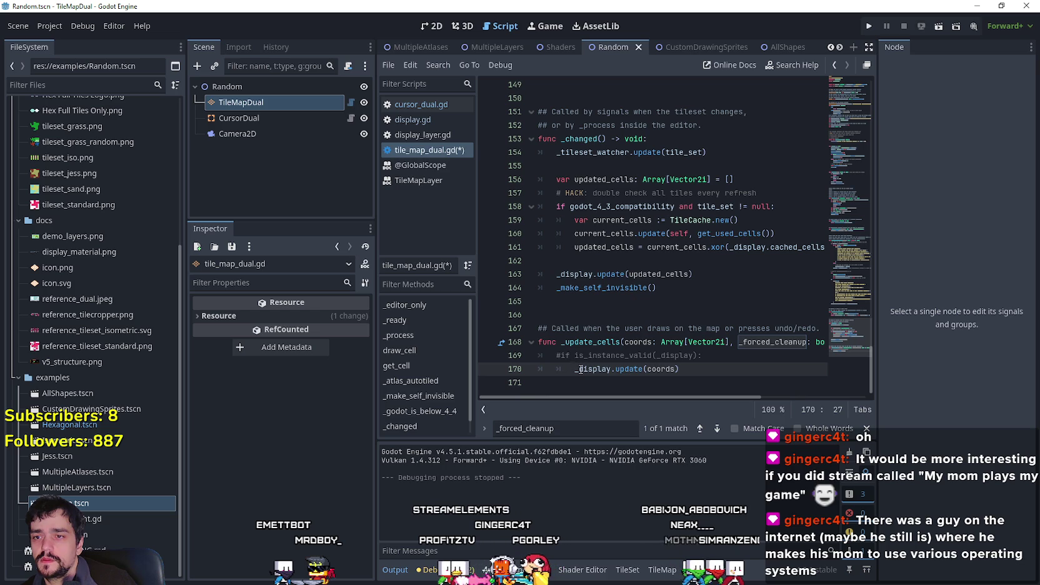
pyautogui.press('BackSpace')
pyautogui.hotkey('ctrl', 's')
# Rerun the scene to the freed-instance halt at line 170 and inspect the 287 coords.
pyautogui.click(938, 32)
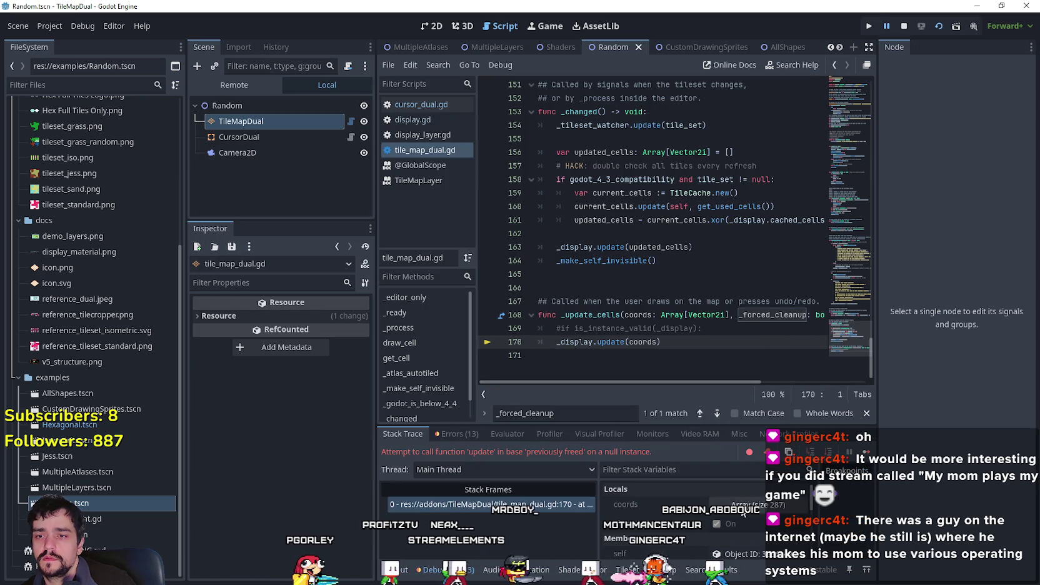
pyautogui.click(749, 503)
pyautogui.click(754, 525)
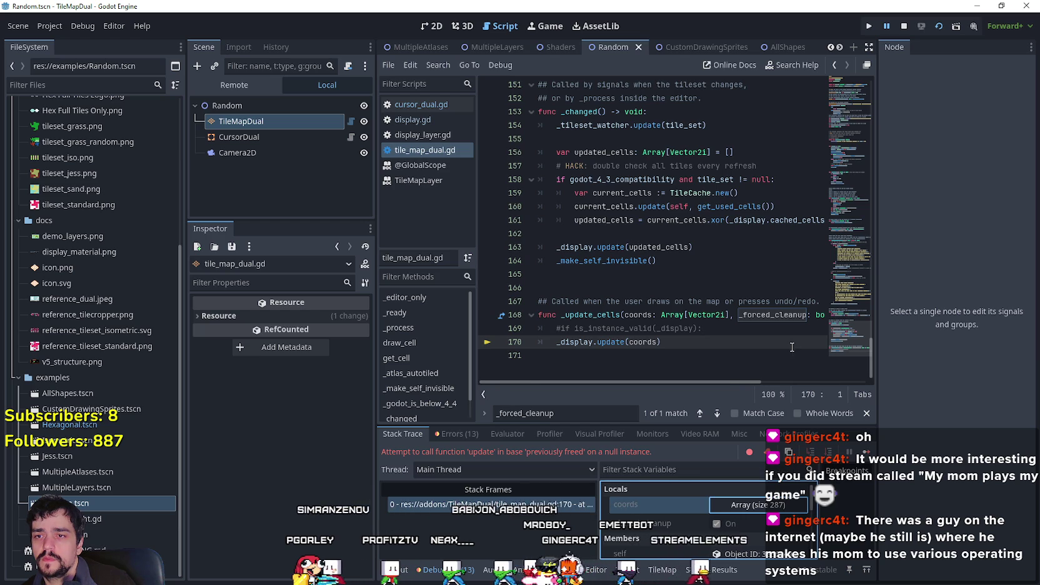
# Add an 'if _display == null:' line below the commented guard.
pyautogui.click(747, 329)
pyautogui.press('Return')
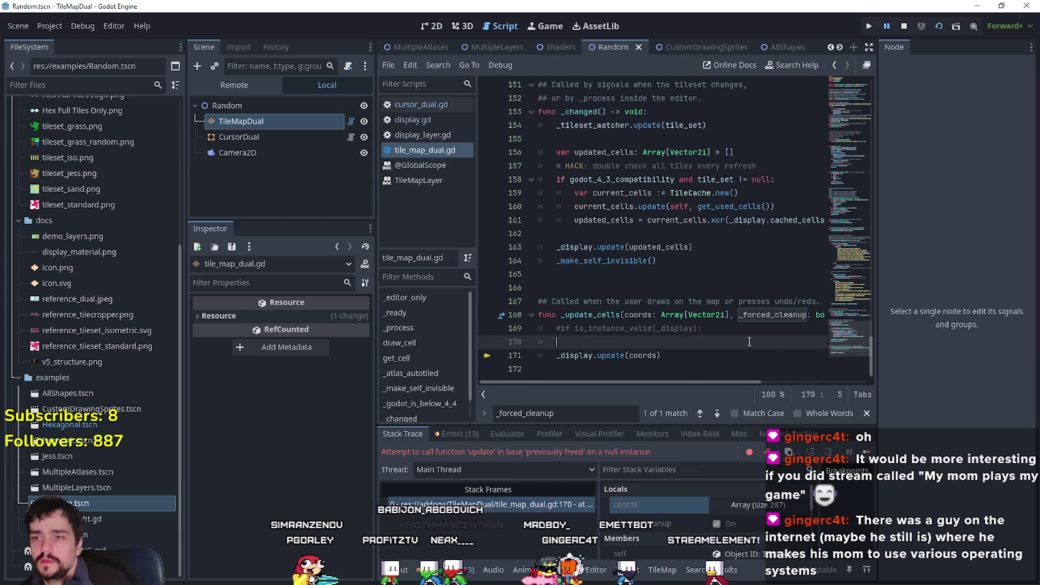
pyautogui.write('if')
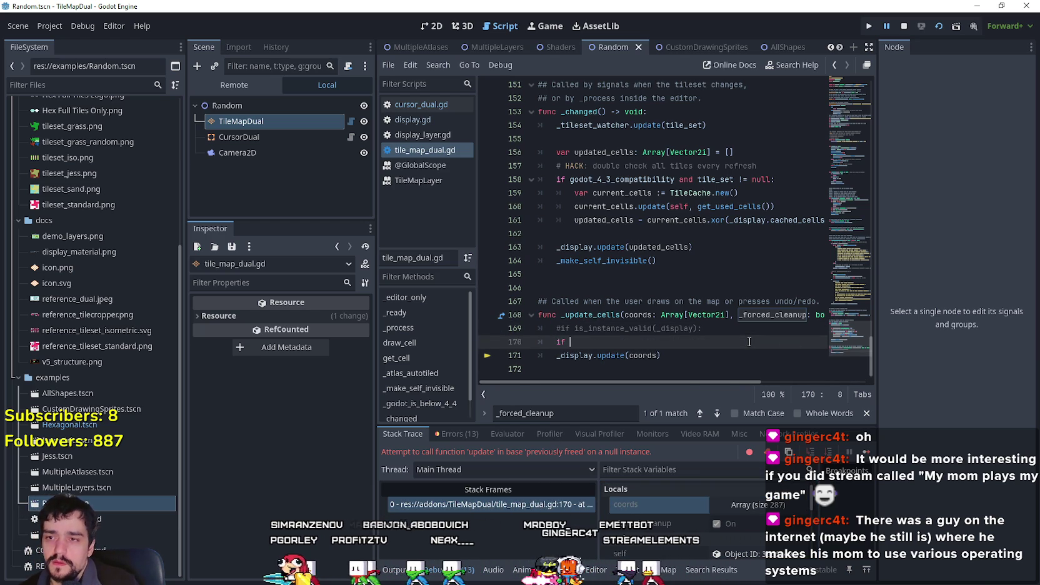
pyautogui.click(686, 329)
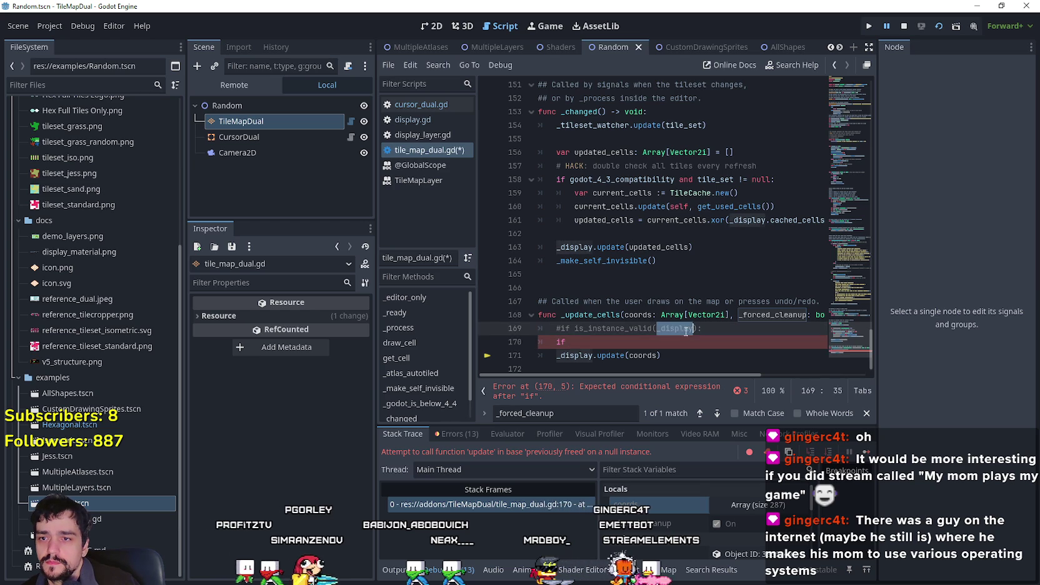
pyautogui.press('Down')
pyautogui.write('_display')
pyautogui.write('!')
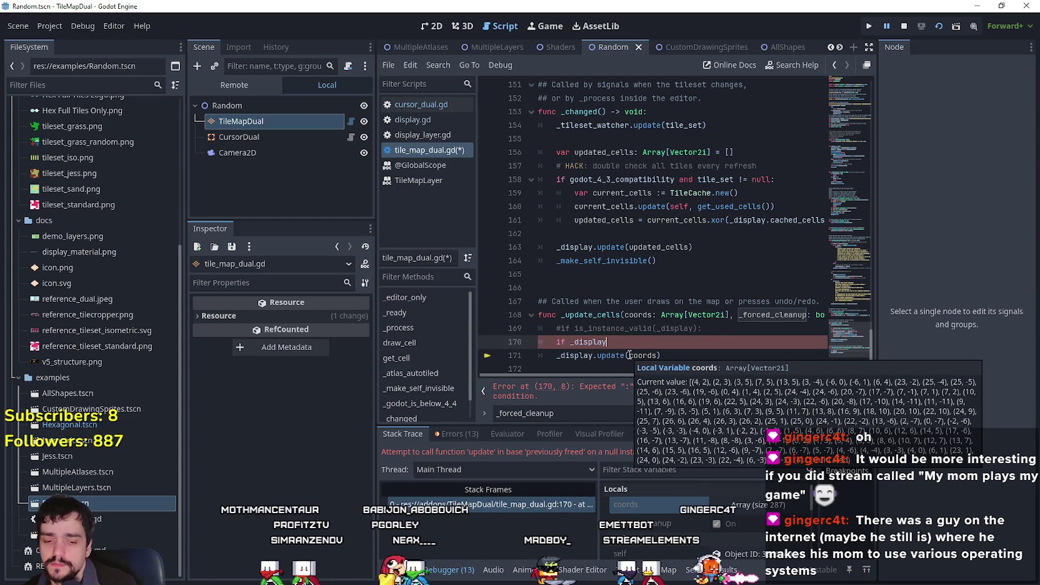
pyautogui.press('BackSpace')
pyautogui.write('== null:')
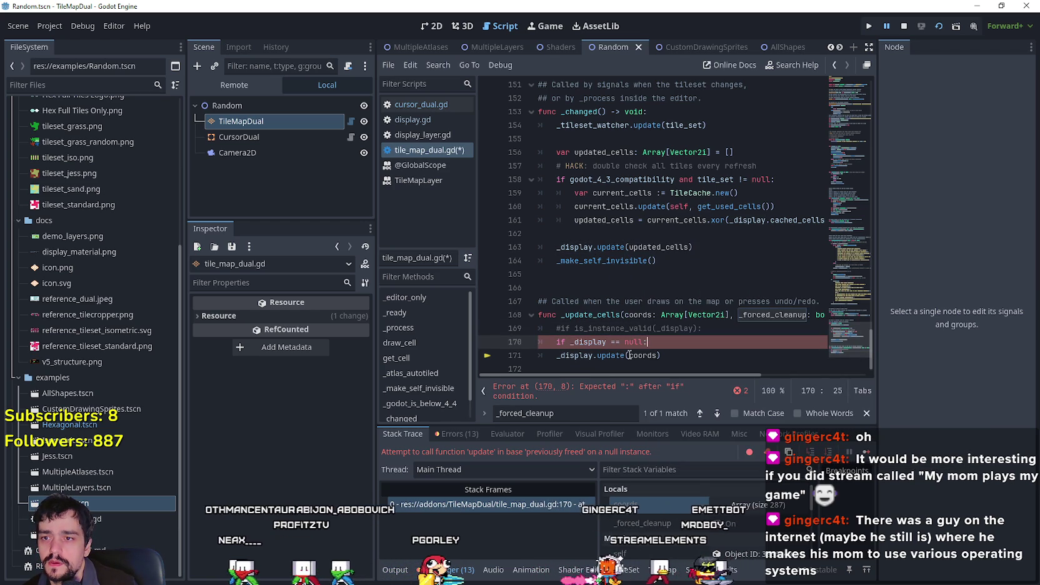
# Add an indented 'return' under the null check and save the script.
pyautogui.press('Return')
pyautogui.write('re')
pyautogui.press('BackSpace')
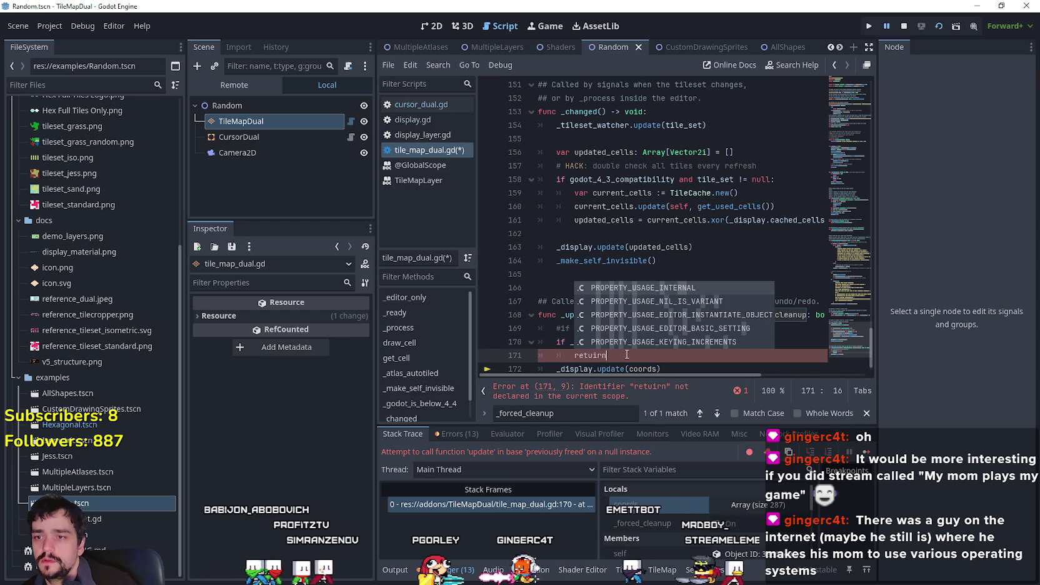
pyautogui.press('BackSpace')
pyautogui.press('BackSpace')
pyautogui.write('nr')
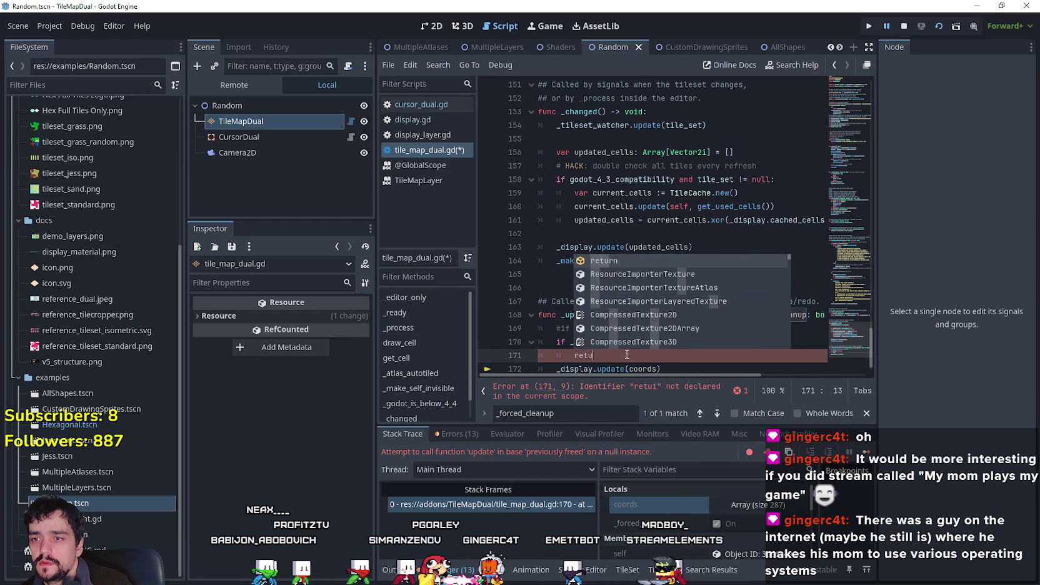
pyautogui.press('BackSpace')
pyautogui.press('BackSpace')
pyautogui.press('BackSpace')
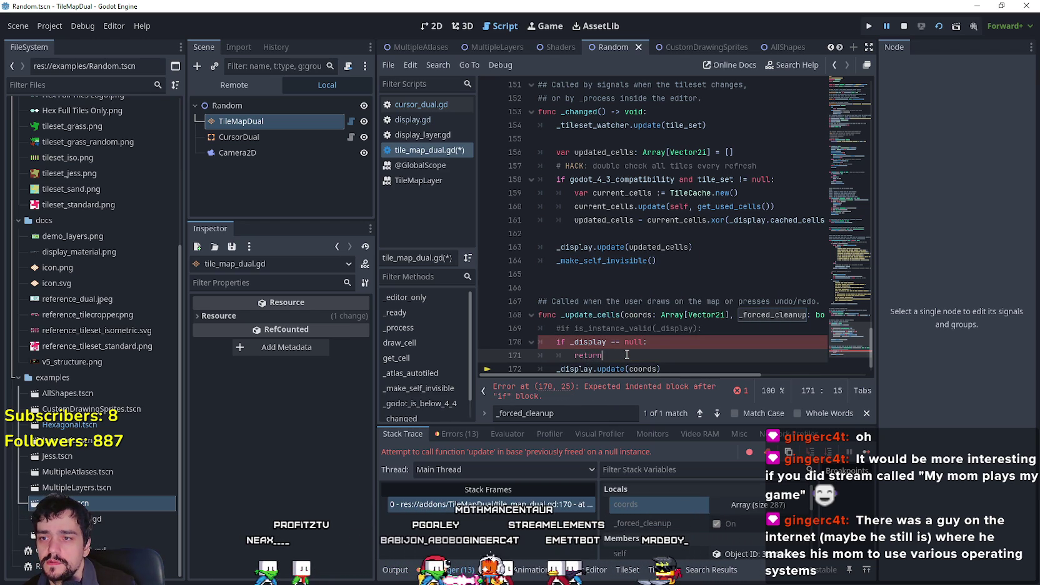
pyautogui.hotkey('ctrl', 's')
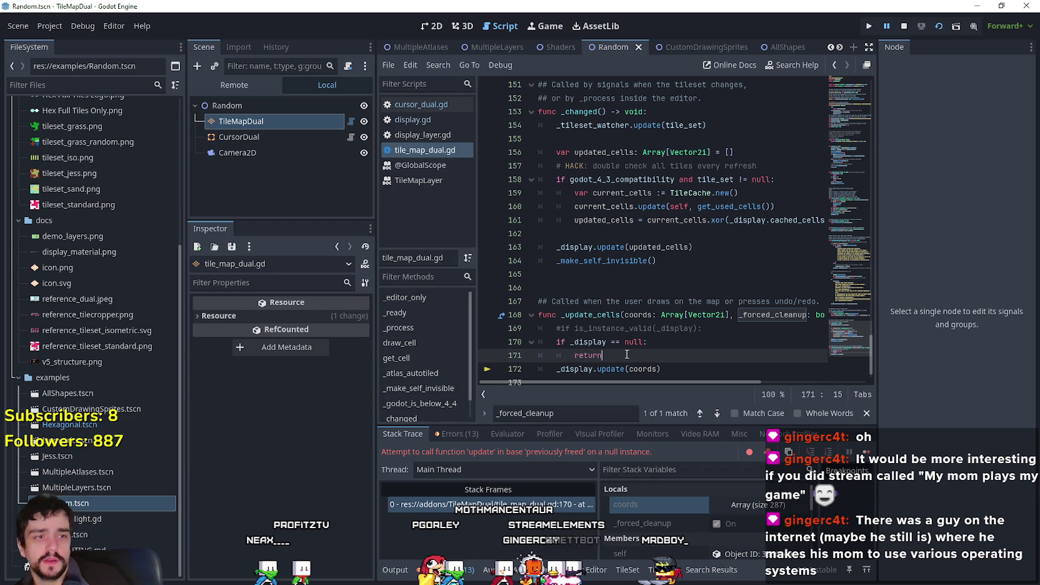
pyautogui.scroll(-1, 631, 351)
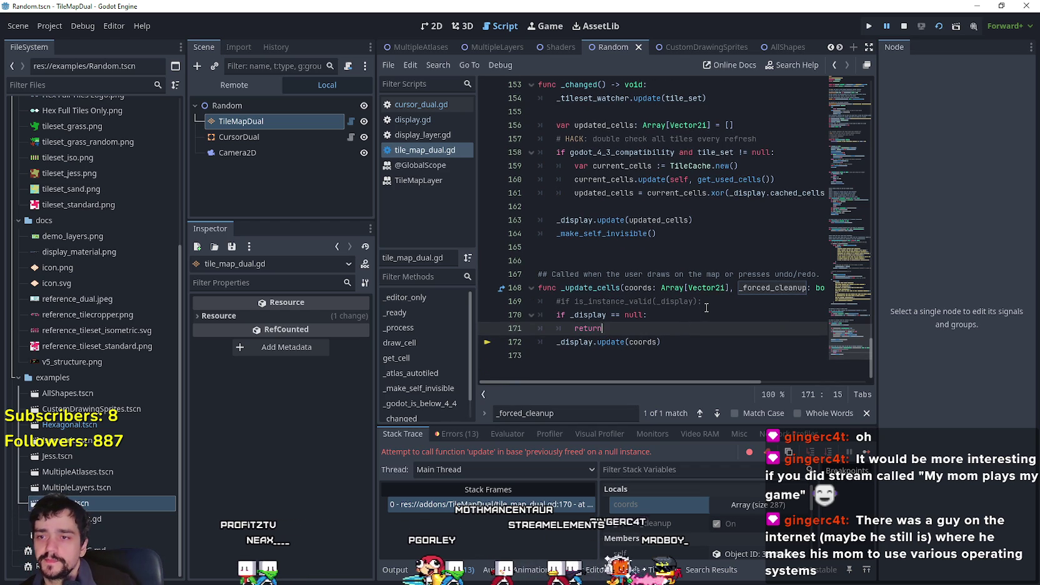
pyautogui.click(673, 348)
# Stop the debug session, delete both log files, and rerun the scene with the null check.
pyautogui.click(904, 26)
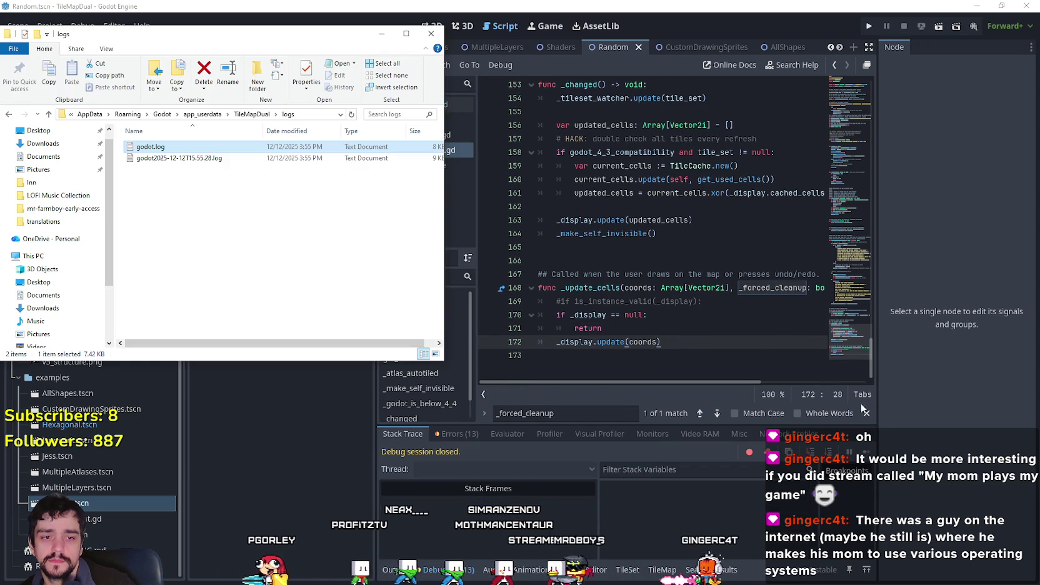
pyautogui.rightClick(156, 159)
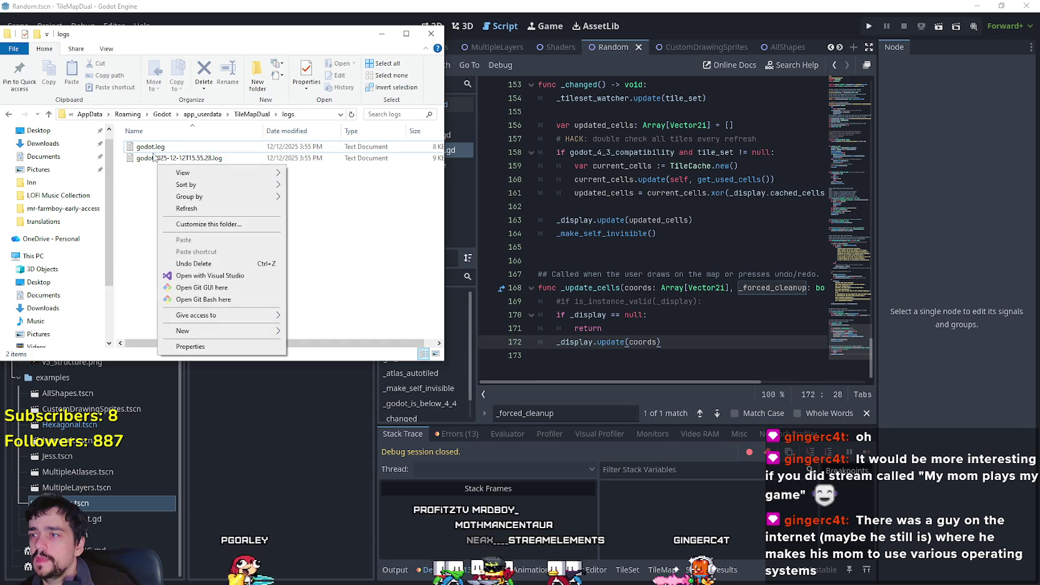
pyautogui.rightClick(167, 148)
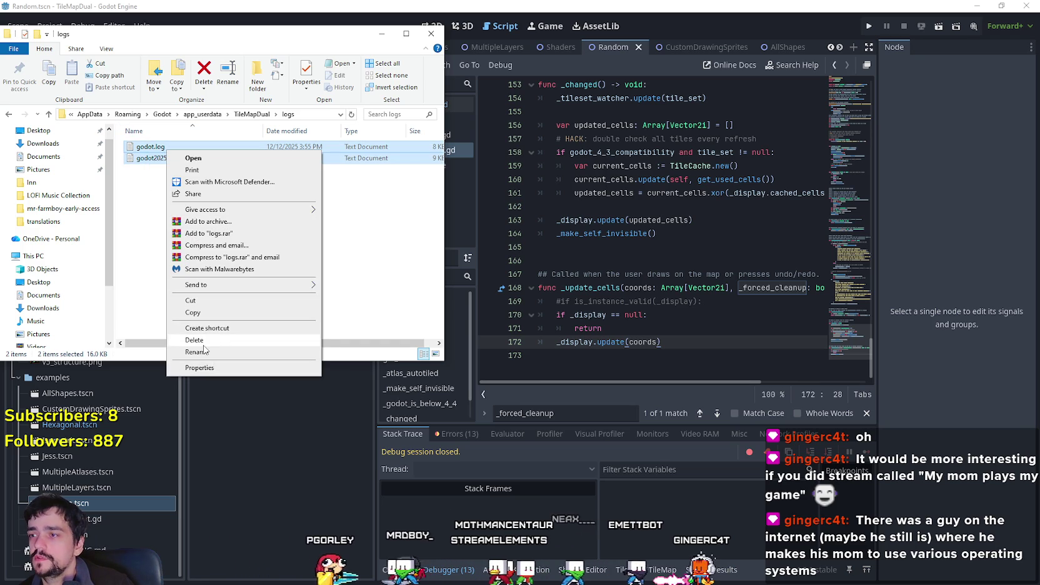
pyautogui.click(193, 340)
pyautogui.click(563, 247)
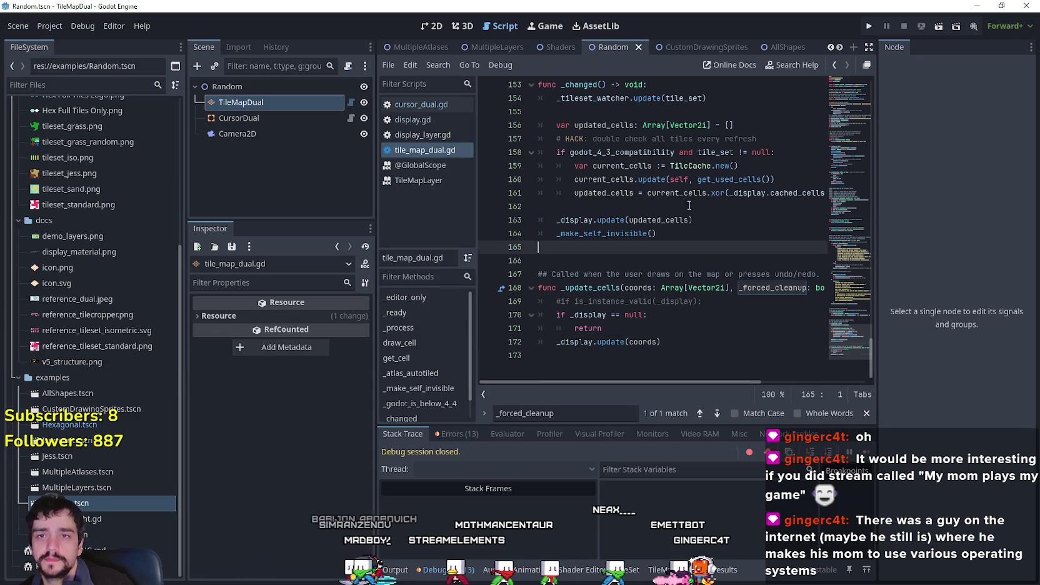
pyautogui.click(938, 27)
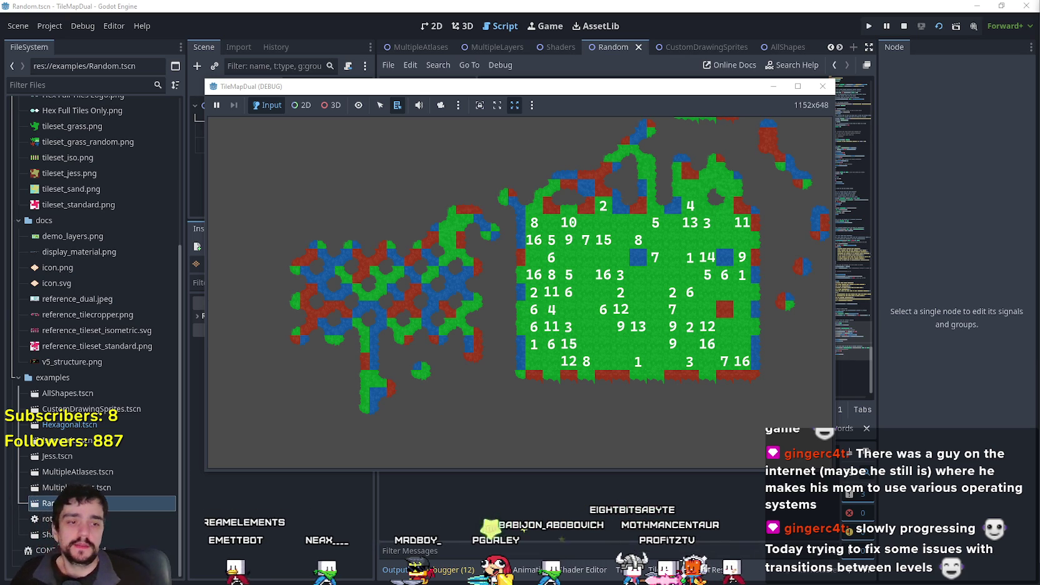
# Paint tile blobs below the map and down its right edge, then stop the game.
pyautogui.moveTo(712, 350)
pyautogui.mouseDown()
pyautogui.moveTo(693, 400)
pyautogui.moveTo(619, 450)
pyautogui.moveTo(564, 416)
pyautogui.moveTo(675, 437)
pyautogui.moveTo(625, 400)
pyautogui.moveTo(553, 387)
pyautogui.moveTo(581, 397)
pyautogui.moveTo(594, 423)
pyautogui.mouseUp()
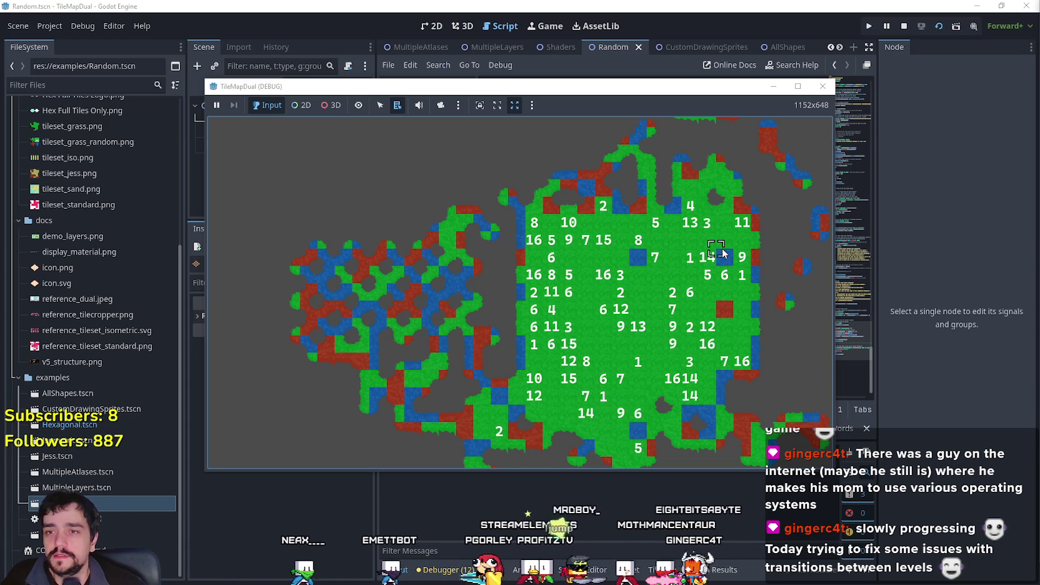
pyautogui.moveTo(781, 308); pyautogui.dragTo(773, 344)
pyautogui.moveTo(767, 223); pyautogui.dragTo(778, 337)
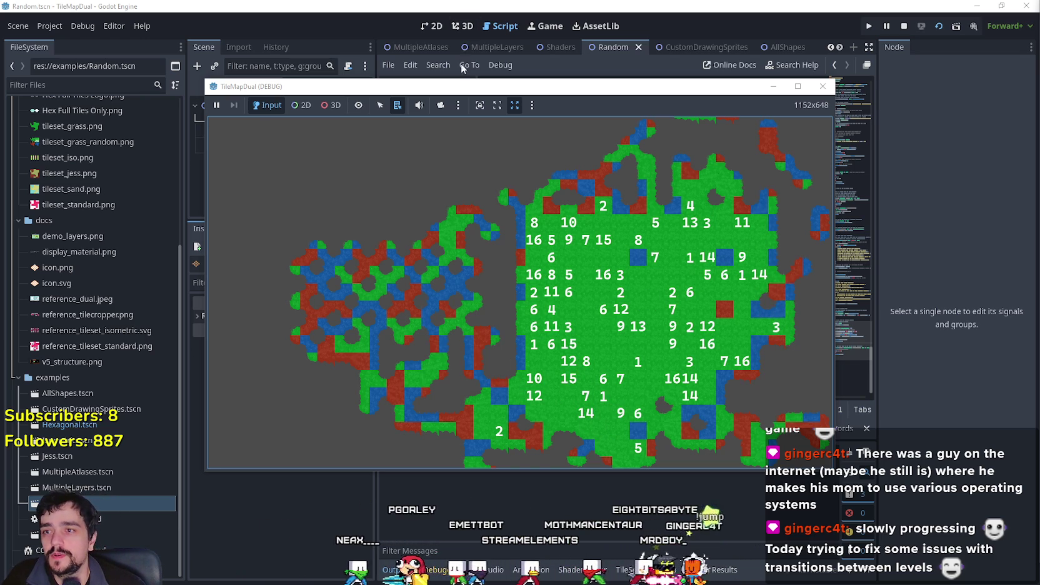
pyautogui.moveTo(458, 89); pyautogui.dragTo(513, 46)
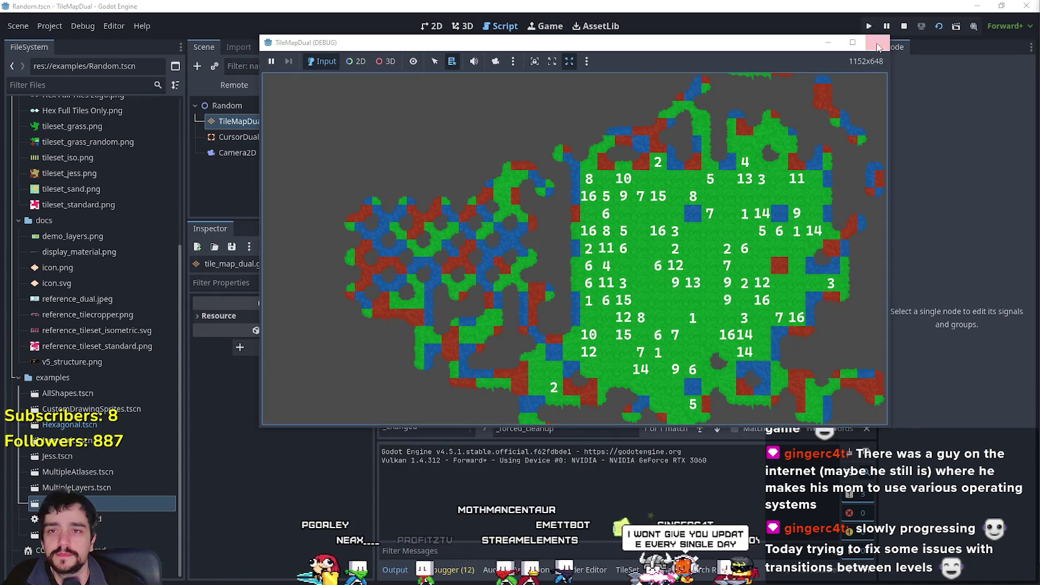
pyautogui.press('F8')
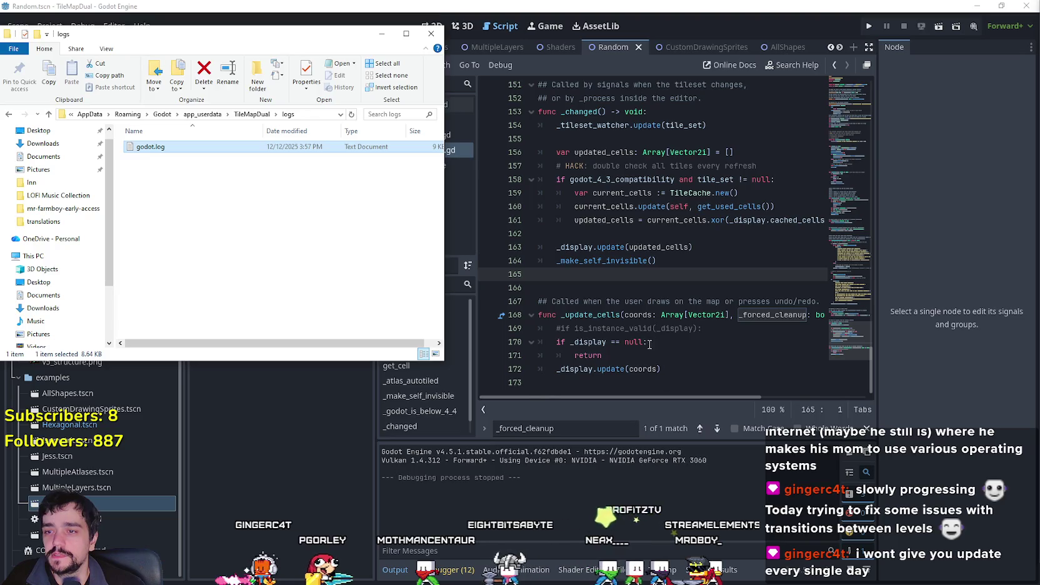
# Set breakpoints on lines 171 and 172 of _update_cells.
pyautogui.moveTo(503, 368); pyautogui.dragTo(538, 342)
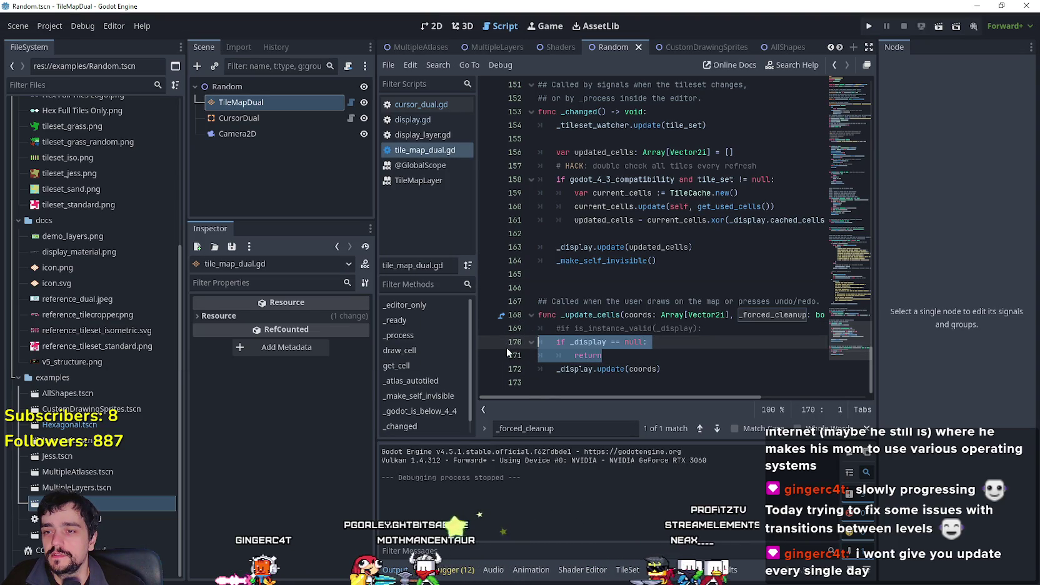
pyautogui.click(714, 356)
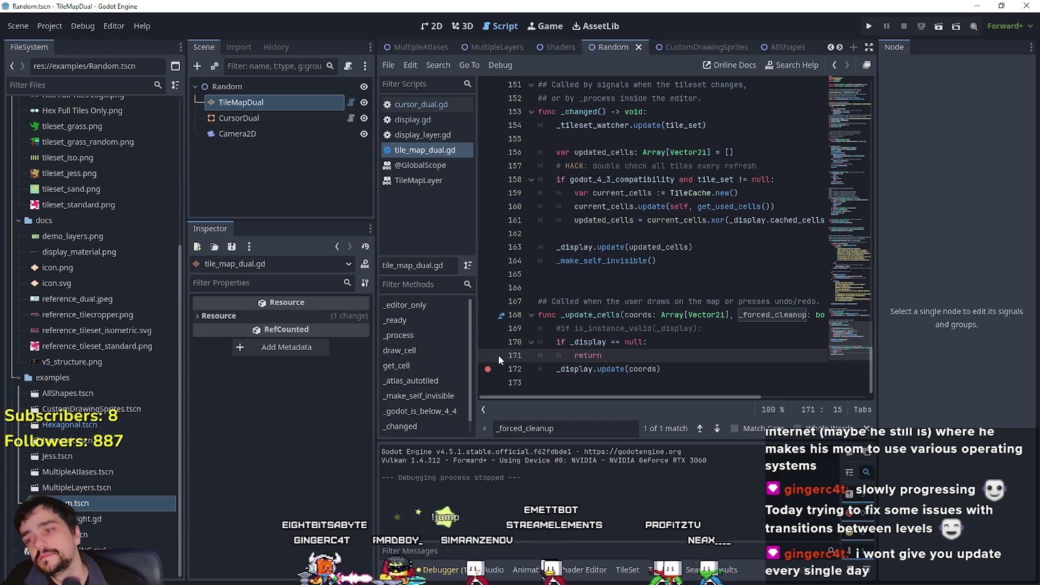
pyautogui.click(641, 363)
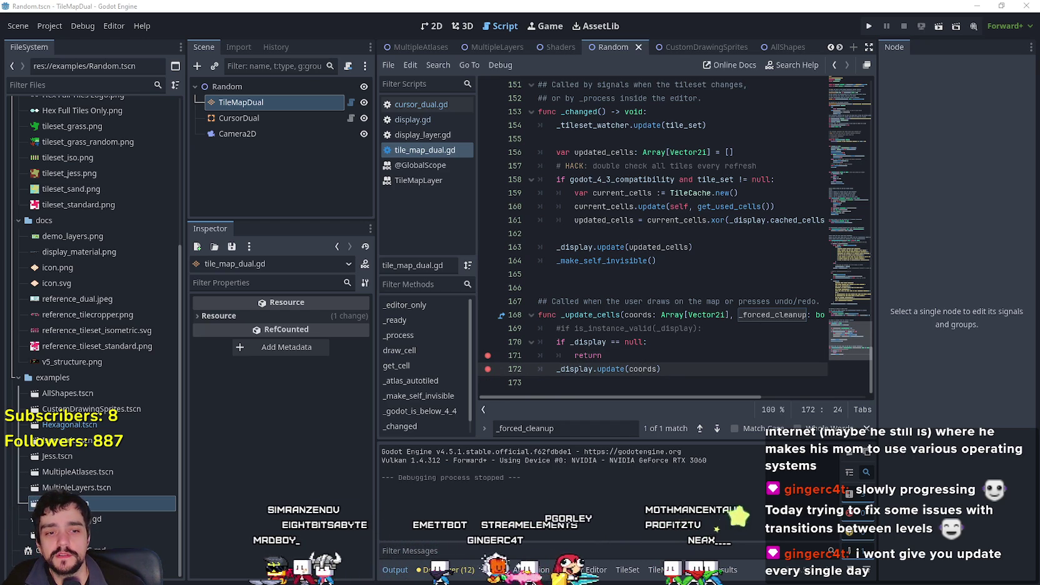
# Delete godot.log from the TileMapDual logs folder.
pyautogui.click(234, 257)
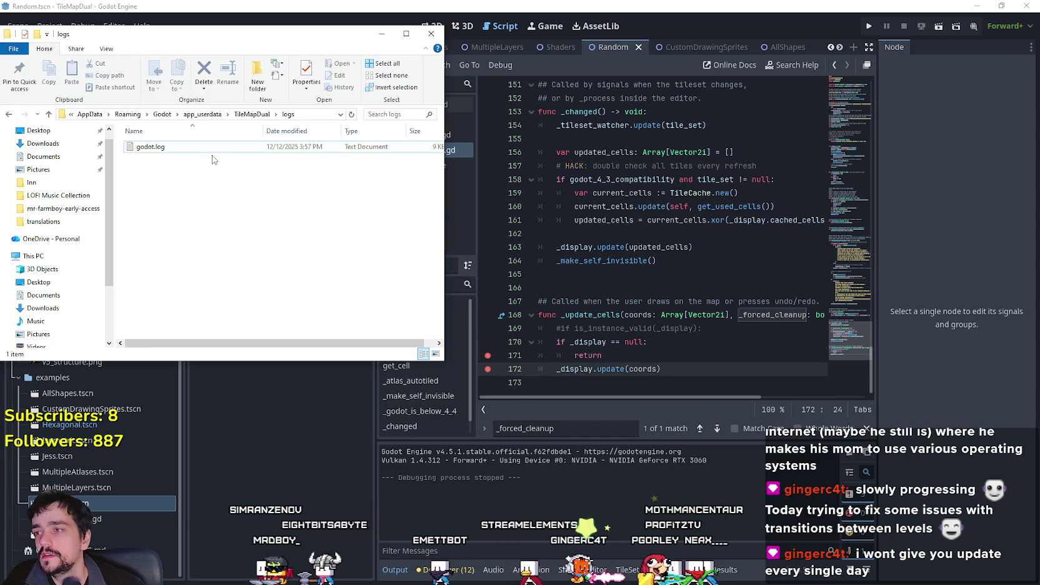
pyautogui.rightClick(211, 153)
pyautogui.rightClick(189, 146)
pyautogui.press('Escape')
pyautogui.rightClick(153, 156)
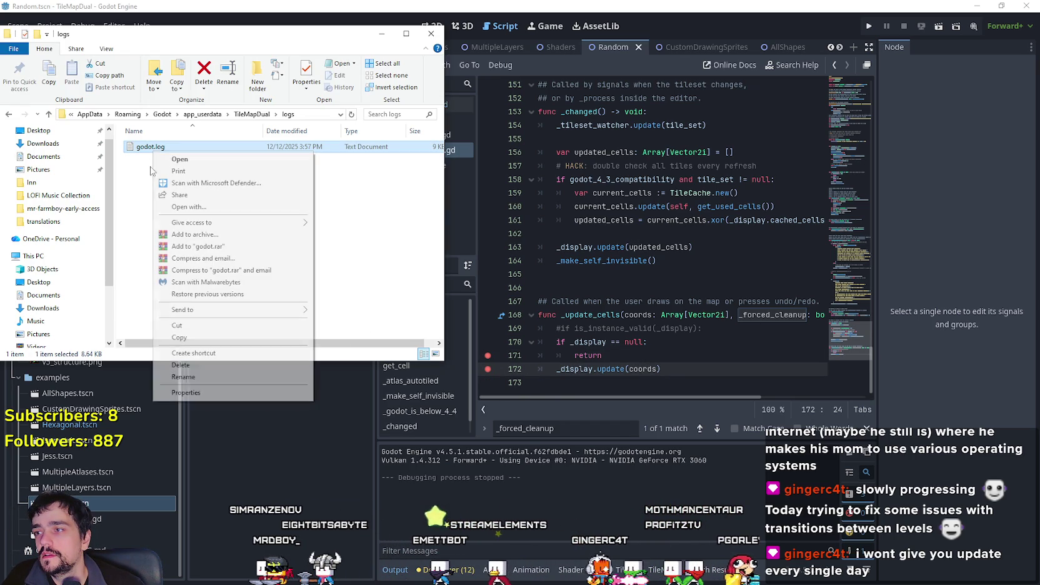
pyautogui.click(187, 367)
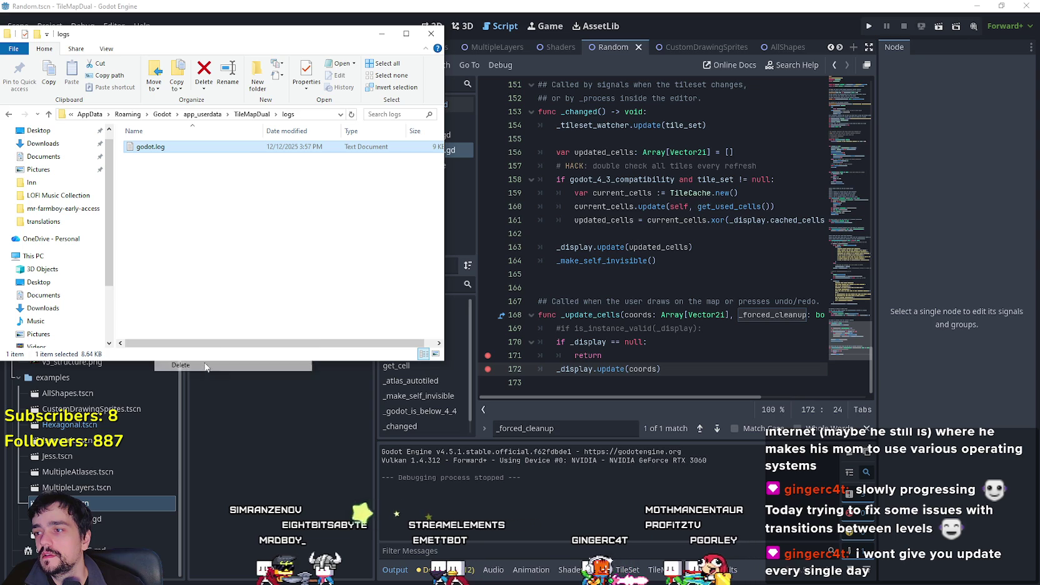
# Run the current scene under the debugger and paint tiles to hit the _update_cells breakpoint.
pyautogui.click(936, 30)
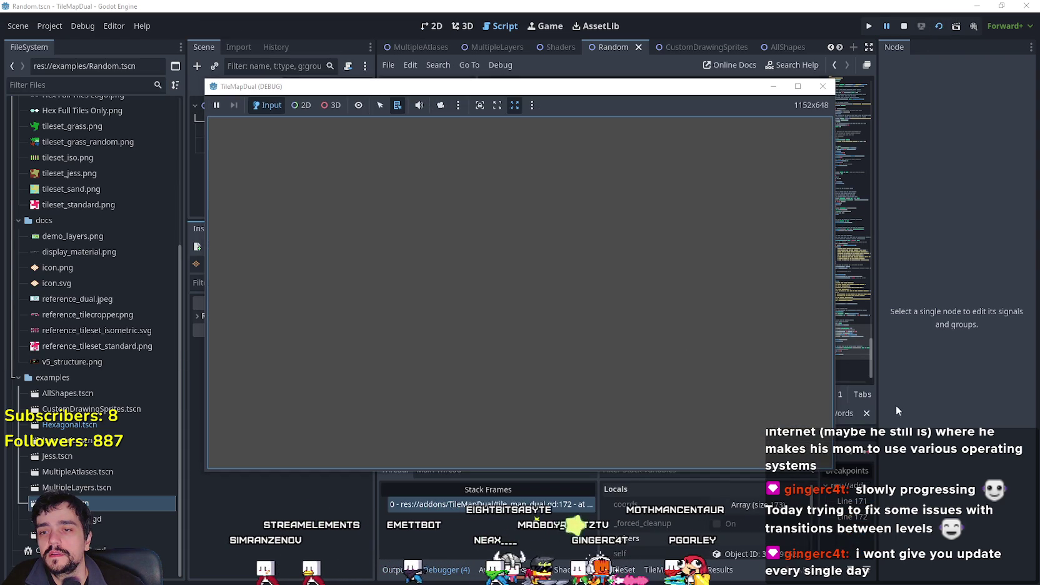
pyautogui.click(896, 410)
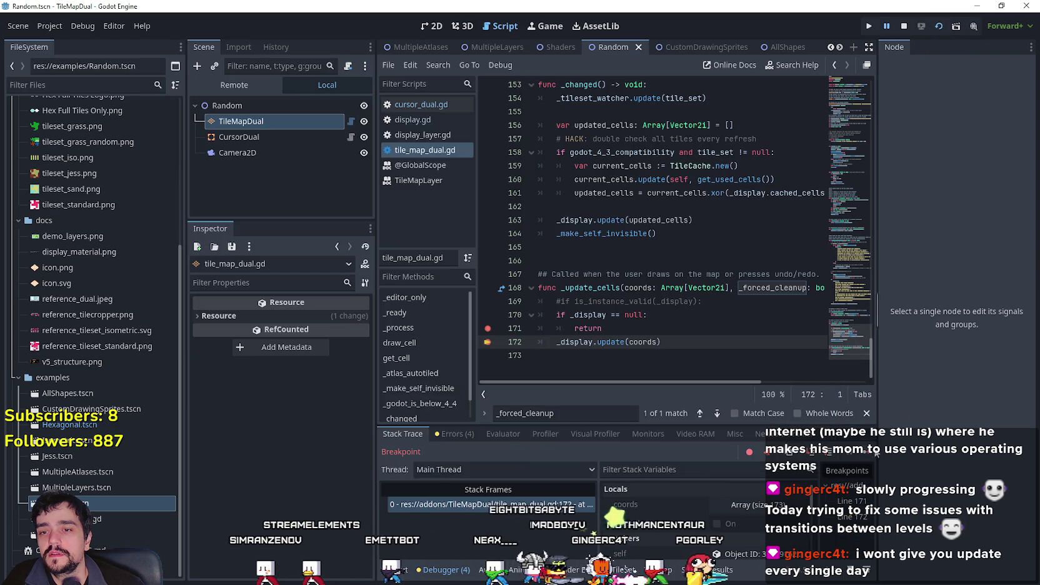
pyautogui.click(869, 455)
pyautogui.click(474, 363)
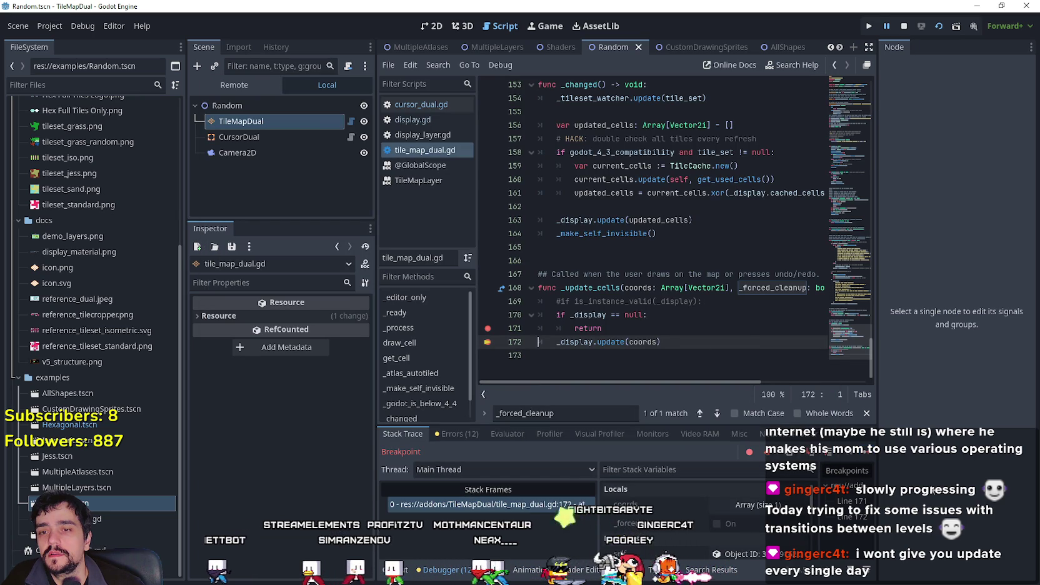
# Continue past the breakpoint three times and inspect the coords parameter.
pyautogui.click(864, 456)
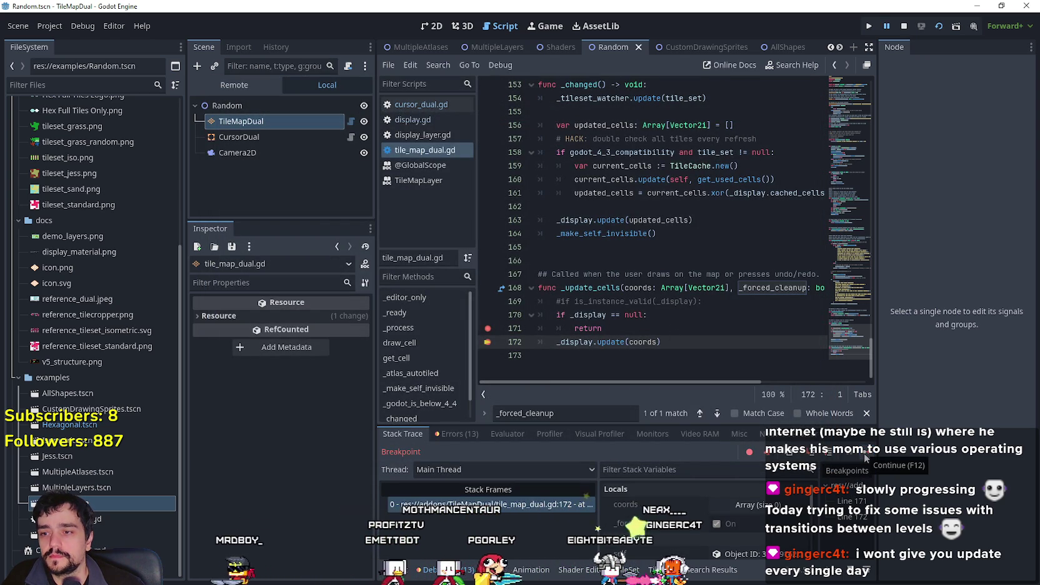
pyautogui.click(863, 453)
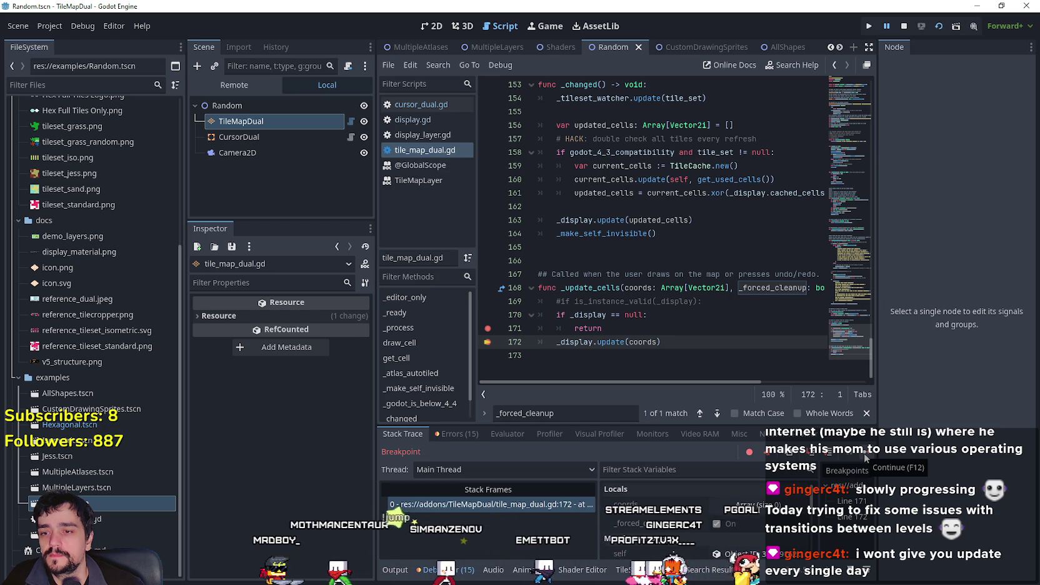
pyautogui.click(864, 453)
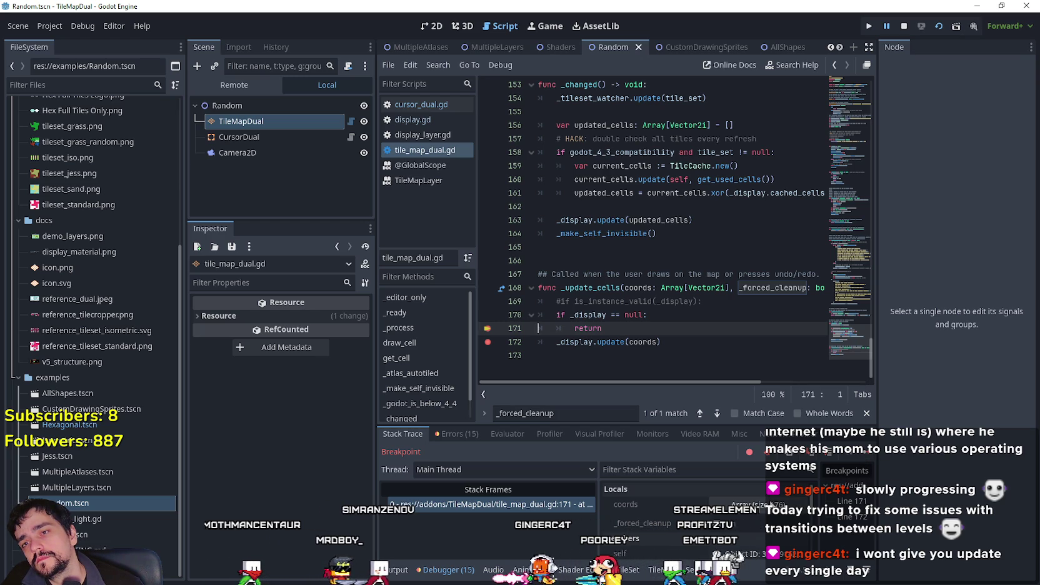
pyautogui.doubleClick(638, 288)
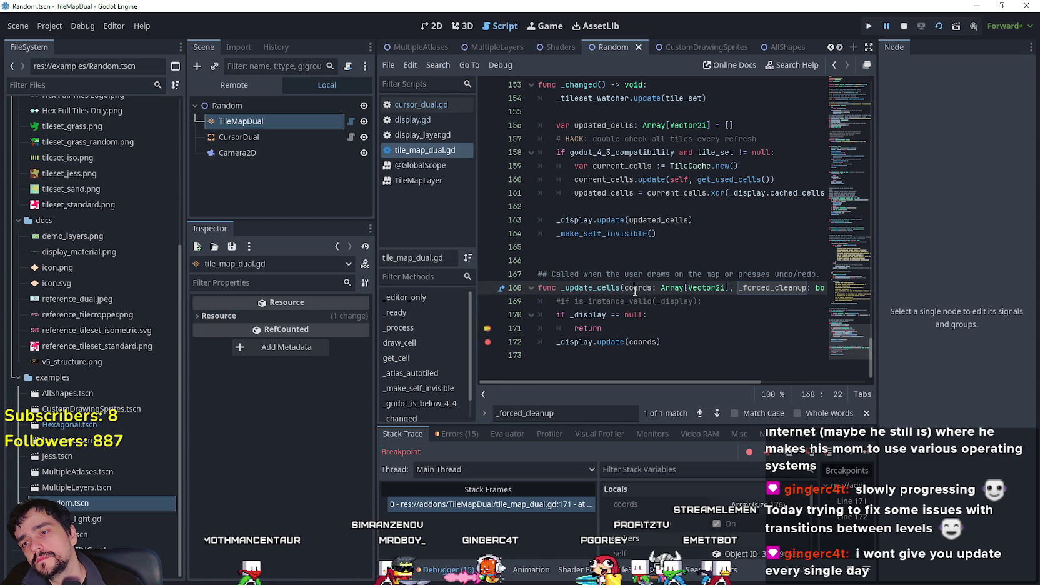
pyautogui.click(653, 342)
pyautogui.click(671, 362)
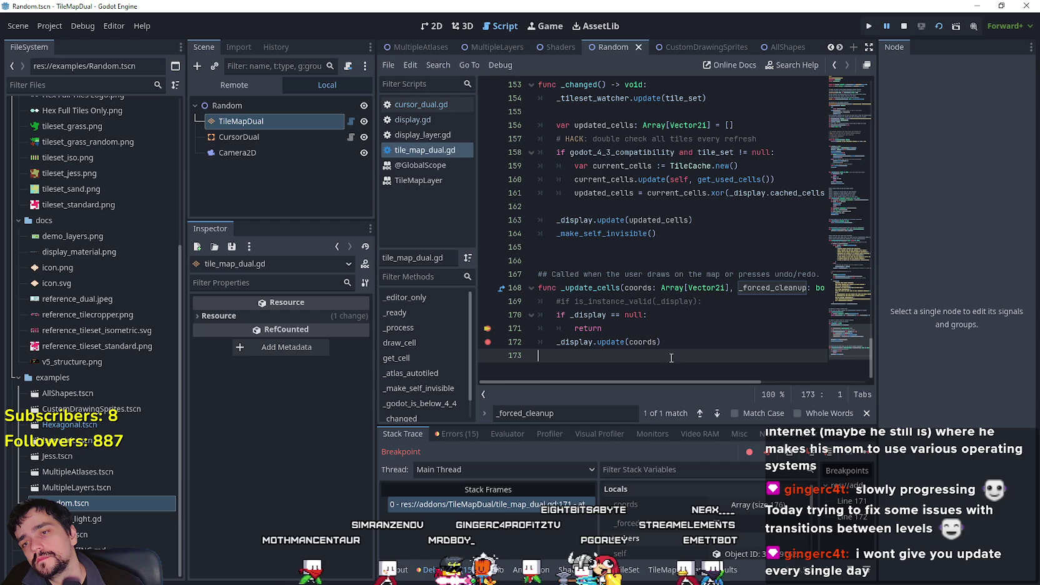
pyautogui.moveTo(650, 343)
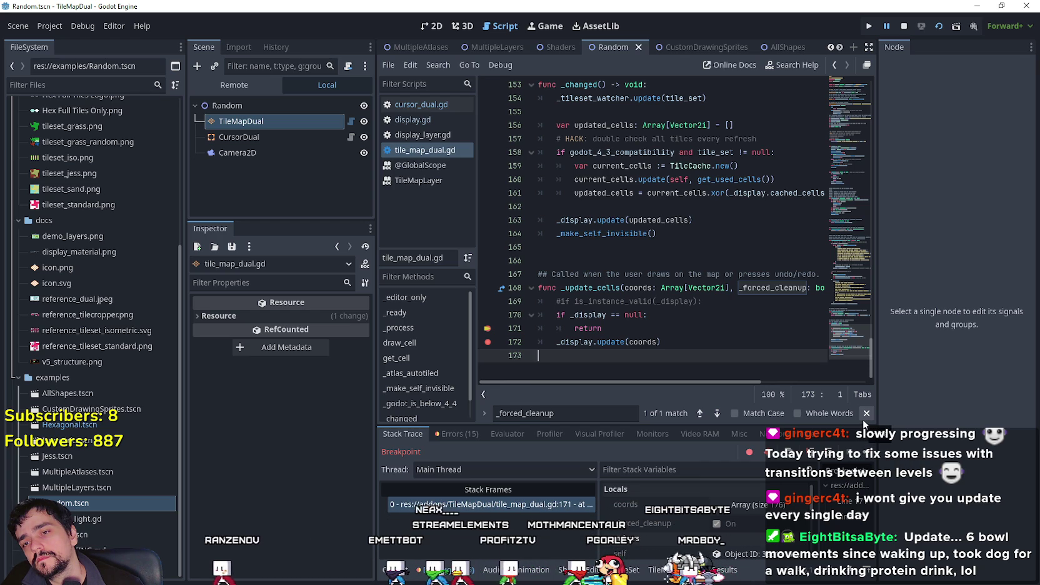
# Stop the debug session and open godot.log from the logs folder.
pyautogui.click(867, 454)
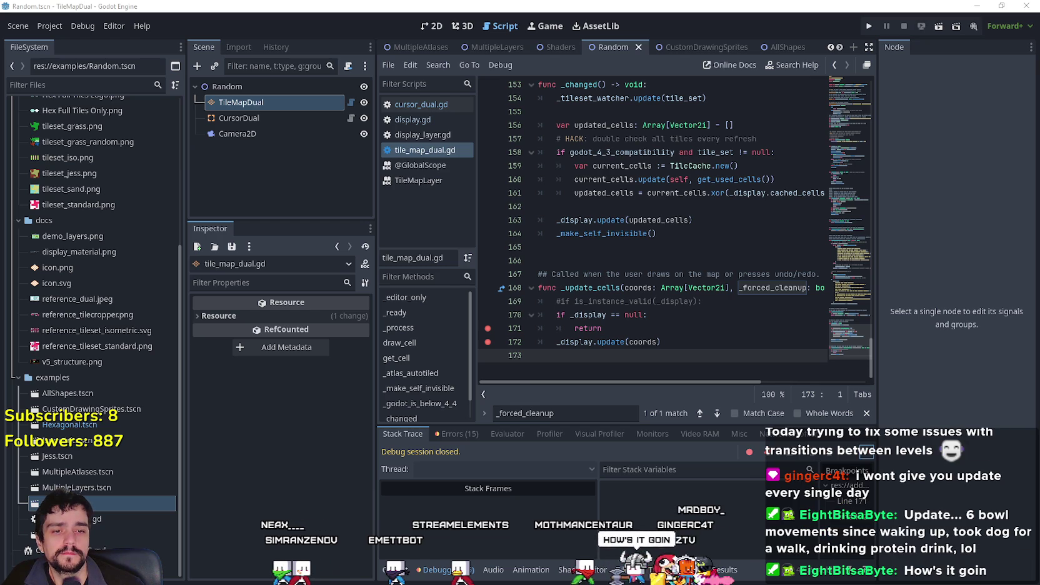
pyautogui.click(227, 152)
pyautogui.doubleClick(227, 152)
# Read and close godot.log, delete it, then remove the breakpoints on lines 172 and 171.
pyautogui.scroll(-20, 873, 447)
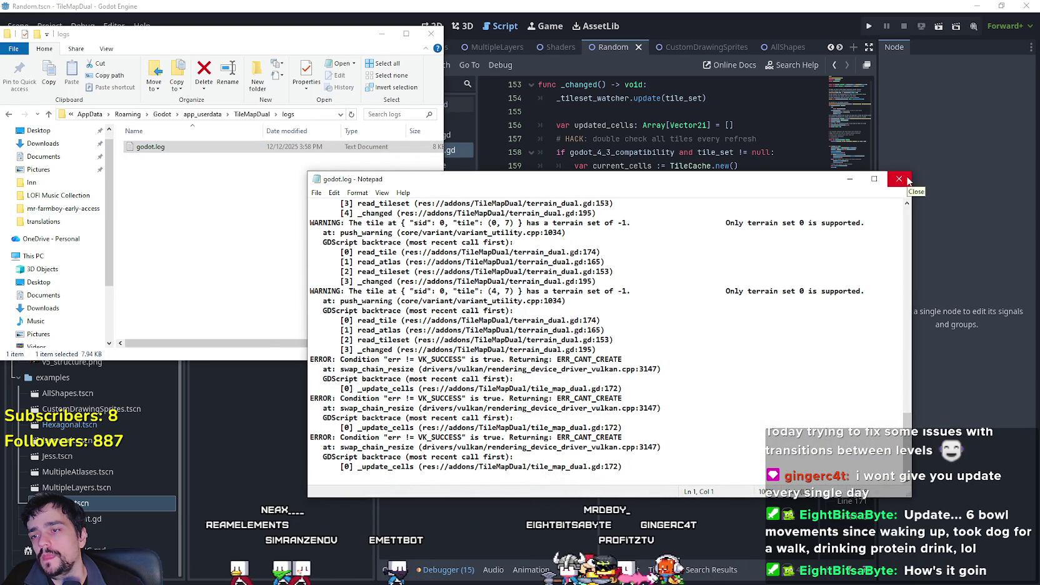
pyautogui.click(900, 180)
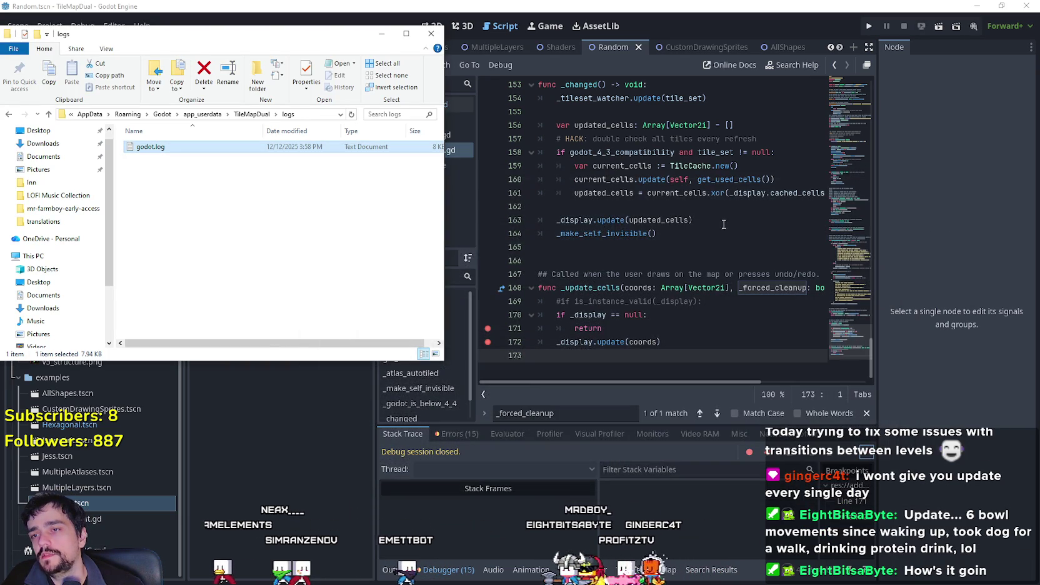
pyautogui.rightClick(219, 145)
pyautogui.click(248, 360)
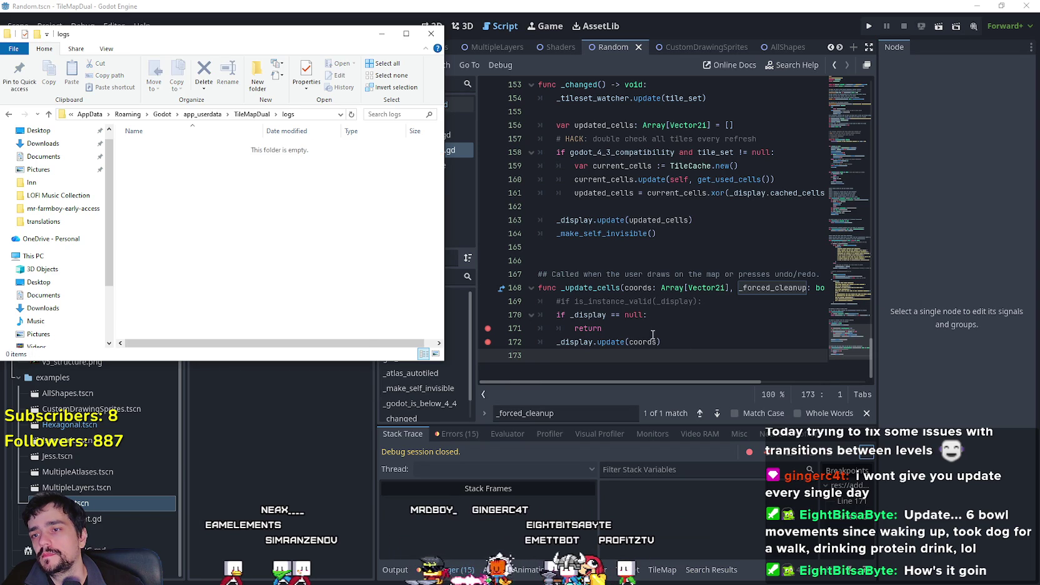
pyautogui.click(665, 342)
pyautogui.click(672, 328)
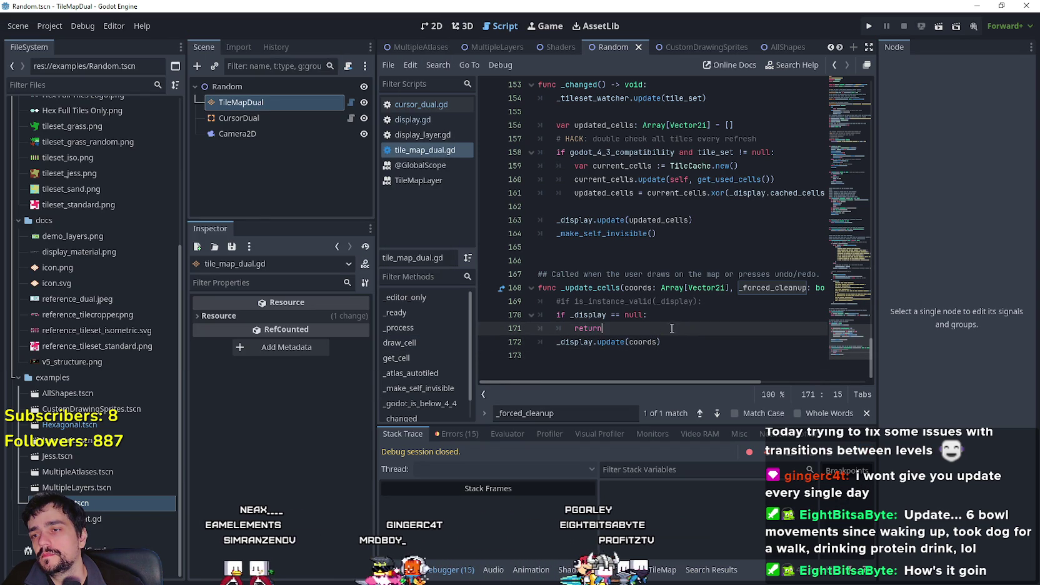
# Run the Random scene again, drag-paint a large patch of tiles, then close the game window.
pyautogui.click(941, 28)
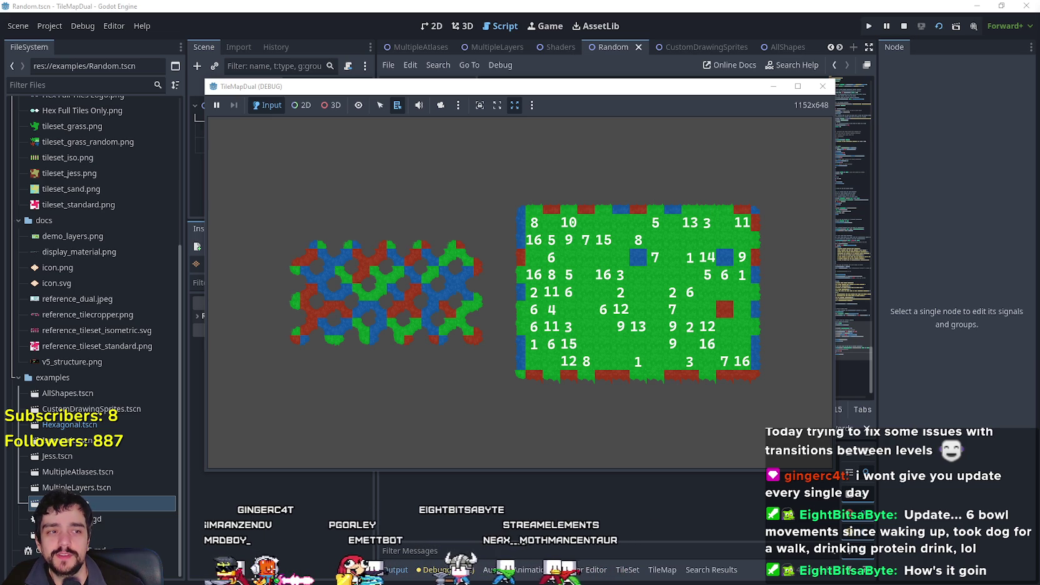
pyautogui.click(724, 179)
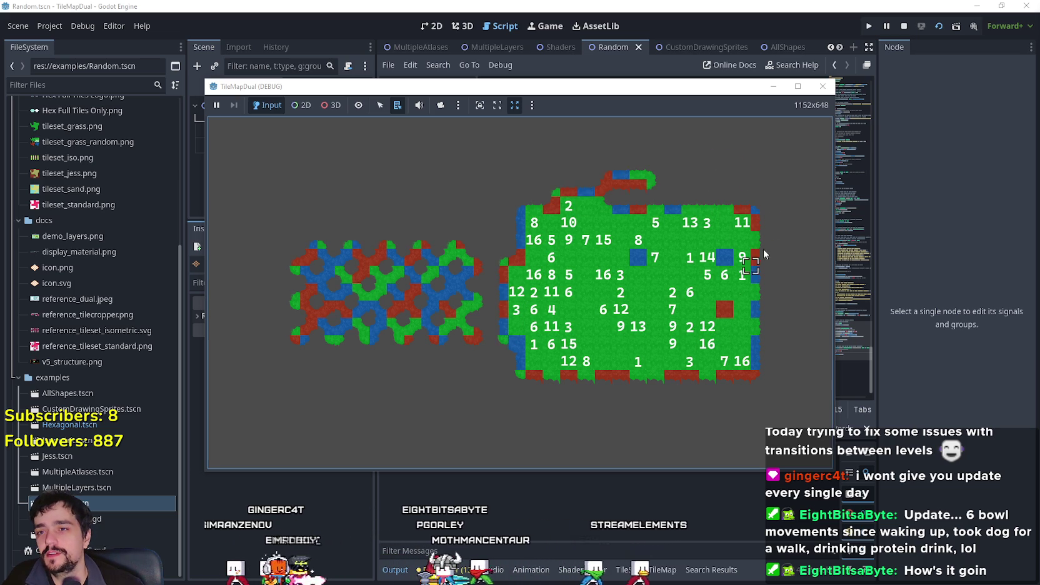
pyautogui.moveTo(434, 250)
pyautogui.mouseDown()
pyautogui.moveTo(468, 216)
pyautogui.moveTo(399, 294)
pyautogui.moveTo(368, 425)
pyautogui.moveTo(781, 381)
pyautogui.moveTo(661, 477)
pyautogui.moveTo(489, 447)
pyautogui.moveTo(226, 444)
pyautogui.moveTo(416, 357)
pyautogui.mouseUp()
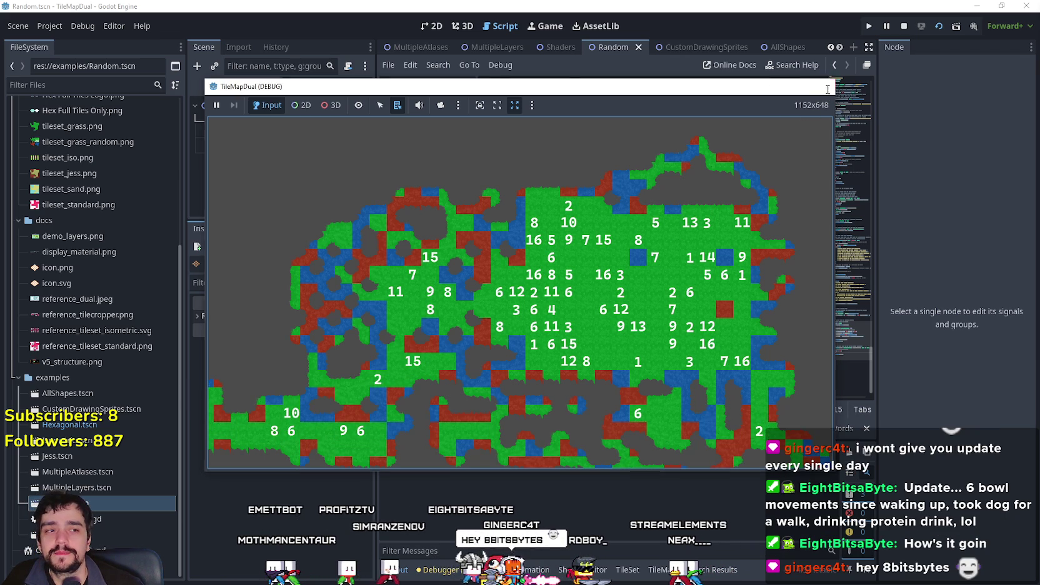
pyautogui.click(828, 89)
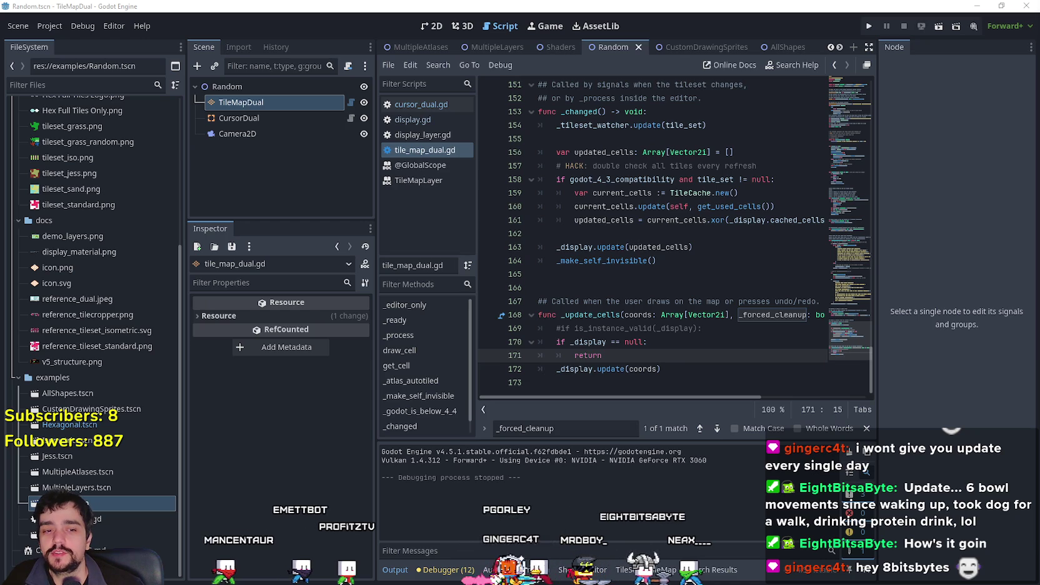
pyautogui.doubleClick(179, 149)
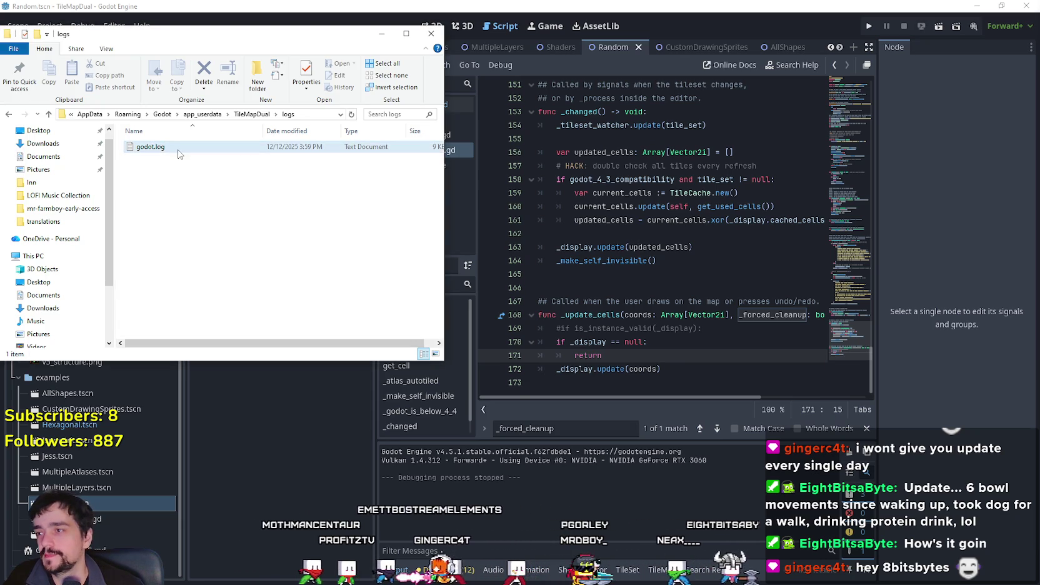
pyautogui.scroll(-10, 888, 423)
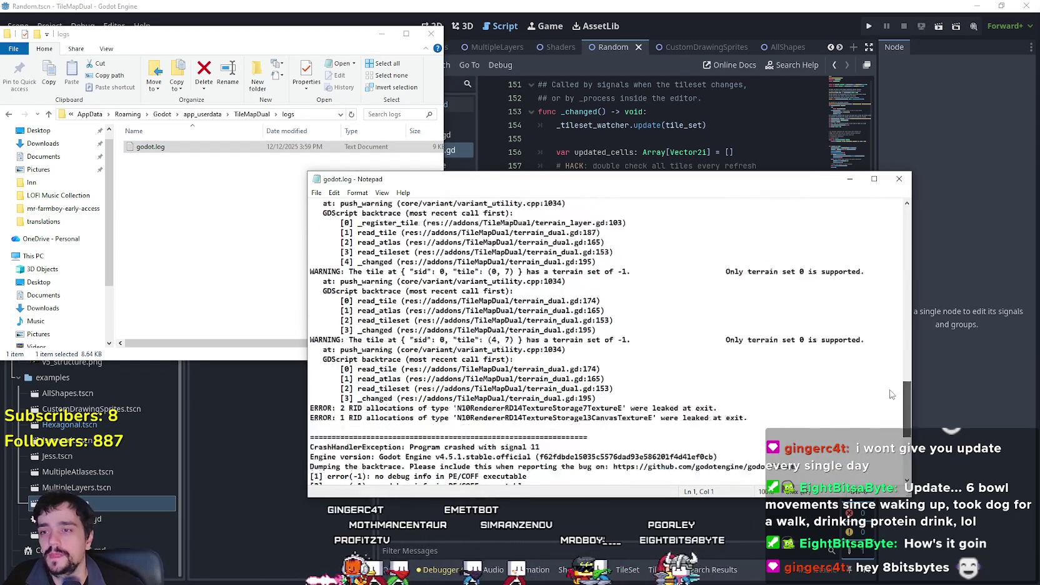
pyautogui.scroll(-2, 887, 423)
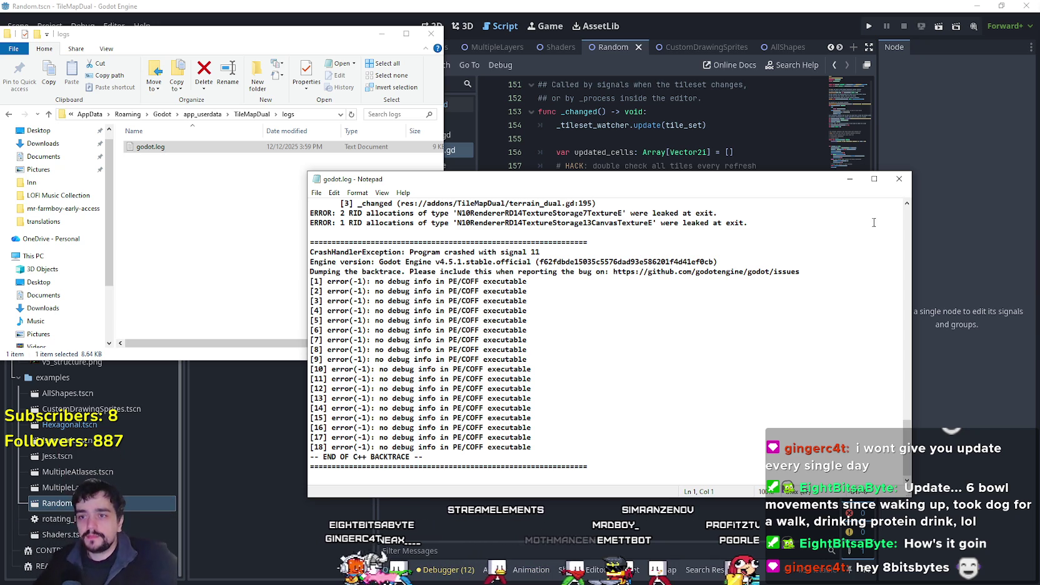
pyautogui.click(898, 179)
pyautogui.click(640, 355)
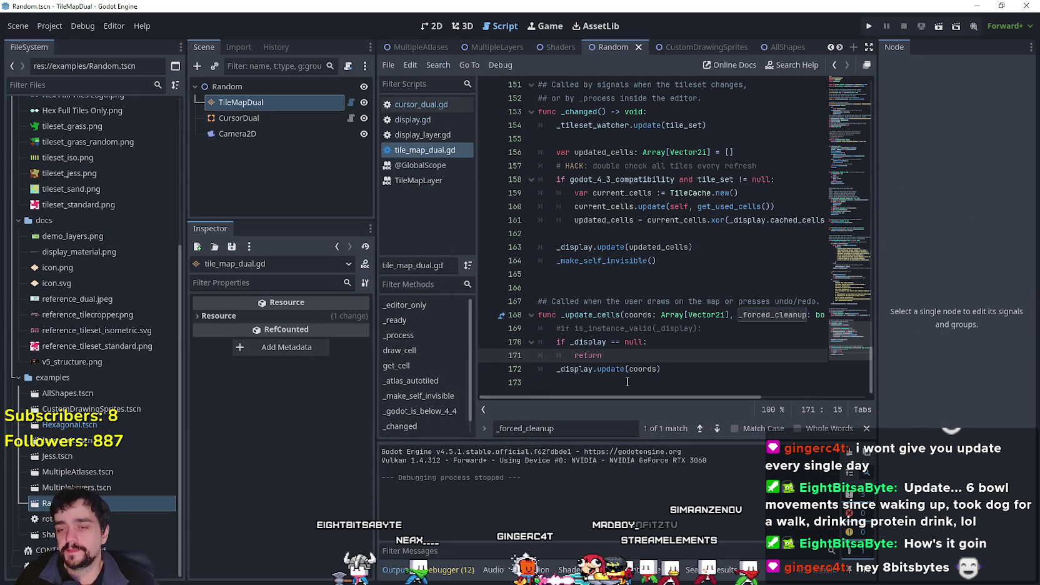
# Look up _display from line 172 to reach its declaration on line 29.
pyautogui.moveTo(661, 369); pyautogui.dragTo(520, 359)
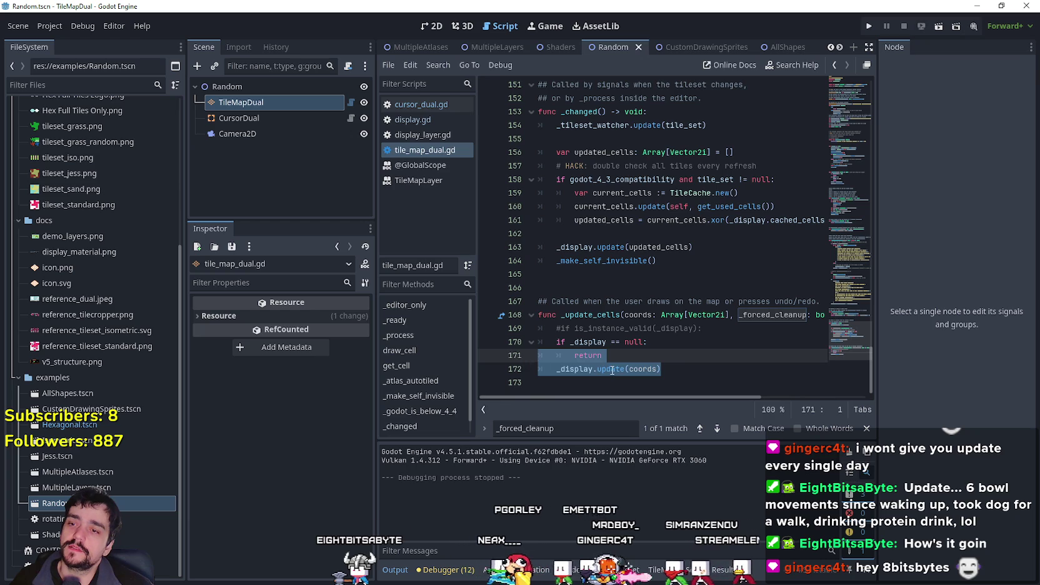
pyautogui.doubleClick(570, 370)
pyautogui.moveTo(663, 370); pyautogui.dragTo(528, 373)
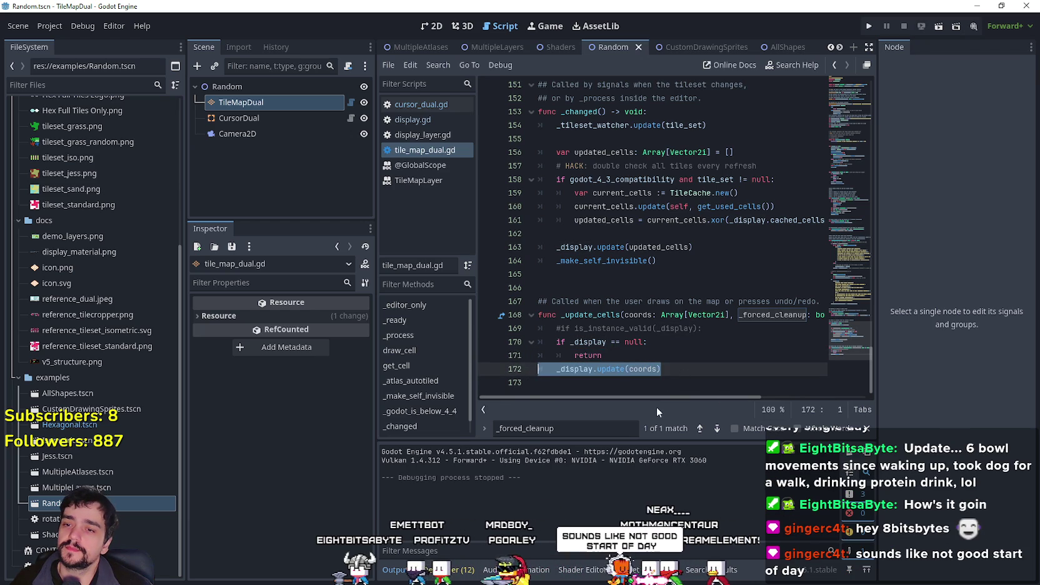
pyautogui.click(581, 369)
pyautogui.rightClick(582, 371)
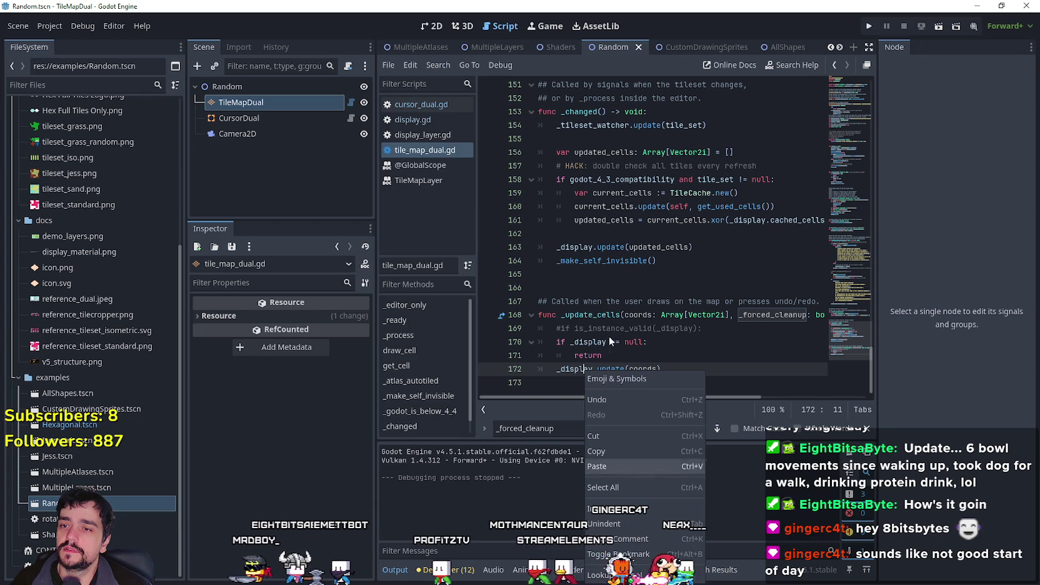
pyautogui.click(628, 329)
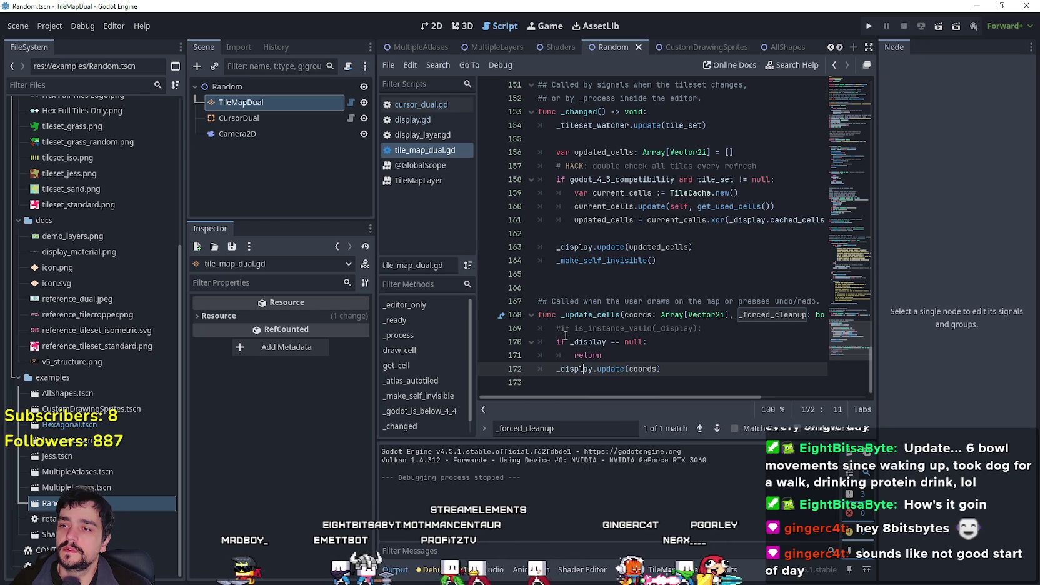
pyautogui.moveTo(621, 355); pyautogui.dragTo(512, 341)
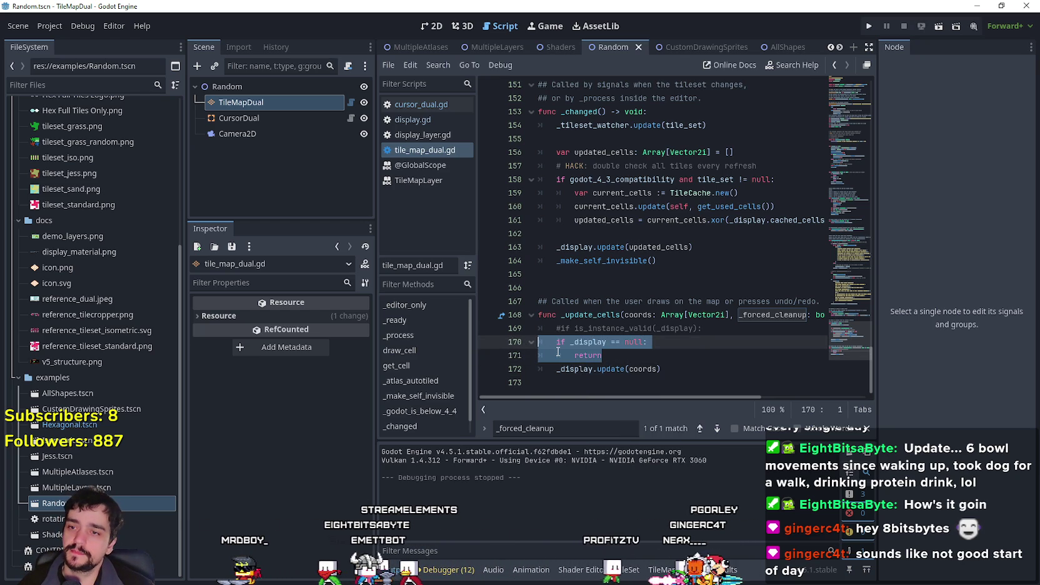
pyautogui.click(611, 356)
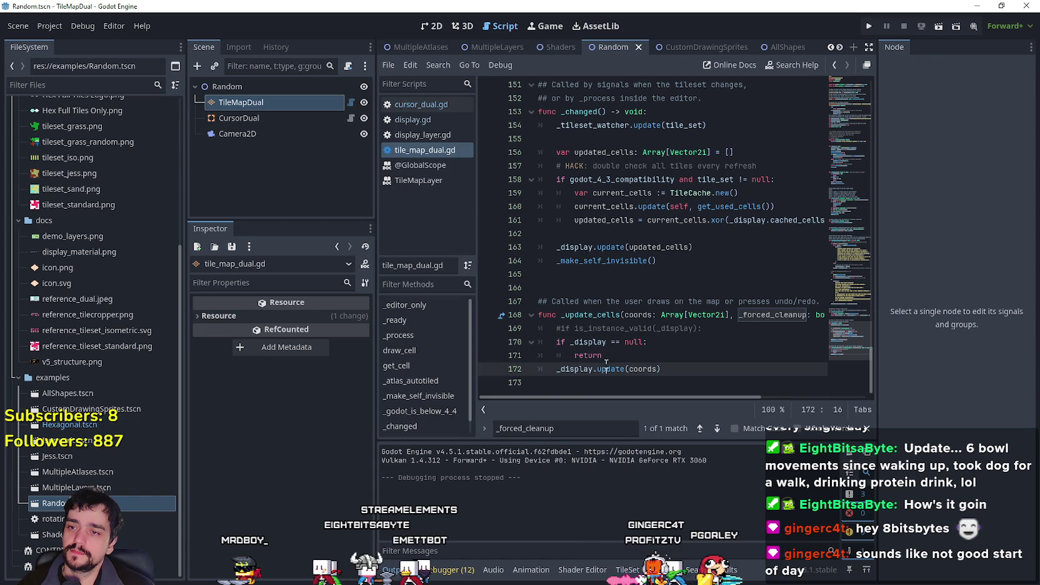
pyautogui.rightClick(561, 368)
pyautogui.click(614, 566)
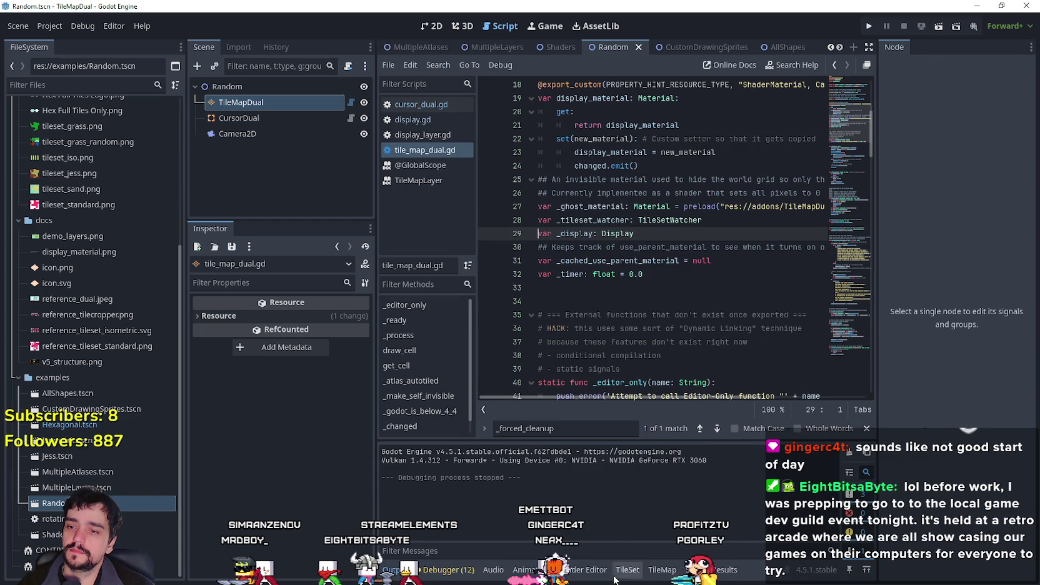
# Look up the Display type on line 29 to open display.gd.
pyautogui.rightClick(584, 234)
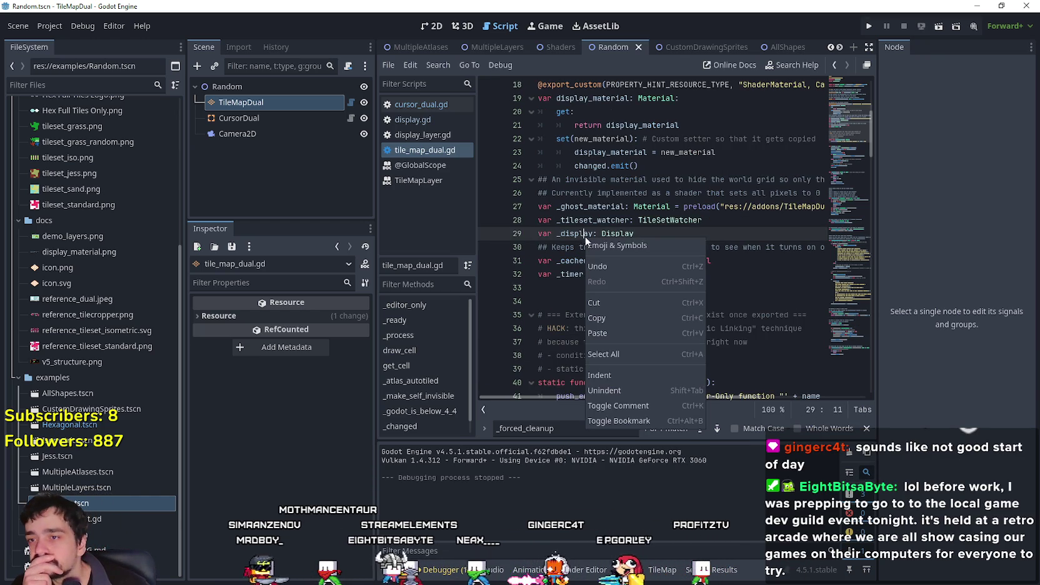
pyautogui.click(644, 221)
pyautogui.rightClick(615, 234)
pyautogui.scroll(-3, 780, 332)
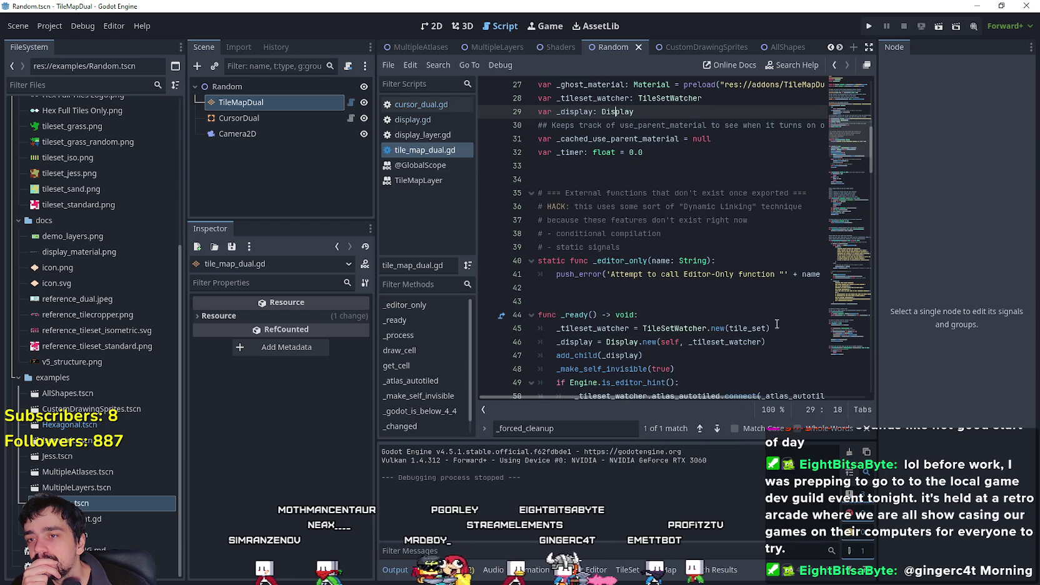
pyautogui.scroll(-7, 777, 325)
pyautogui.moveTo(859, 167); pyautogui.dragTo(838, 348)
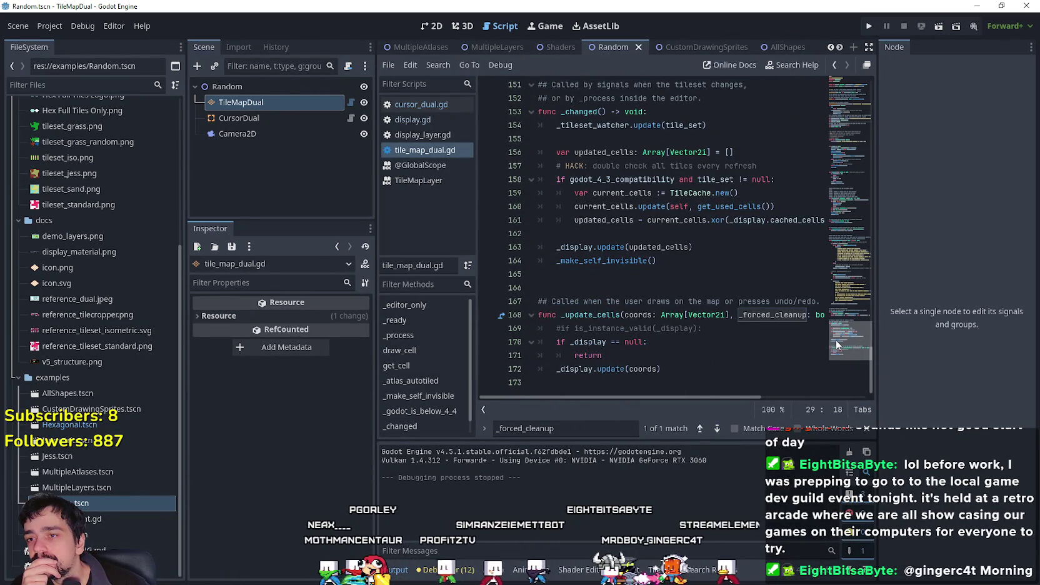
pyautogui.moveTo(835, 339); pyautogui.dragTo(849, 88)
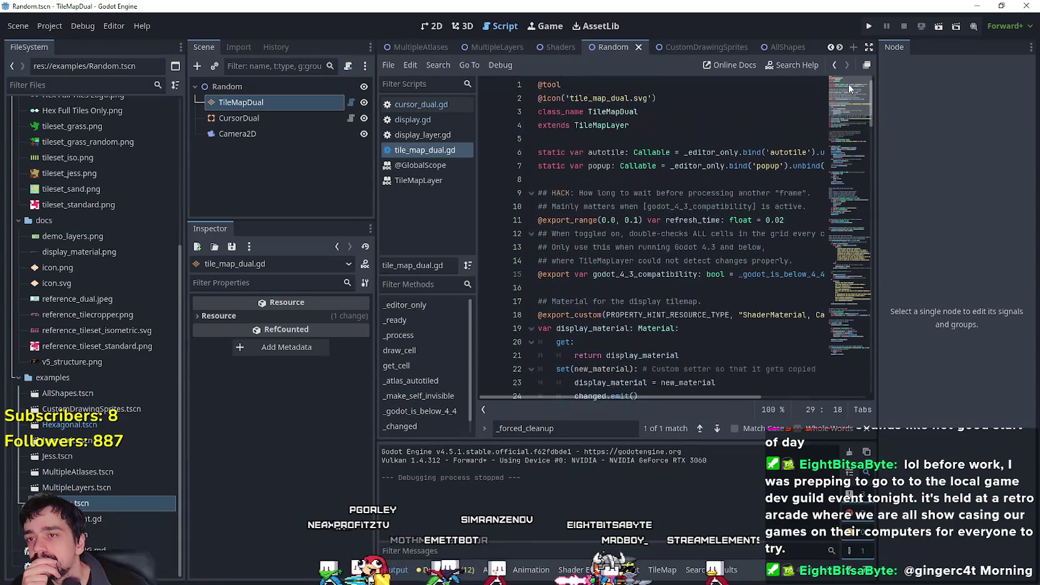
pyautogui.scroll(-3, 631, 273)
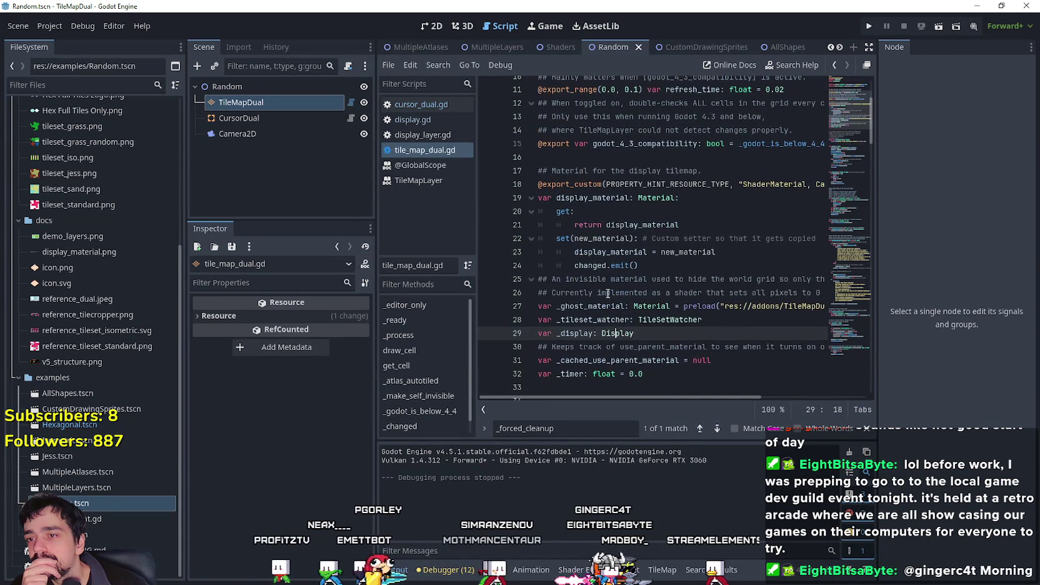
pyautogui.rightClick(613, 340)
pyautogui.click(639, 536)
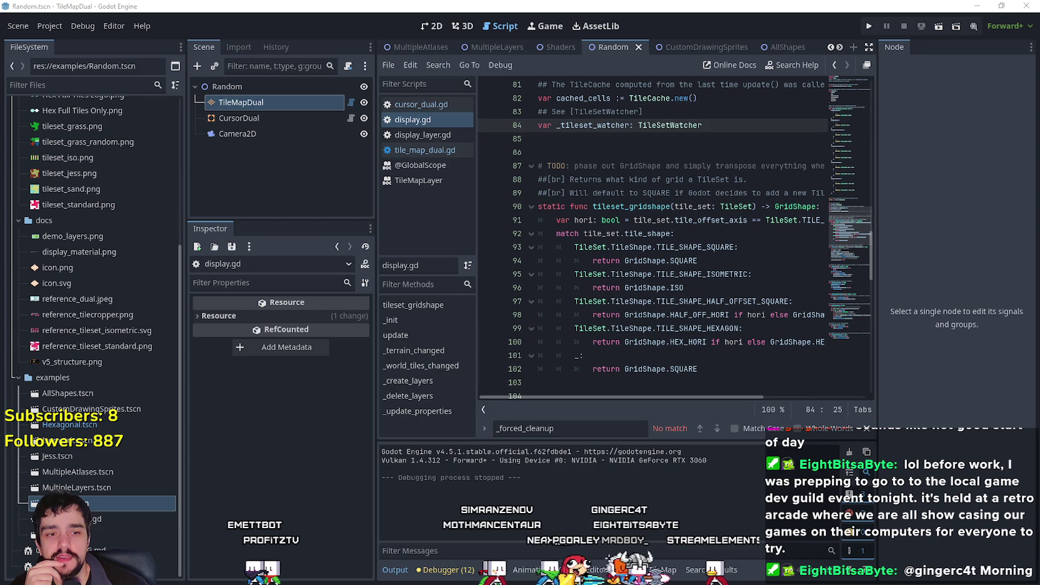
# Bring the browser with GitHub issue #73 to the front and reload the page.
pyautogui.hotkey('alt', 'Tab')
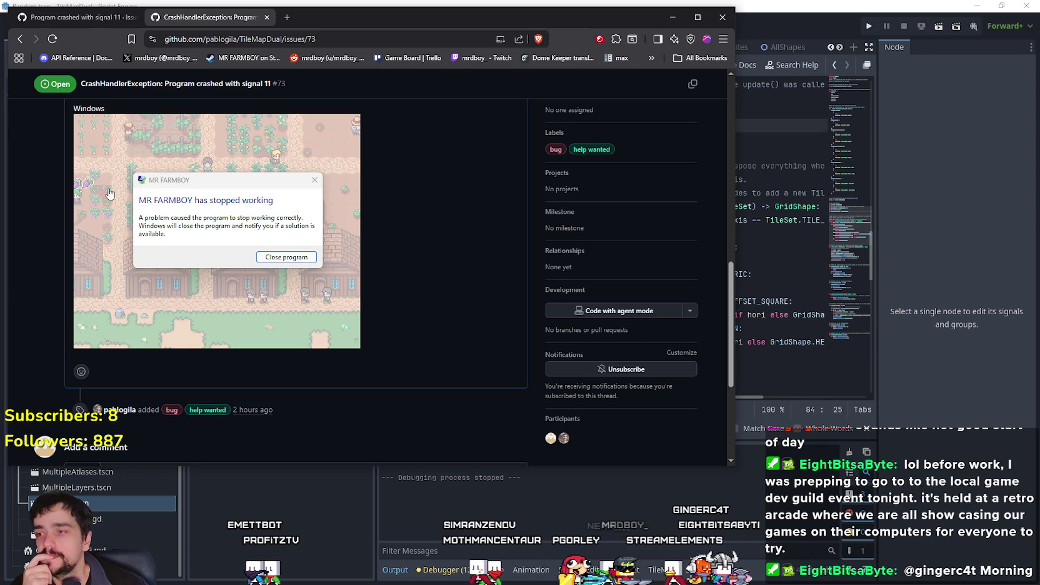
pyautogui.scroll(10, 425, 275)
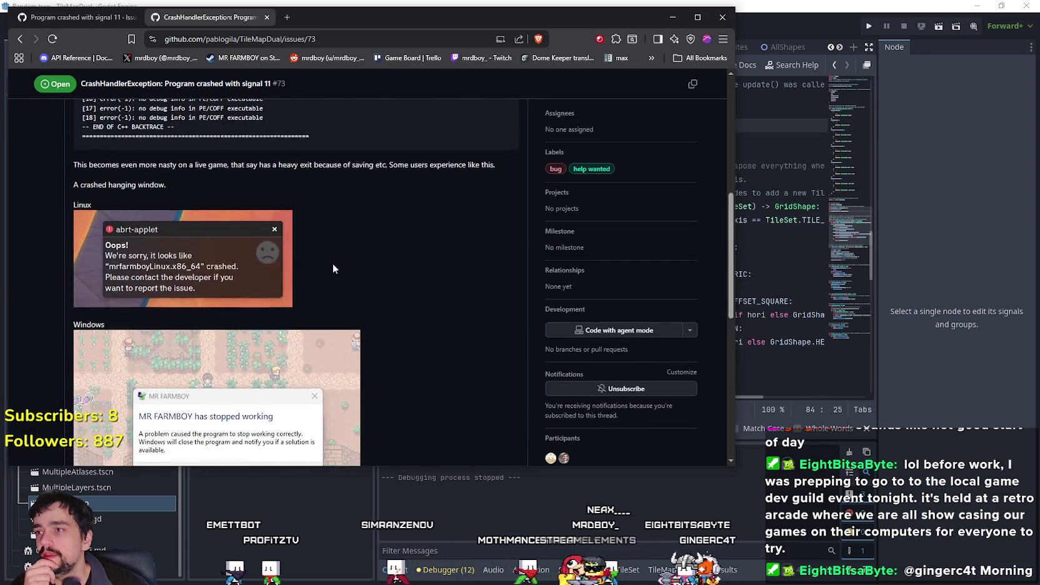
pyautogui.moveTo(284, 16); pyautogui.dragTo(486, 35)
pyautogui.rightClick(413, 36)
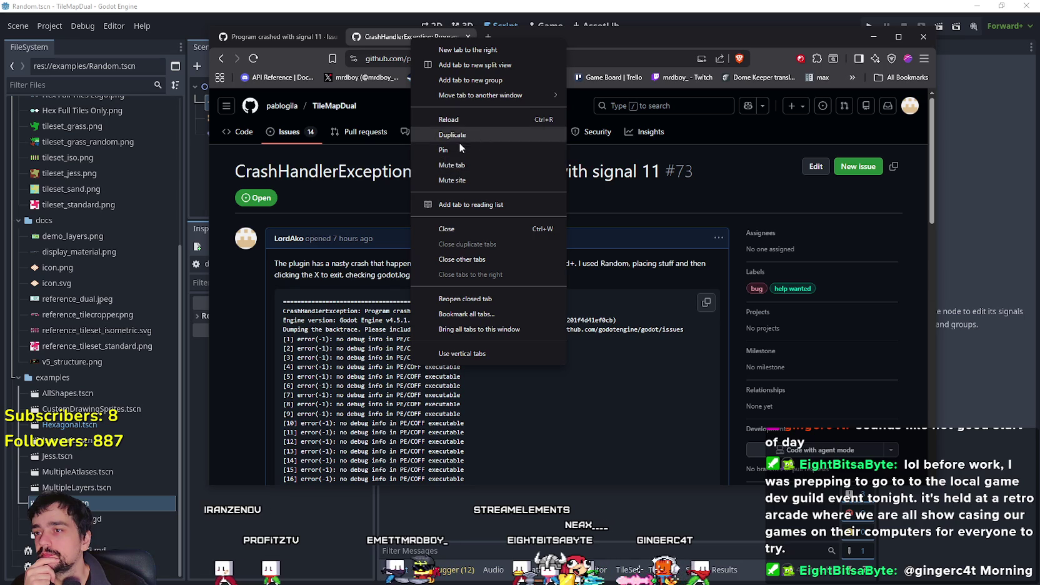
pyautogui.click(462, 120)
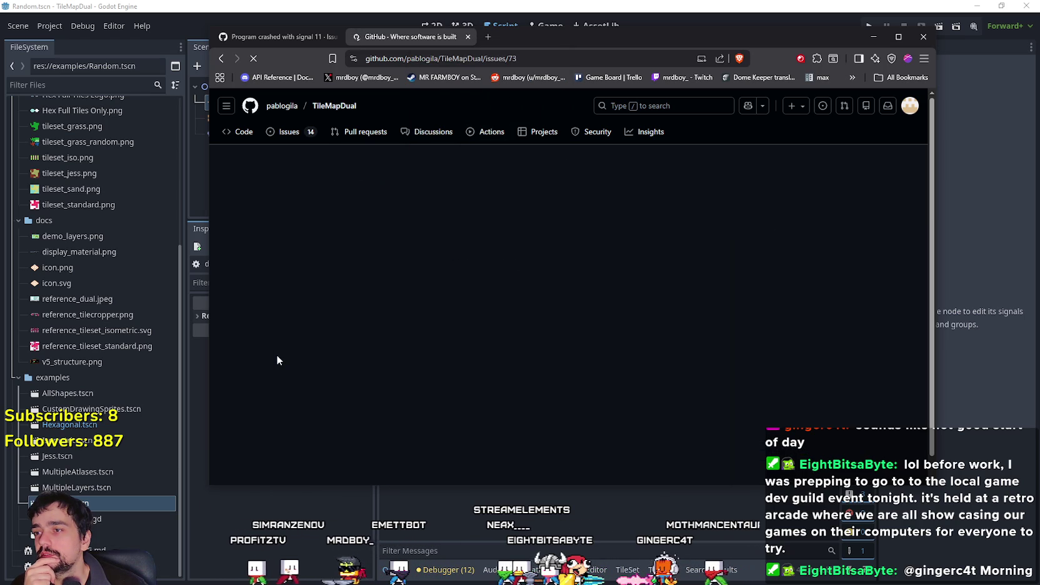
# Scroll through the issue's crash log and Windows 'has stopped working' screenshot.
pyautogui.scroll(-10, 278, 358)
pyautogui.scroll(-5, 279, 359)
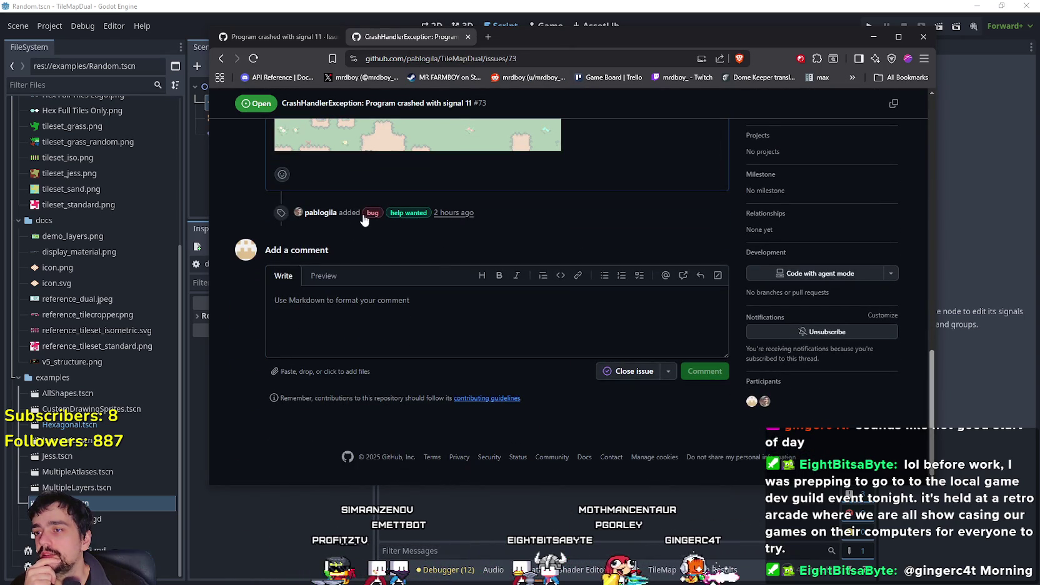
pyautogui.scroll(15, 410, 252)
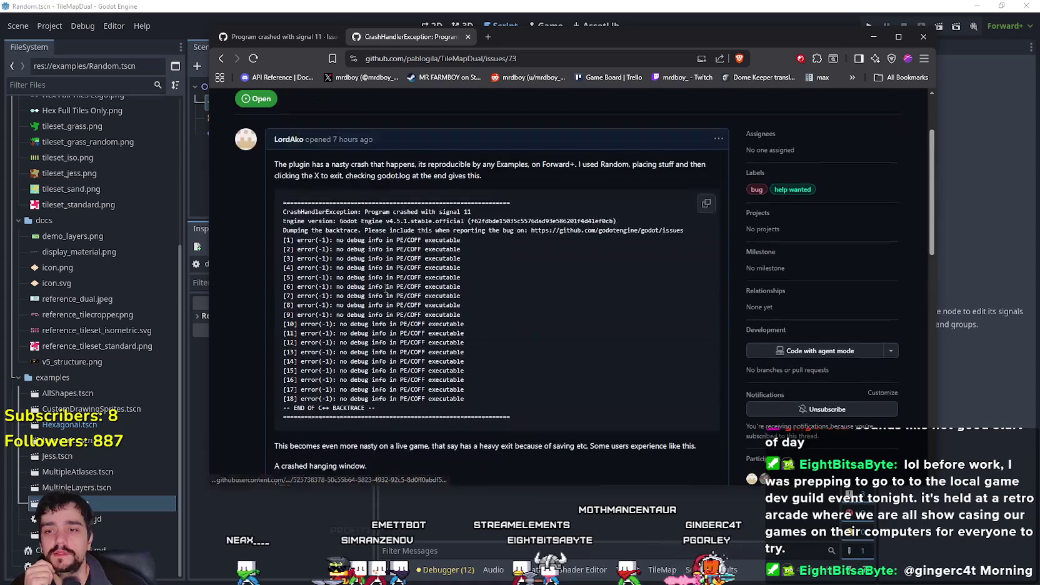
pyautogui.scroll(2, 820, 425)
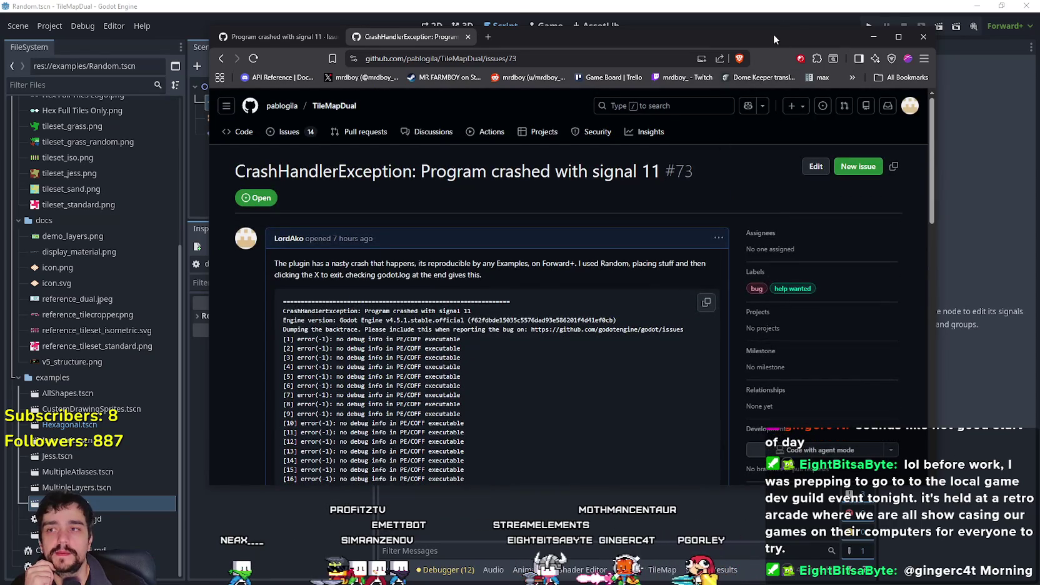
pyautogui.moveTo(775, 38); pyautogui.dragTo(695, 69)
pyautogui.scroll(-8, 487, 278)
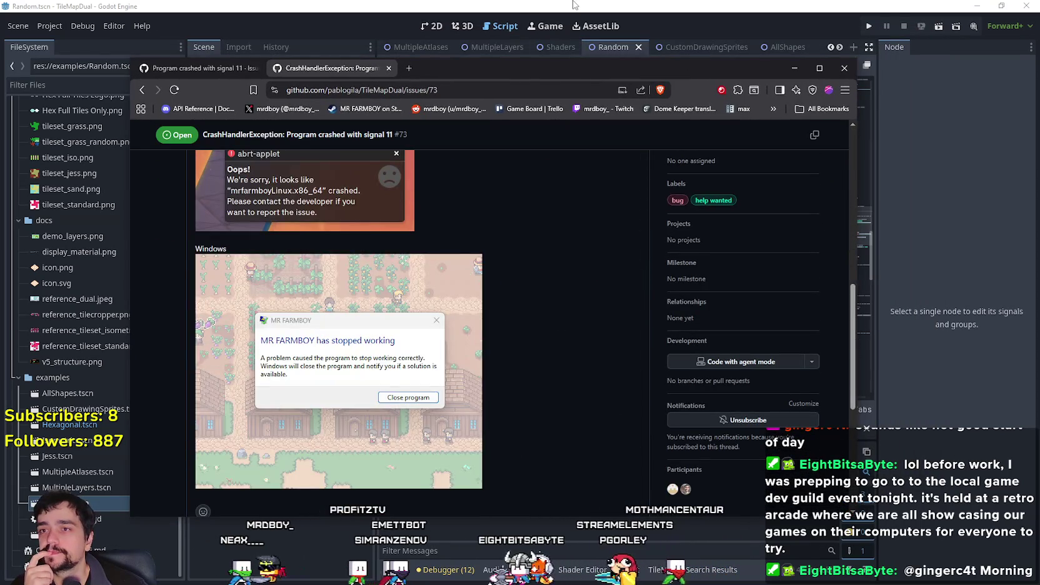
pyautogui.click(573, 5)
# Scroll display.gd to the update function and review lines 118–124.
pyautogui.press('Down')
pyautogui.press('Down')
pyautogui.press('Down')
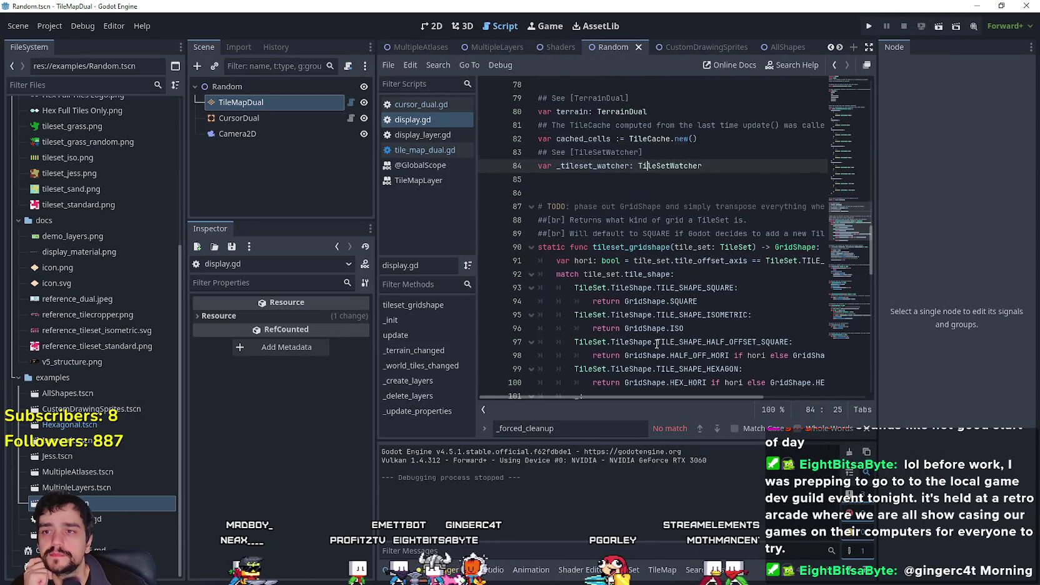
pyautogui.scroll(-7, 658, 343)
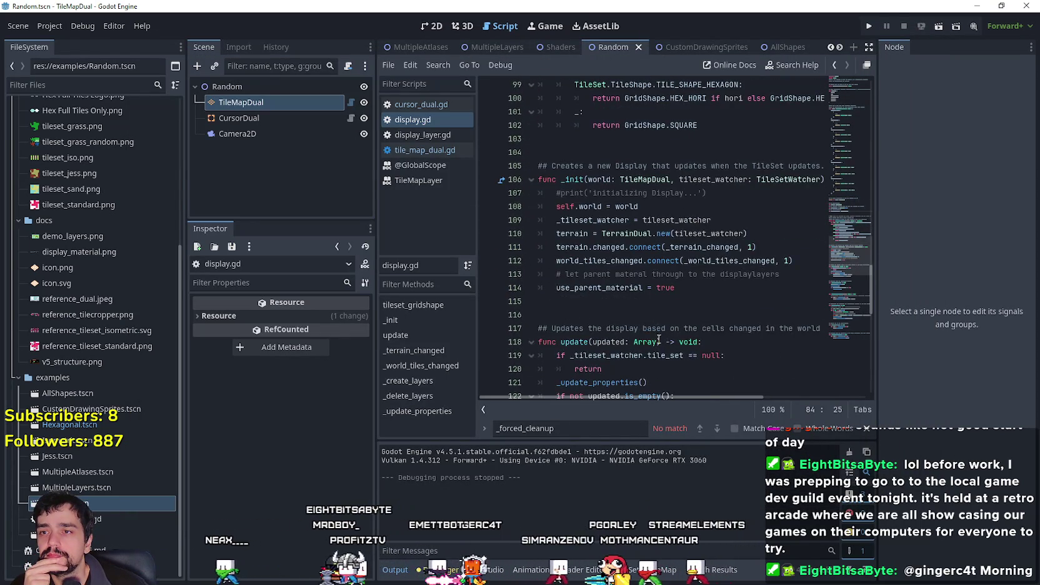
pyautogui.scroll(-4, 658, 339)
pyautogui.moveTo(749, 267); pyautogui.dragTo(520, 179)
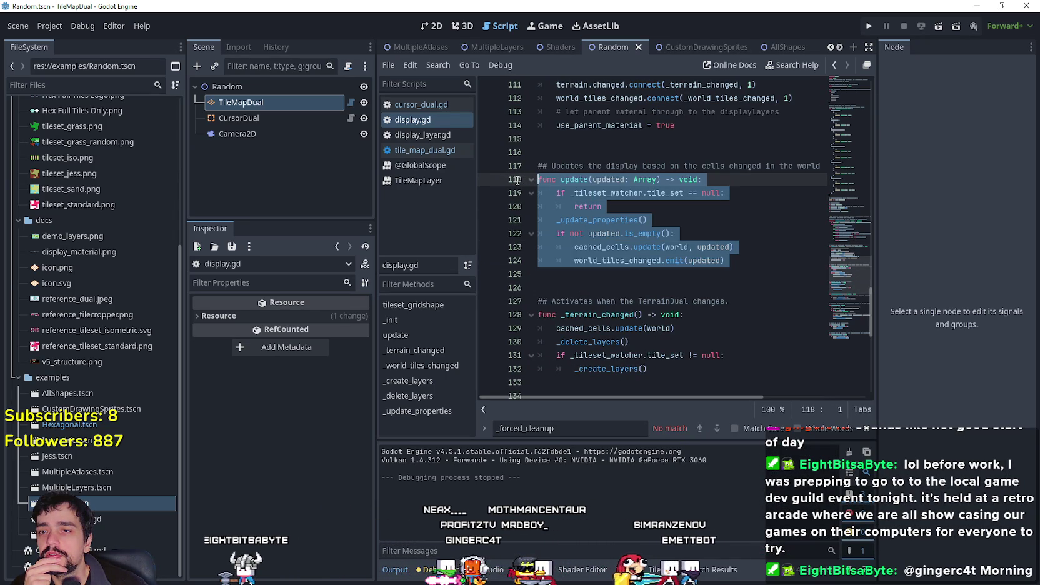
pyautogui.moveTo(574, 247)
pyautogui.mouseDown()
pyautogui.moveTo(748, 248)
pyautogui.moveTo(527, 250)
pyautogui.mouseUp()
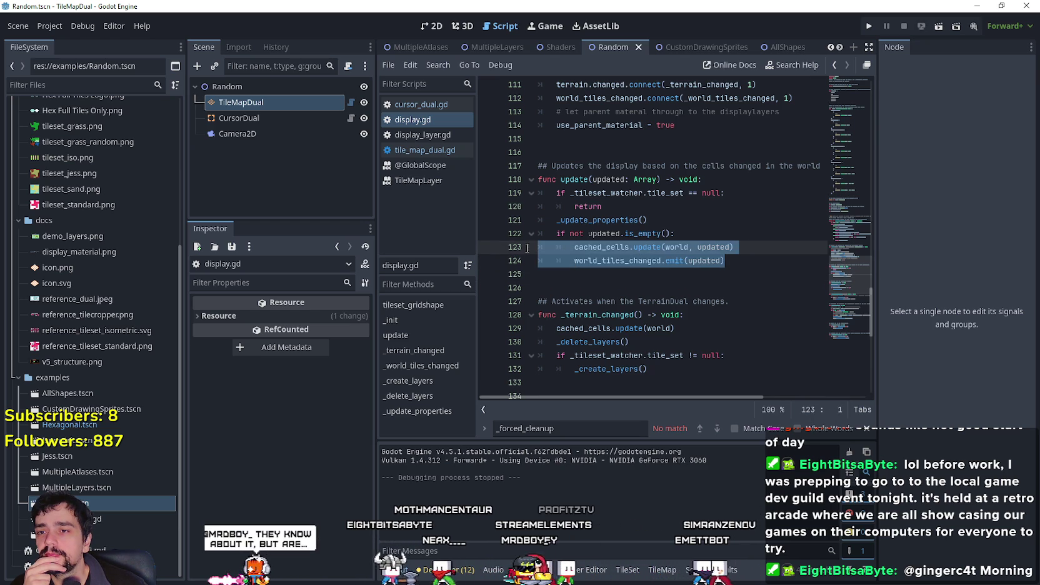
pyautogui.click(625, 261)
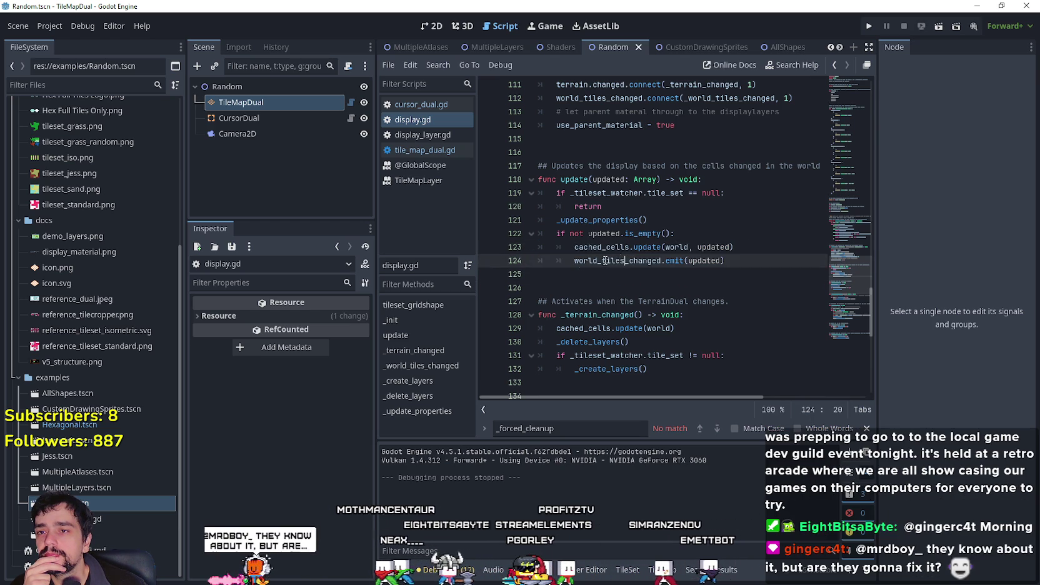
# Add breakpoints on lines 124 and 123, then select godot.log in the logs folder.
pyautogui.click(488, 262)
pyautogui.click(491, 247)
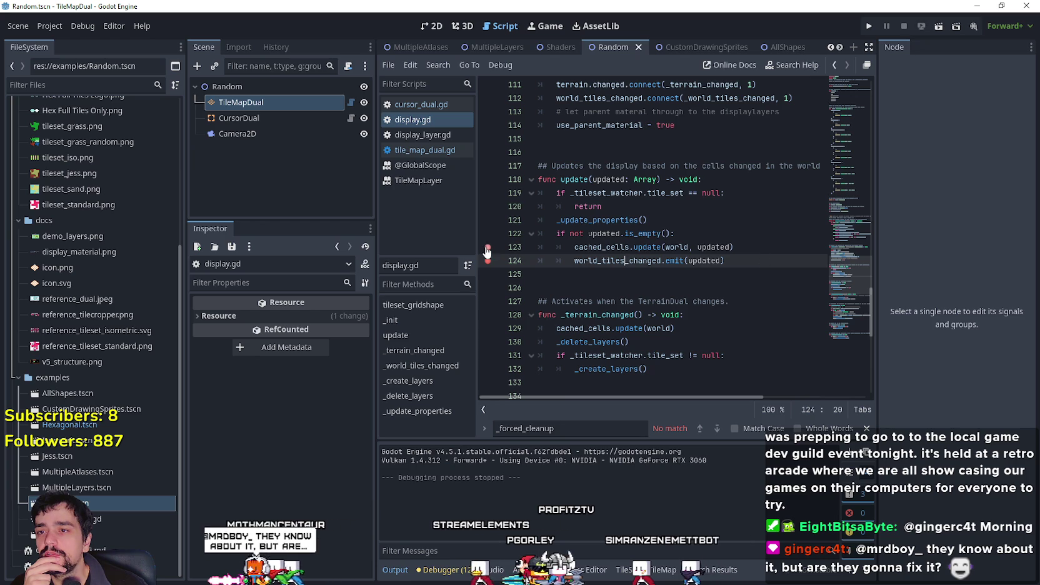
pyautogui.click(735, 246)
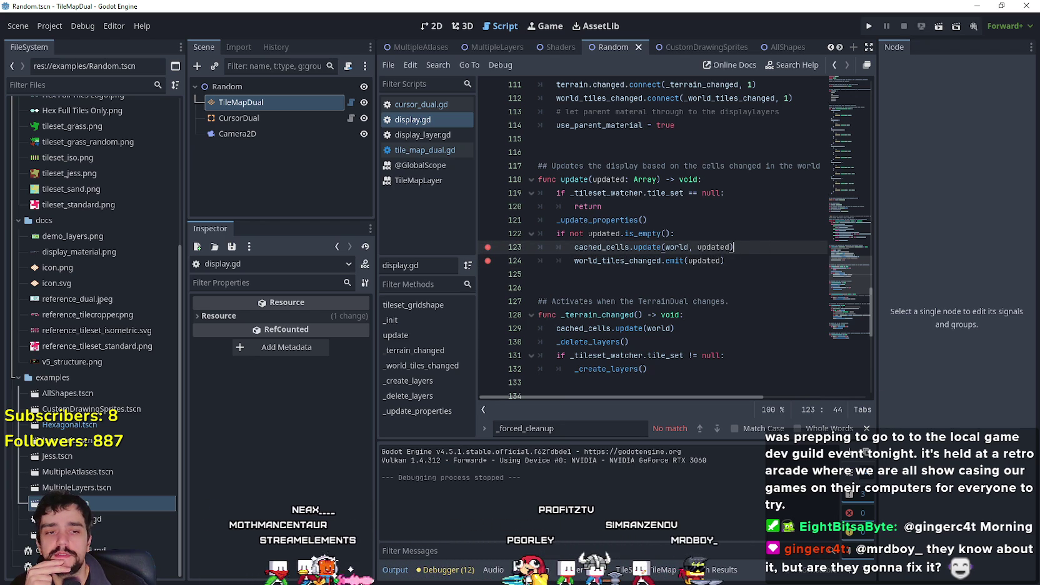
pyautogui.moveTo(257, 225); pyautogui.dragTo(172, 144)
# Delete godot.log from the logs folder and run the current scene to hit the display.gd breakpoints.
pyautogui.rightClick(160, 148)
pyautogui.click(198, 360)
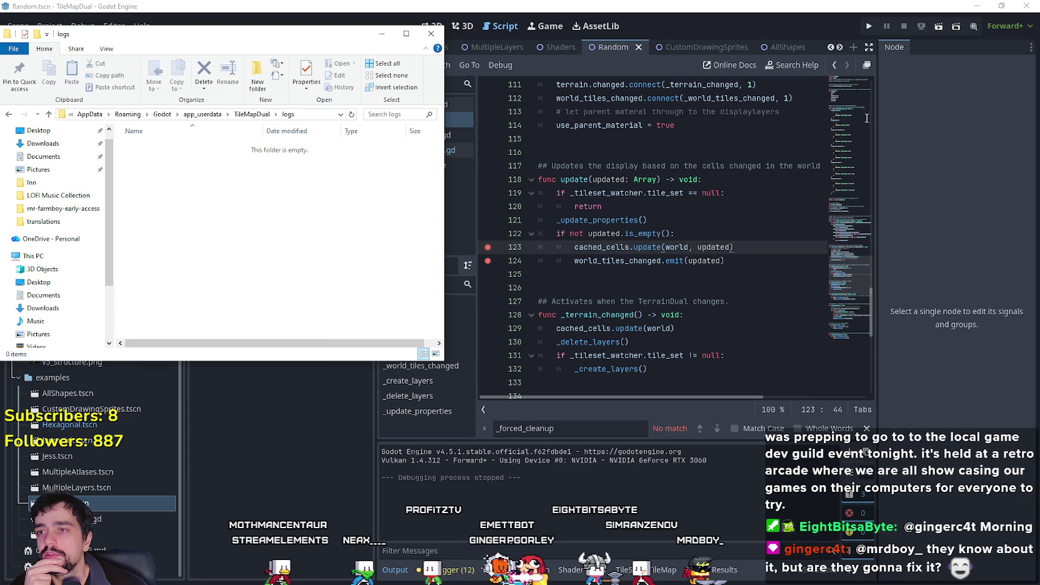
pyautogui.click(942, 29)
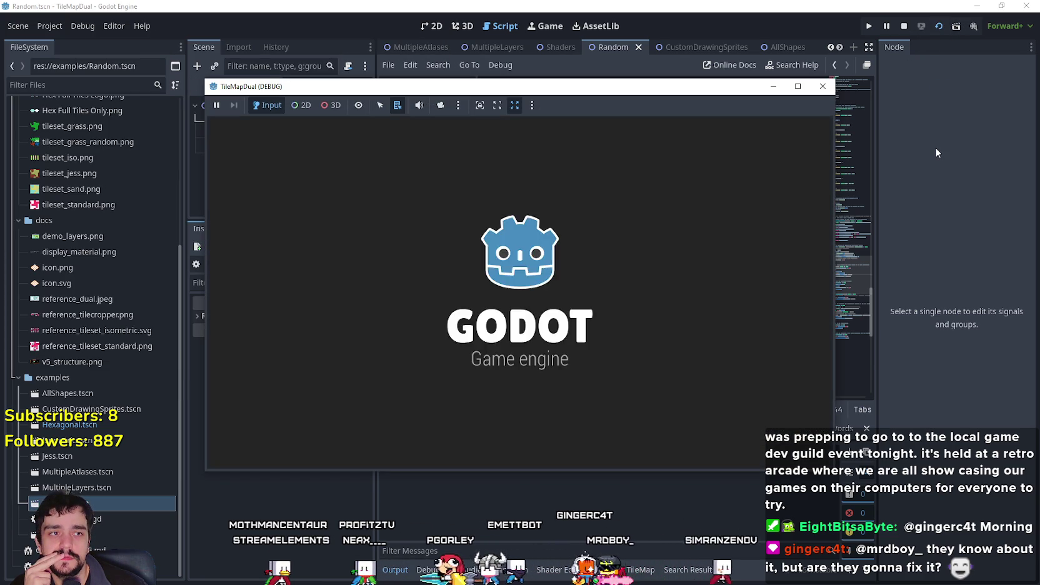
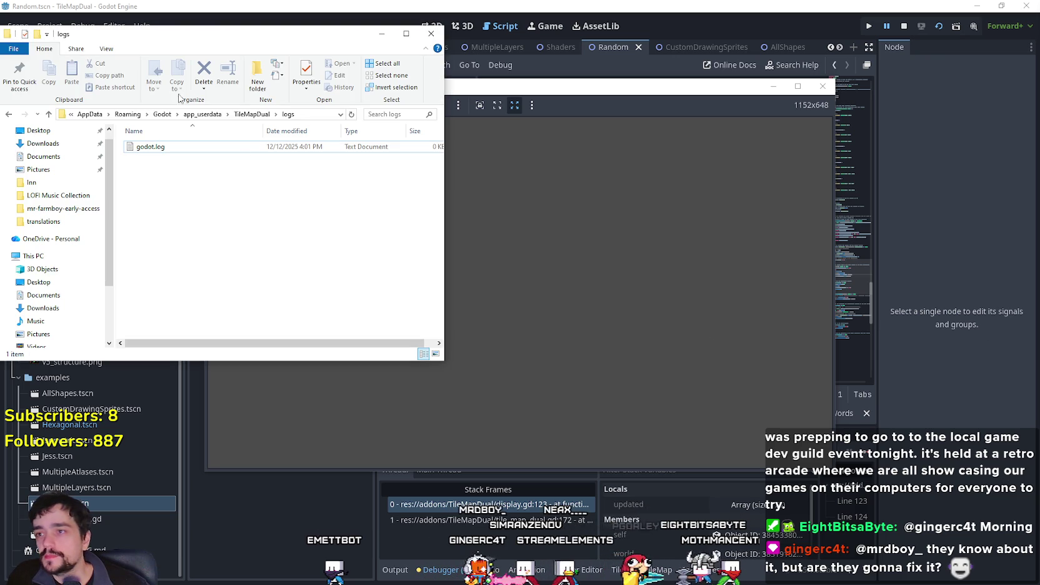
# Read the godot.log warnings about invalid tile neighborhoods and terrain sets in Notepad, then close it.
pyautogui.doubleClick(199, 147)
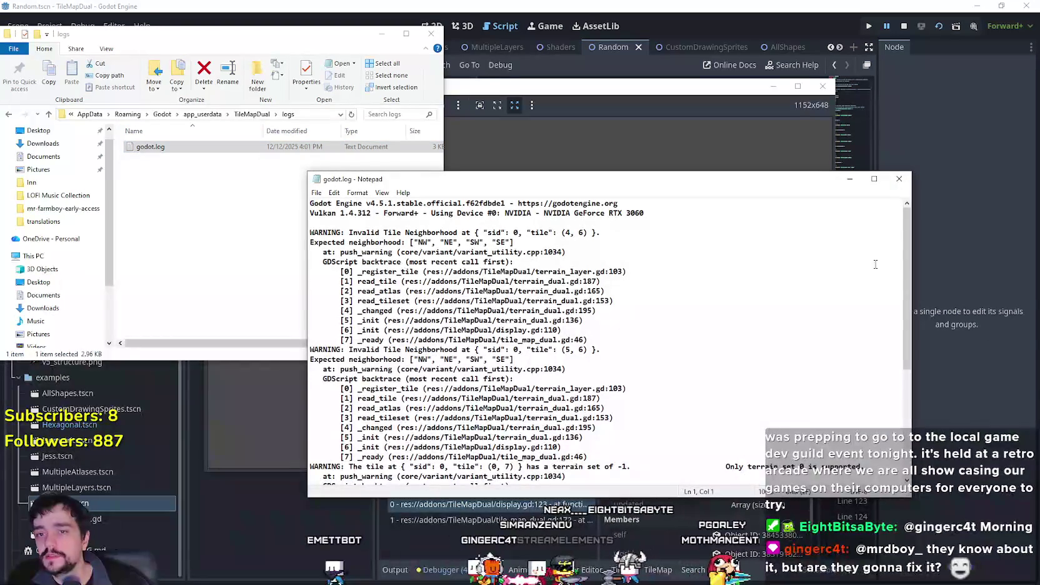
pyautogui.scroll(-6, 869, 265)
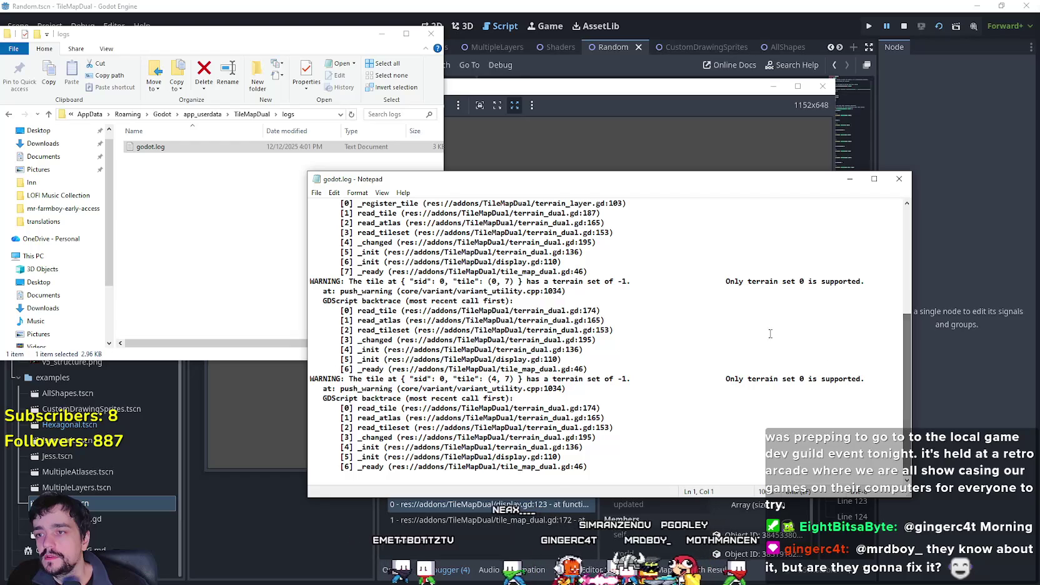
pyautogui.scroll(7, 825, 355)
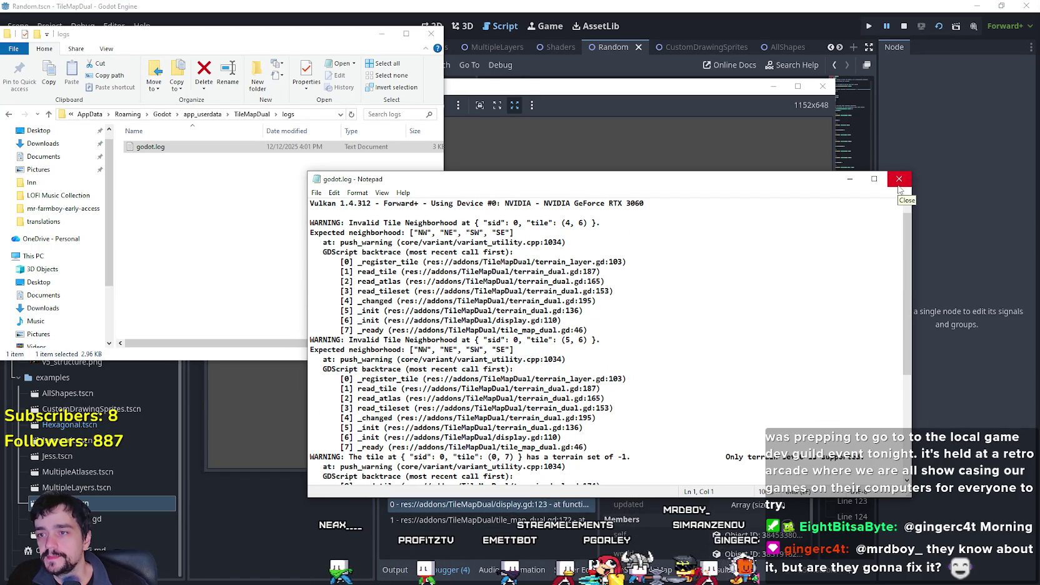
pyautogui.scroll(-6, 708, 370)
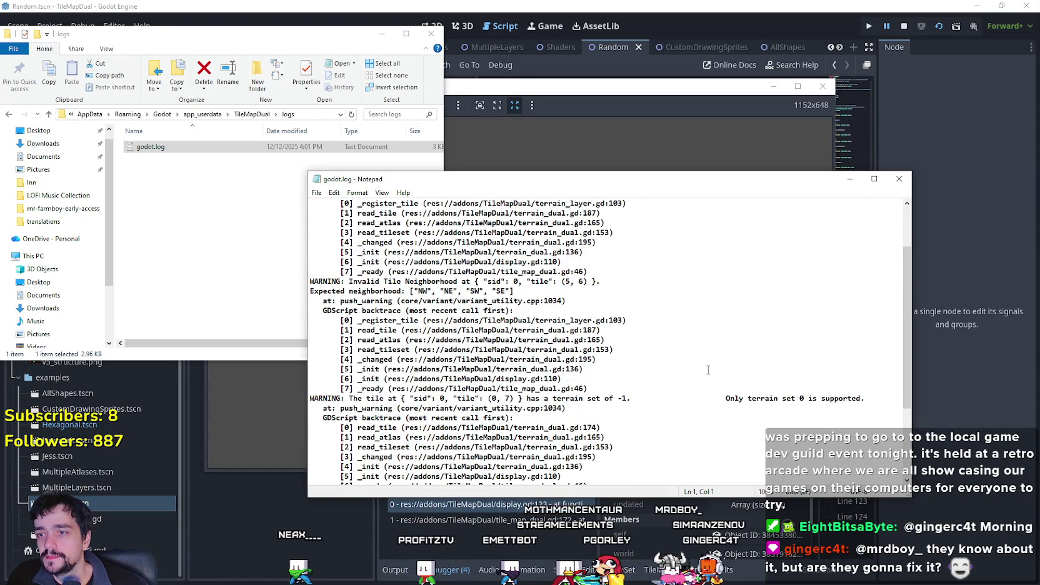
pyautogui.click(899, 180)
pyautogui.moveTo(507, 89)
pyautogui.mouseDown()
pyautogui.moveTo(717, 66)
pyautogui.moveTo(473, 91)
pyautogui.mouseUp()
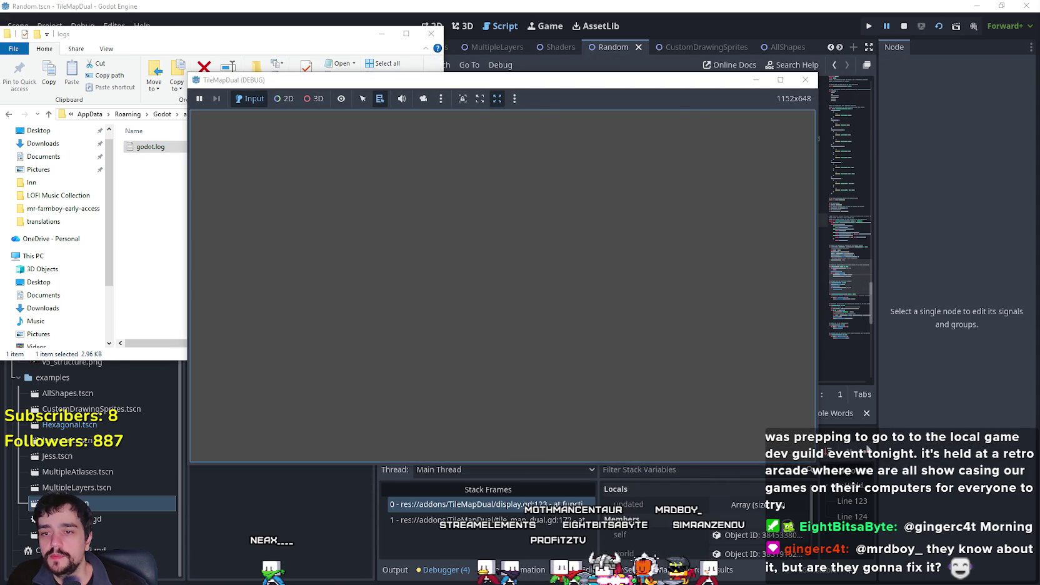
pyautogui.click(865, 455)
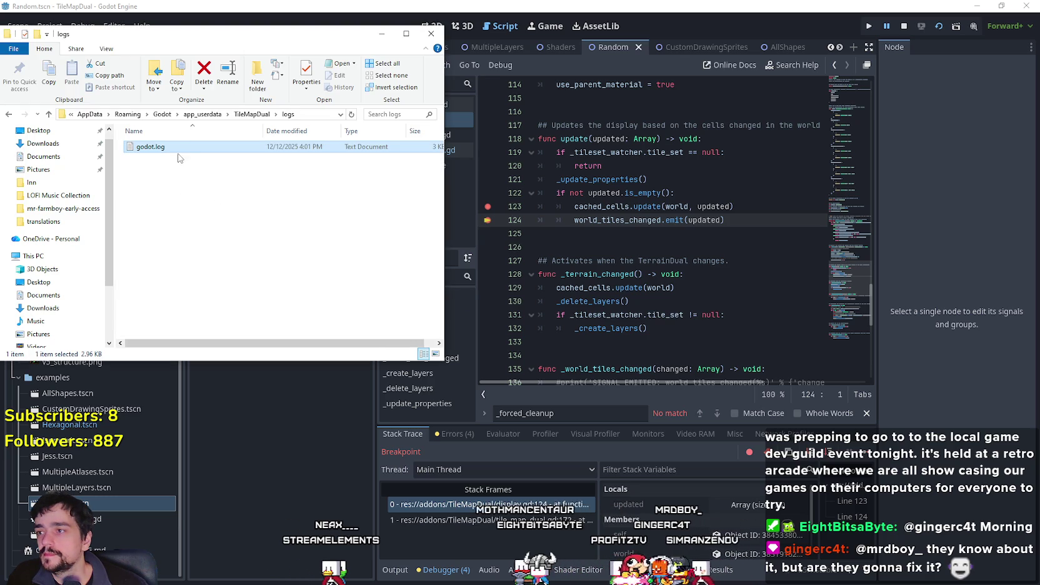
# Recheck the godot.log warnings and return to display.gd at line 124.
pyautogui.doubleClick(183, 148)
pyautogui.scroll(-5, 906, 263)
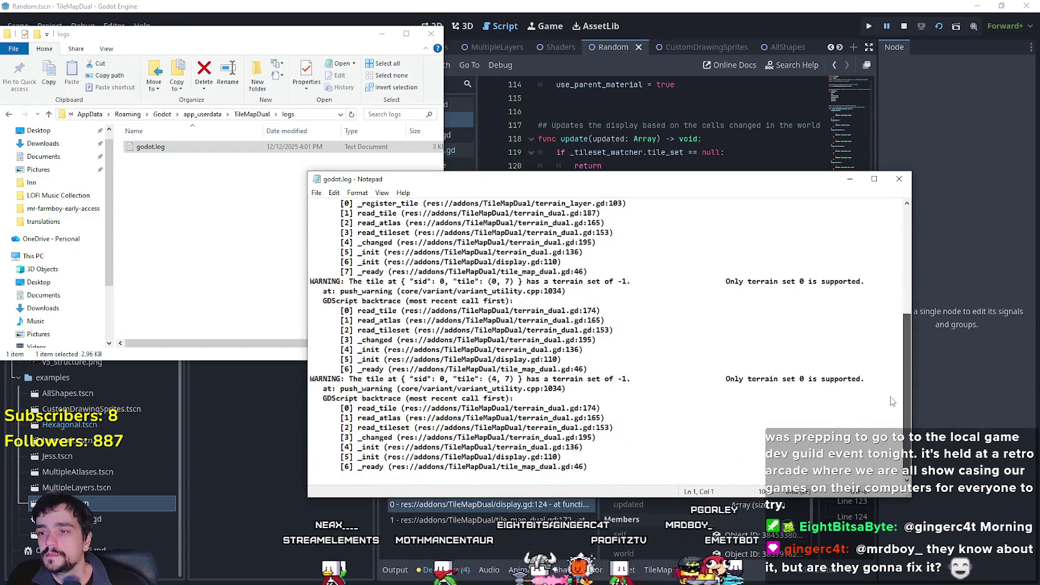
pyautogui.hotkey('alt', 'F4')
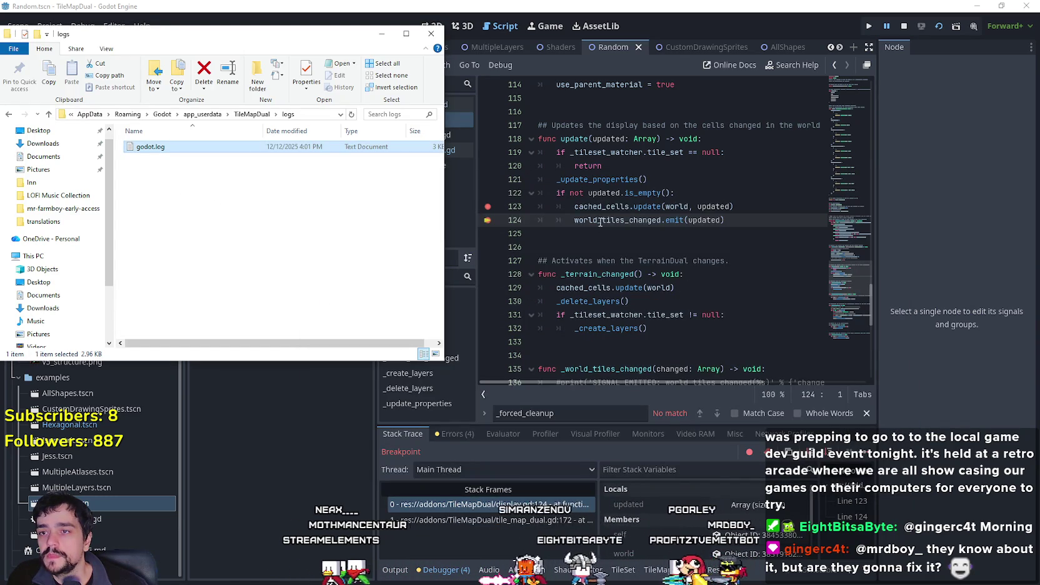
pyautogui.click(598, 219)
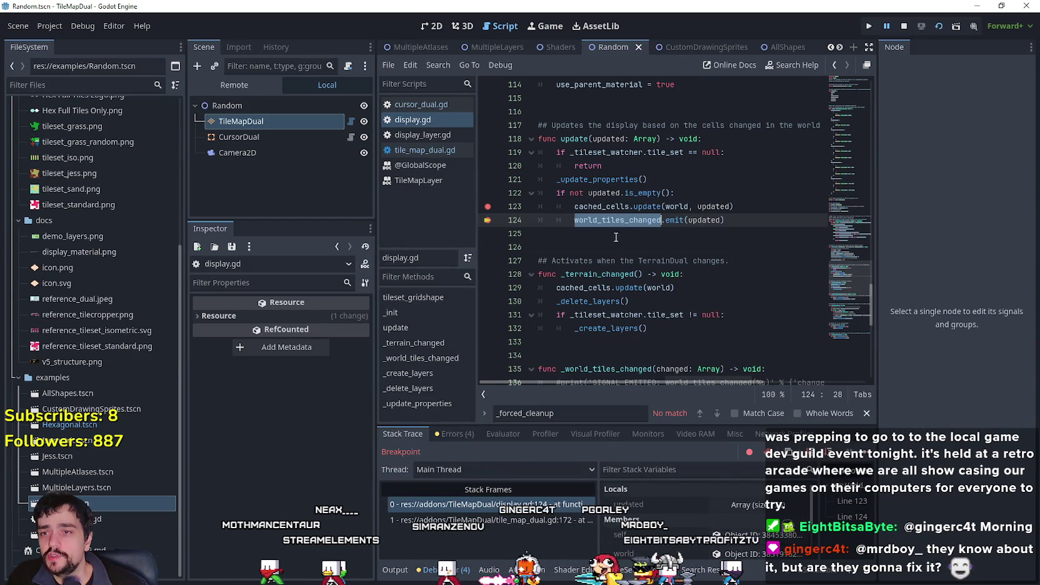
# Look up the world_tiles_changed signal declaration via Lookup Symbol, then go back to line 124.
pyautogui.moveTo(574, 206); pyautogui.dragTo(628, 207)
pyautogui.moveTo(700, 205)
pyautogui.mouseDown()
pyautogui.moveTo(756, 204)
pyautogui.moveTo(598, 218)
pyautogui.mouseUp()
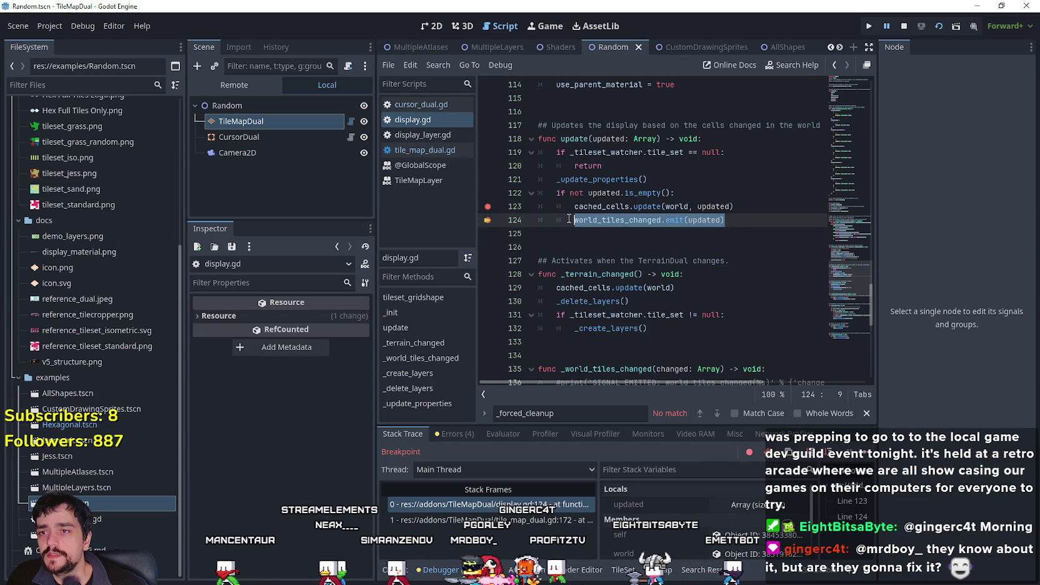
pyautogui.click(595, 220)
pyautogui.rightClick(595, 222)
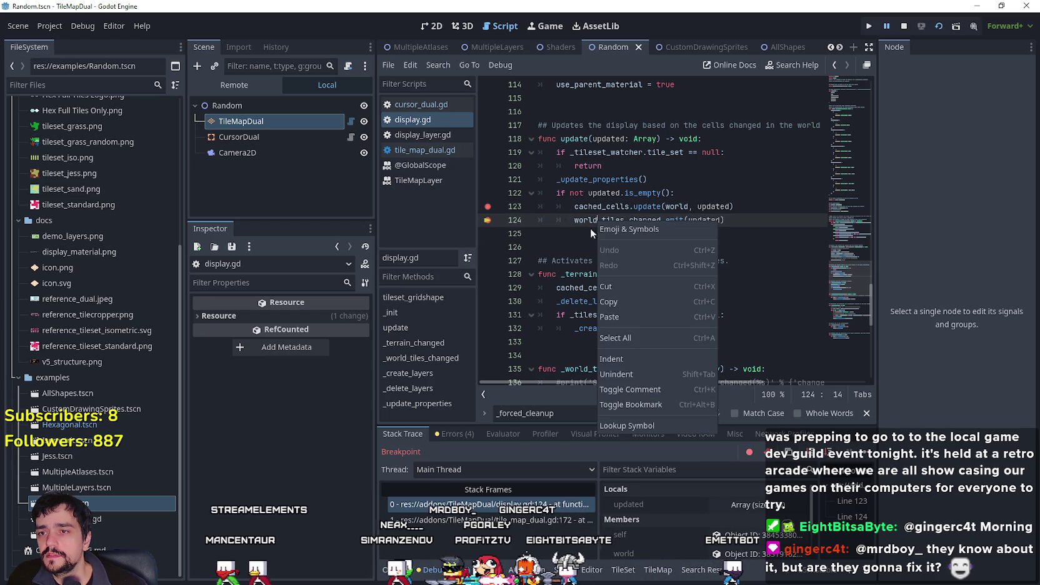
pyautogui.click(647, 423)
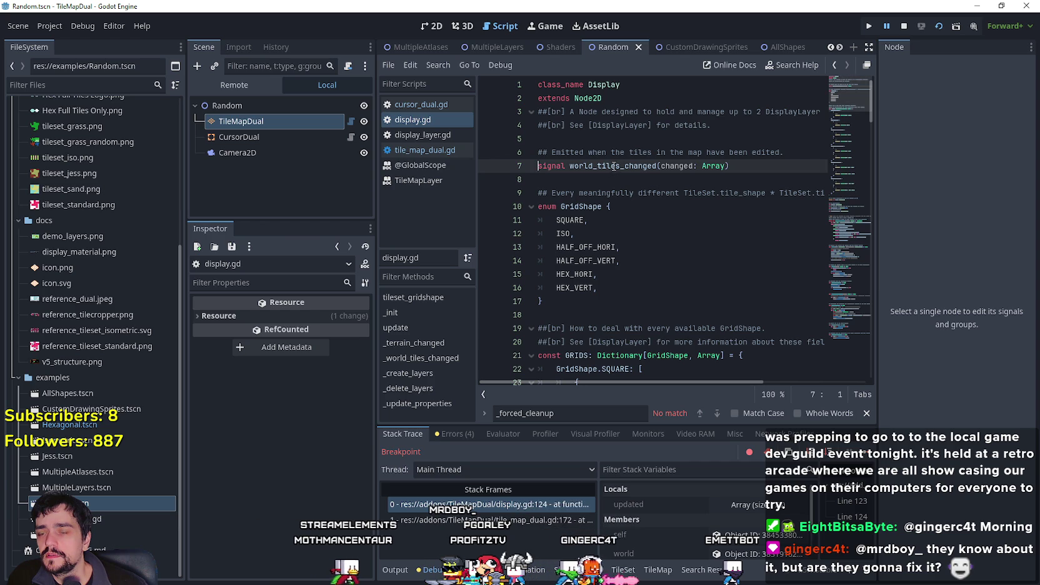
pyautogui.click(834, 65)
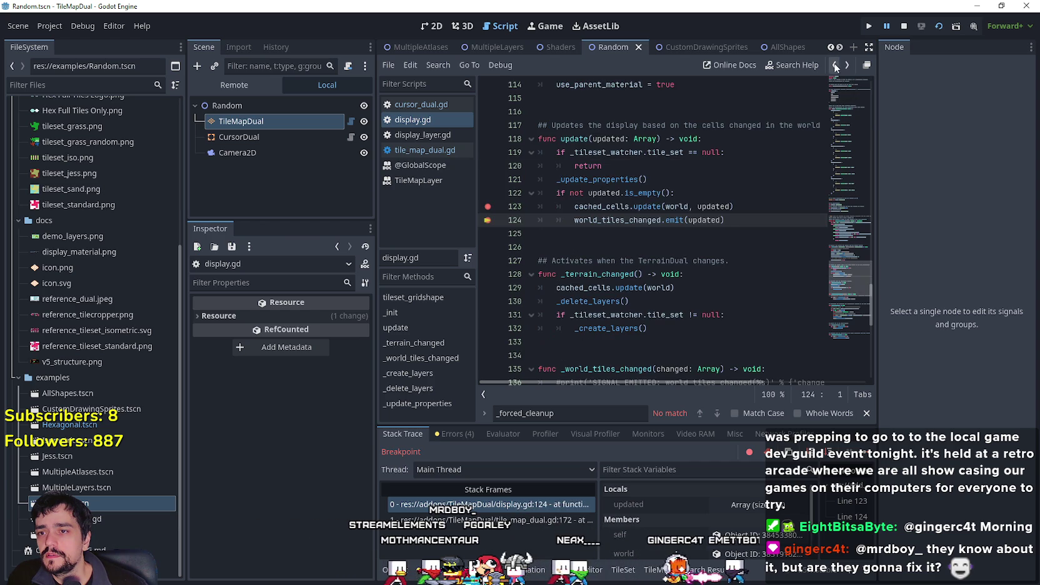
pyautogui.scroll(-2, 639, 220)
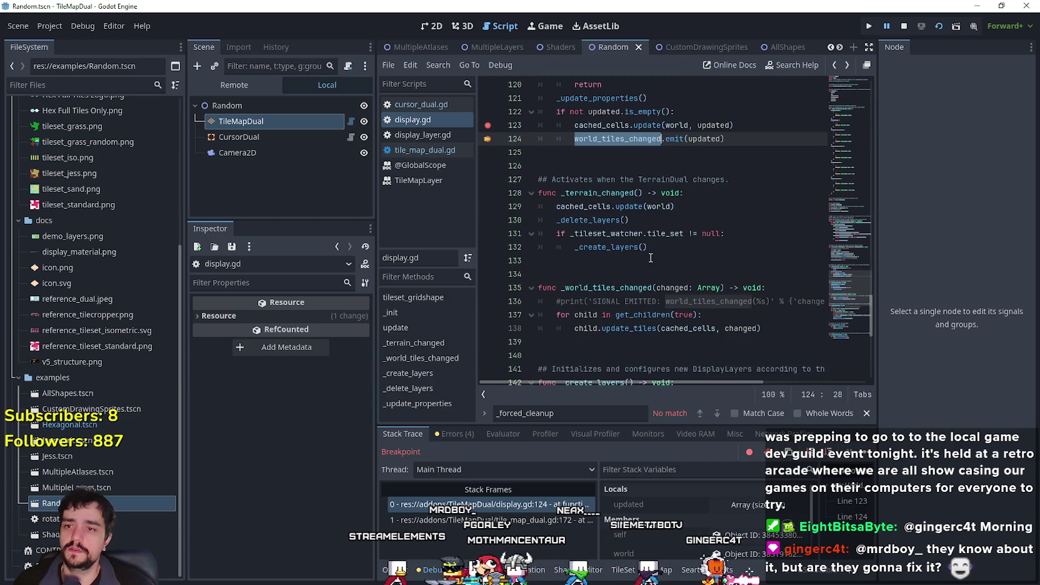
# Find the _world_tiles_changed handler, add breakpoints on lines 137 and 138, and continue execution.
pyautogui.hotkey('ctrl', 'f')
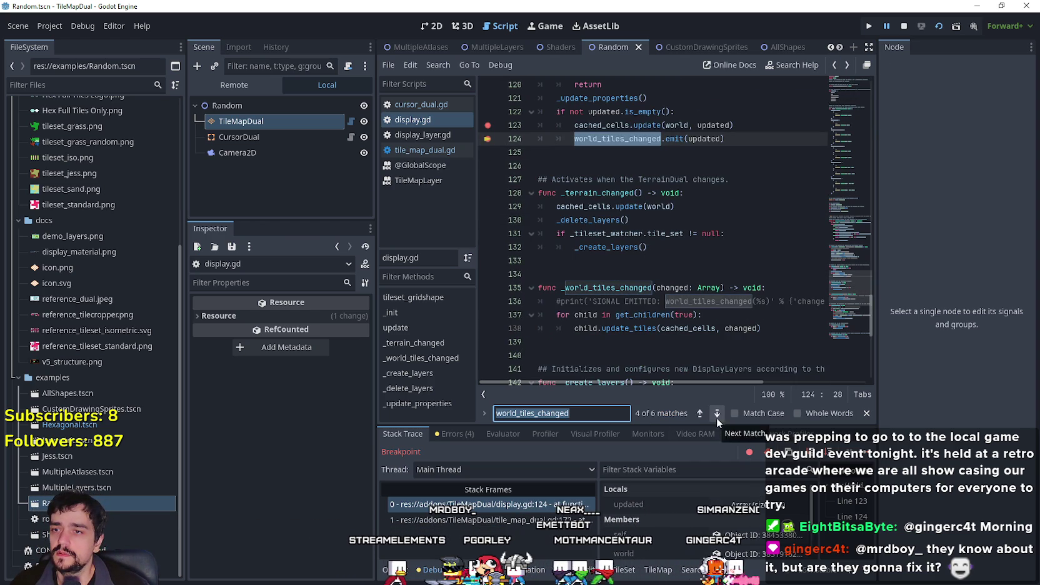
pyautogui.moveTo(847, 251)
pyautogui.mouseDown()
pyautogui.moveTo(828, 120)
pyautogui.moveTo(855, 396)
pyautogui.moveTo(839, 370)
pyautogui.moveTo(834, 294)
pyautogui.mouseUp()
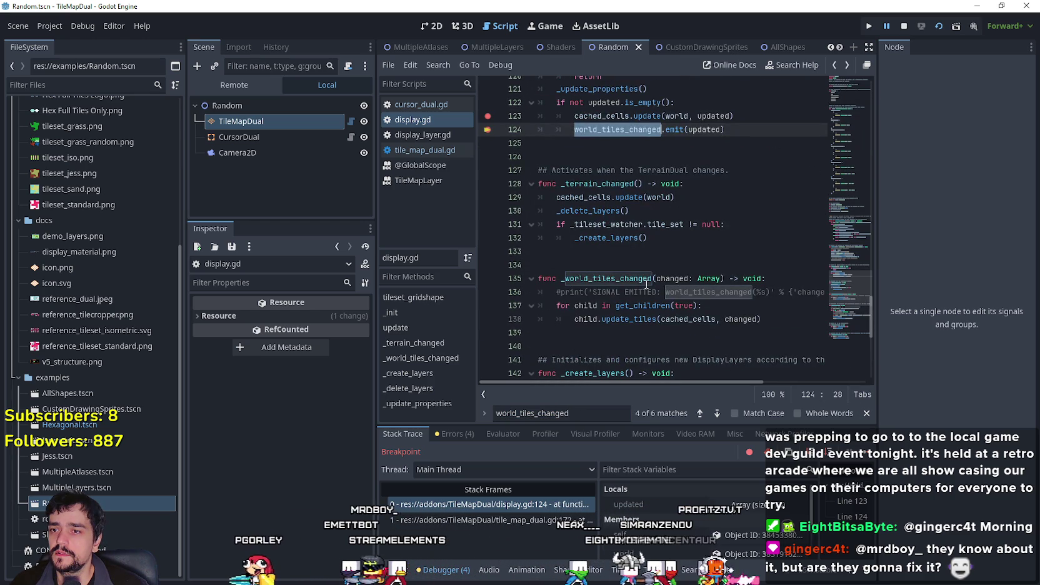
pyautogui.doubleClick(607, 278)
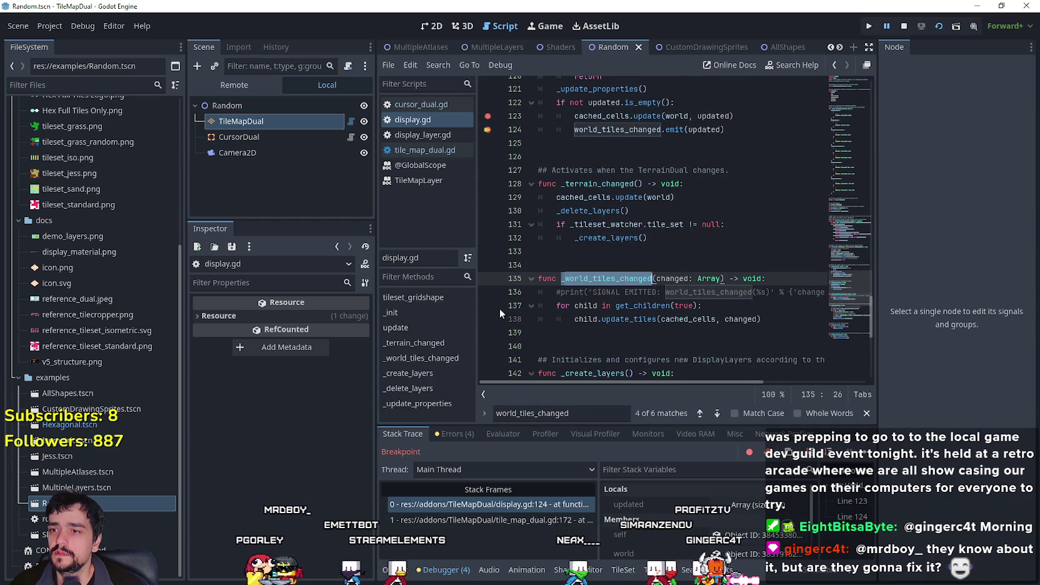
pyautogui.click(488, 320)
pyautogui.click(634, 306)
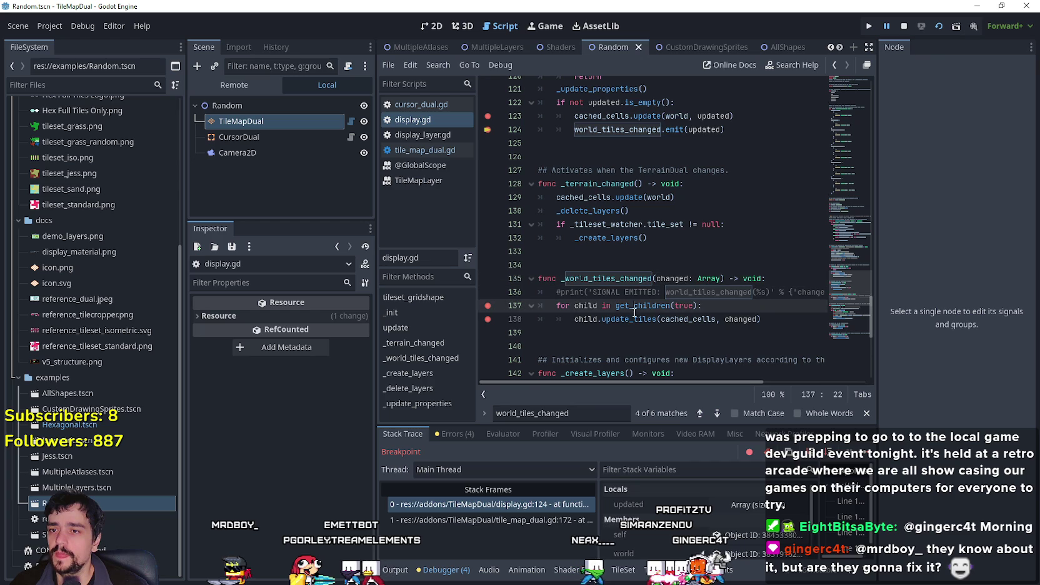
pyautogui.click(872, 456)
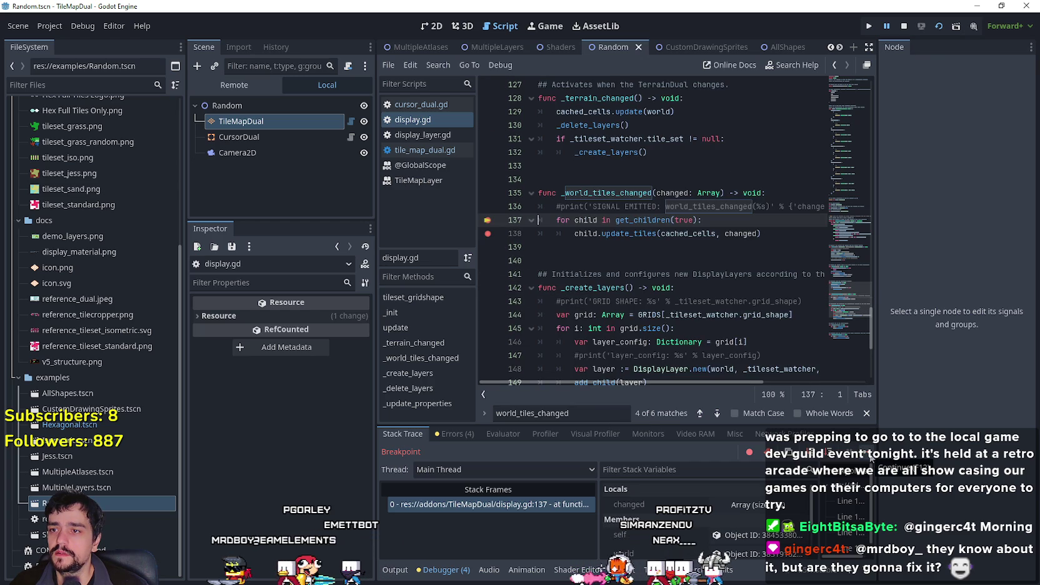
pyautogui.click(872, 457)
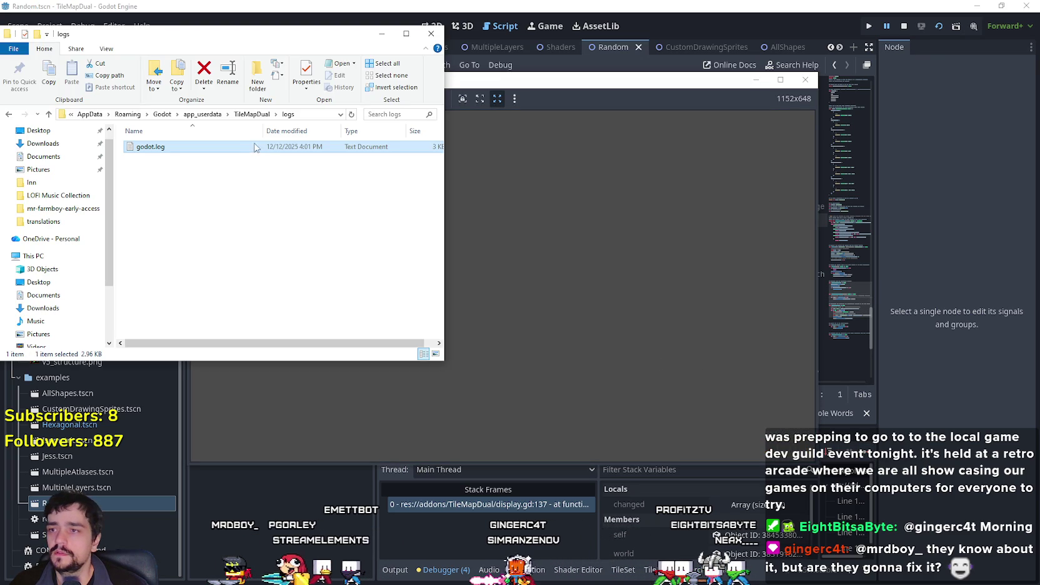
# Check godot.log, then resume execution past the line 137 breakpoint with F12.
pyautogui.doubleClick(266, 149)
pyautogui.scroll(-5, 893, 384)
pyautogui.click(899, 179)
pyautogui.click(810, 253)
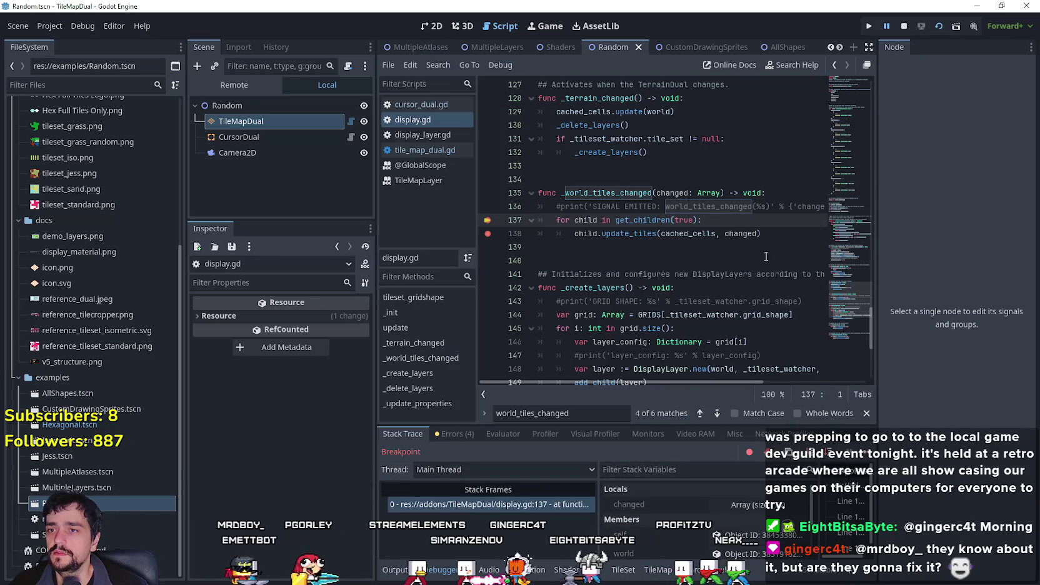
pyautogui.press('F12')
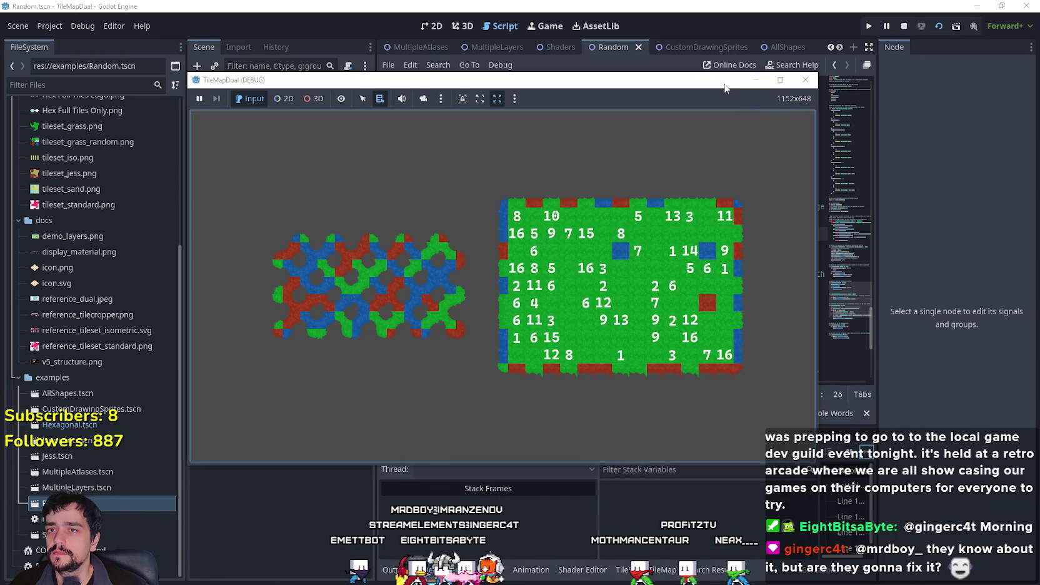
# Close the TileMapDual (DEBUG) game window and open the script attached to TileMapDual.
pyautogui.moveTo(737, 80); pyautogui.dragTo(680, 83)
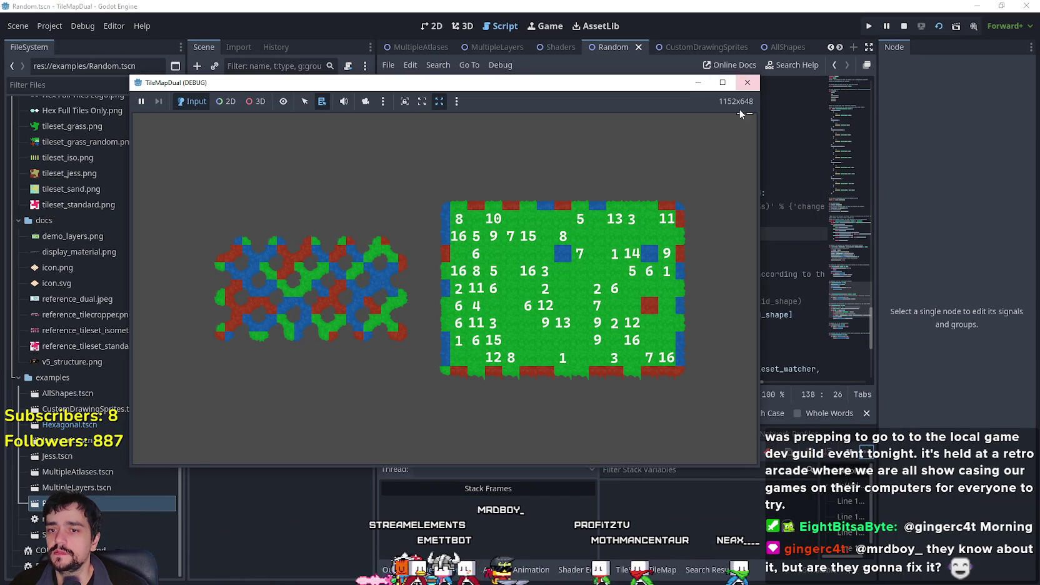
pyautogui.moveTo(625, 82); pyautogui.dragTo(665, 60)
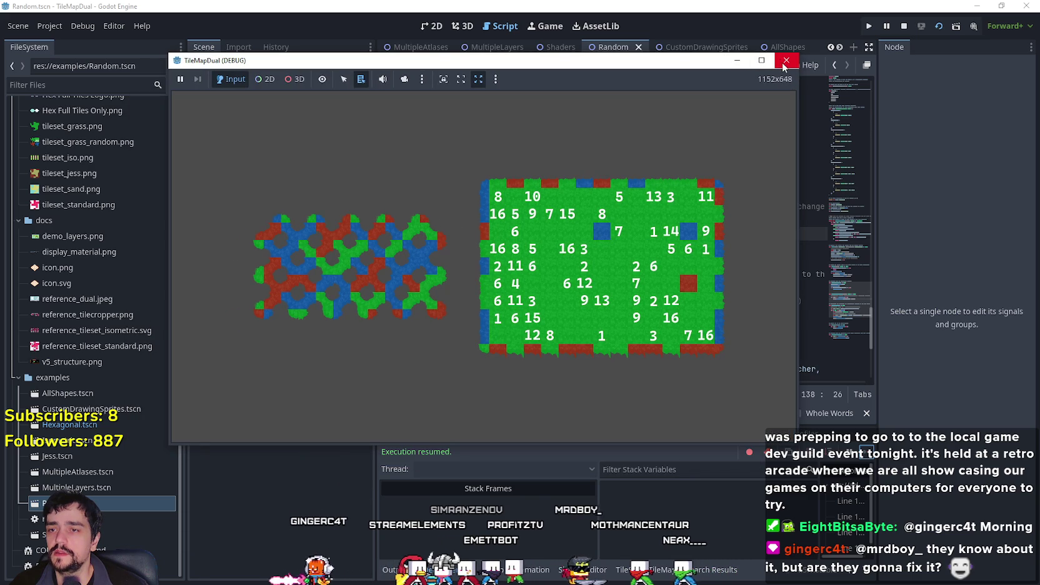
pyautogui.click(786, 60)
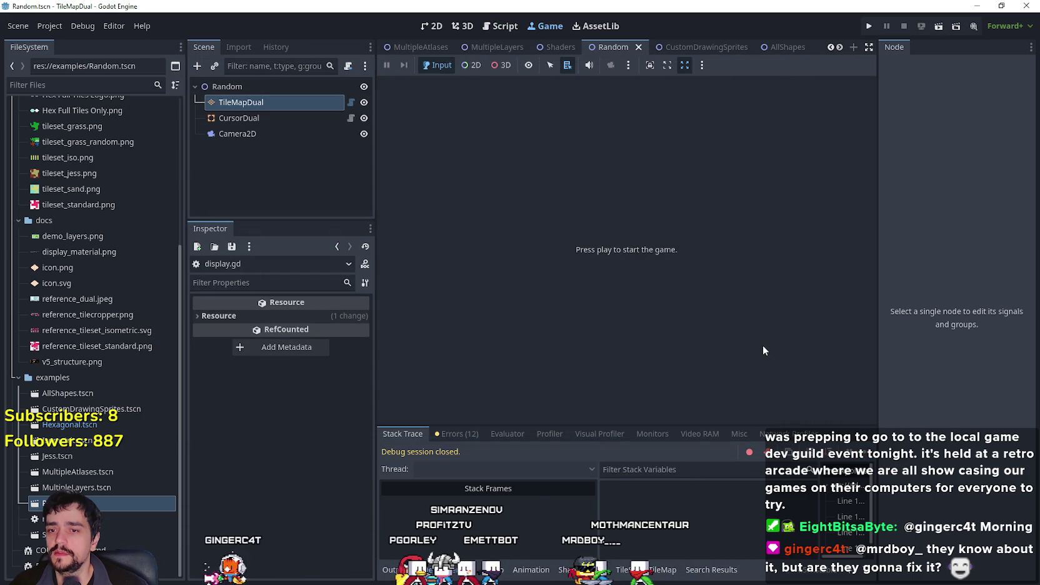
pyautogui.click(352, 104)
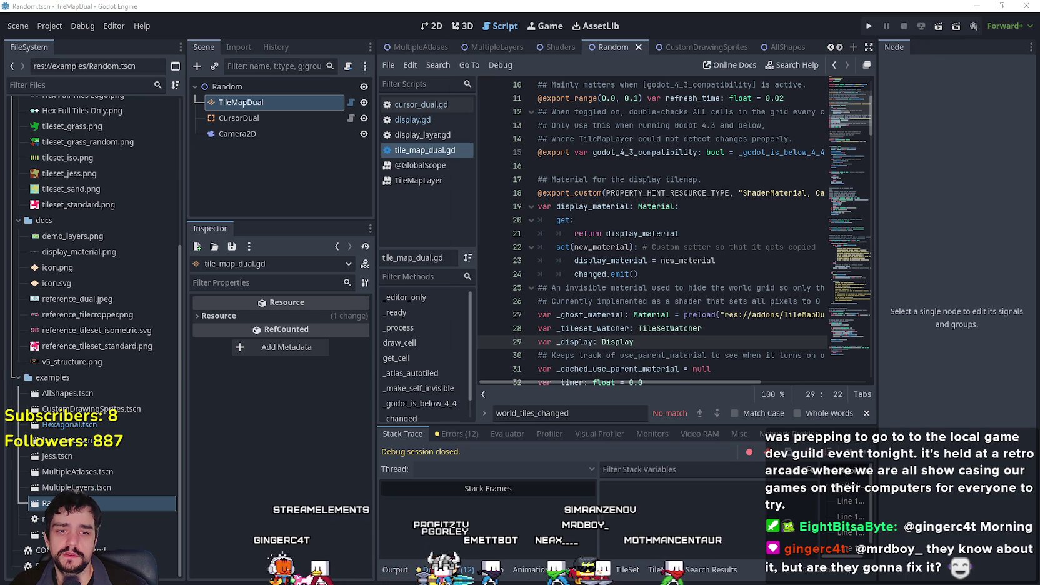
# Read the updated godot.log and return to the script editor.
pyautogui.doubleClick(150, 146)
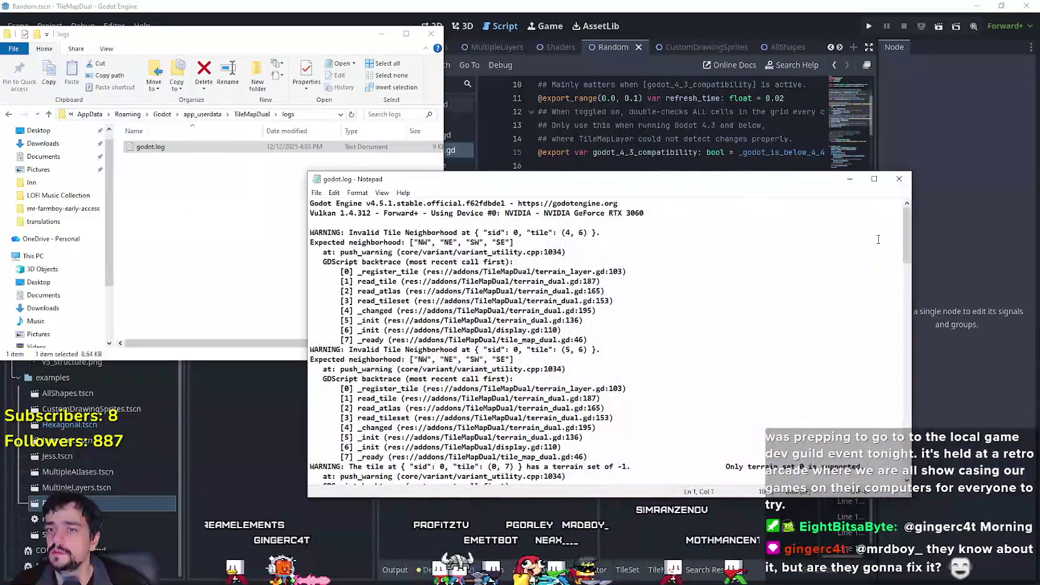
pyautogui.moveTo(907, 225)
pyautogui.mouseDown()
pyautogui.moveTo(907, 462)
pyautogui.moveTo(908, 395)
pyautogui.mouseUp()
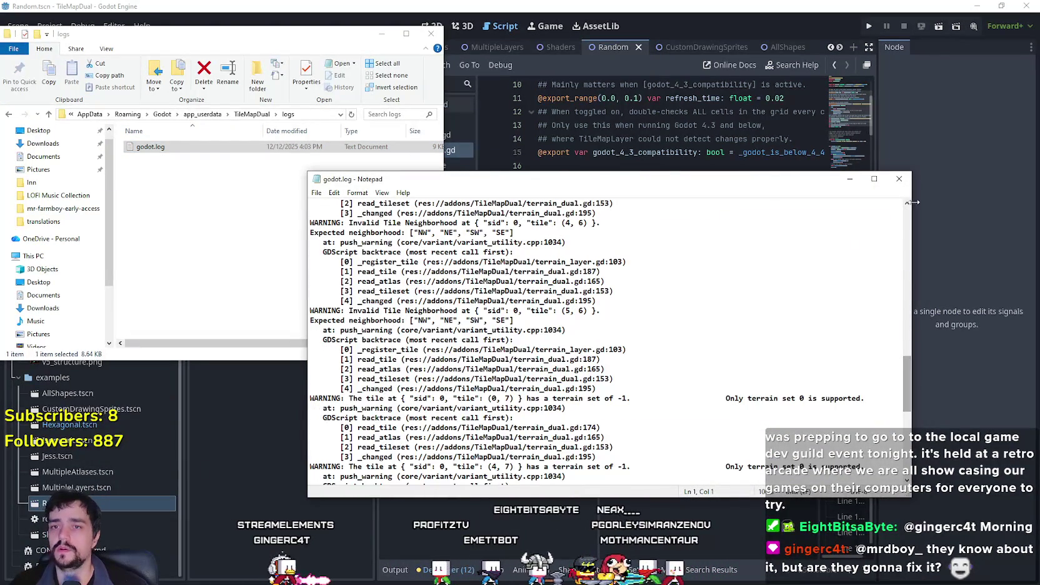
pyautogui.click(899, 180)
pyautogui.click(753, 268)
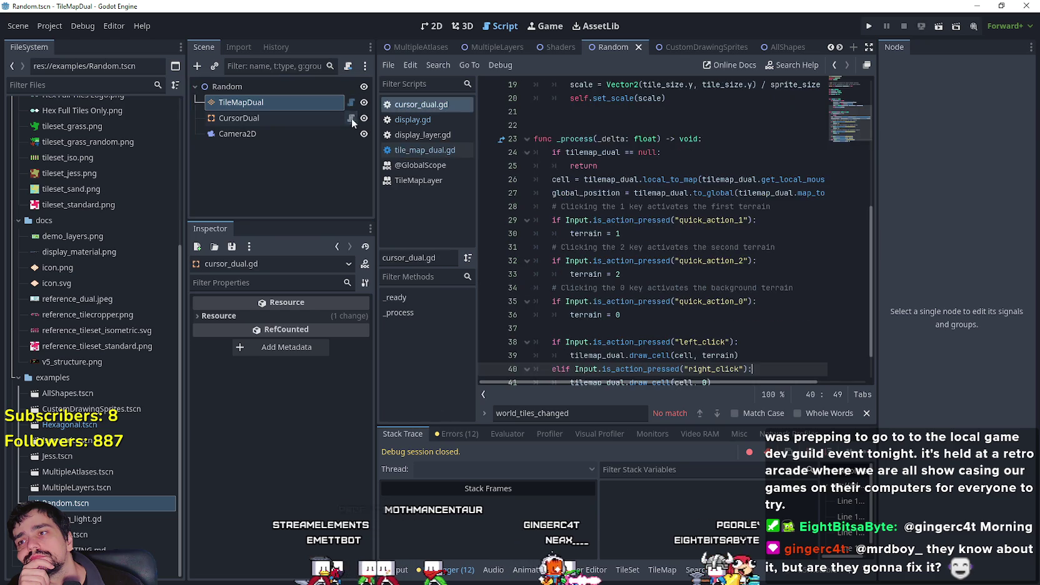
# Jump to the definition of the update function in display.gd.
pyautogui.moveTo(854, 188); pyautogui.dragTo(830, 365)
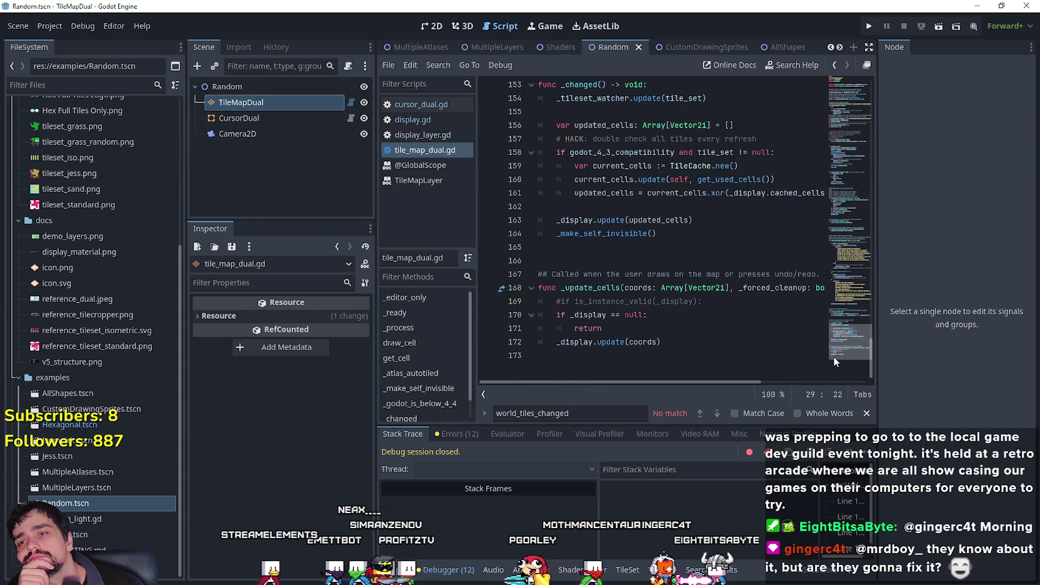
pyautogui.rightClick(606, 343)
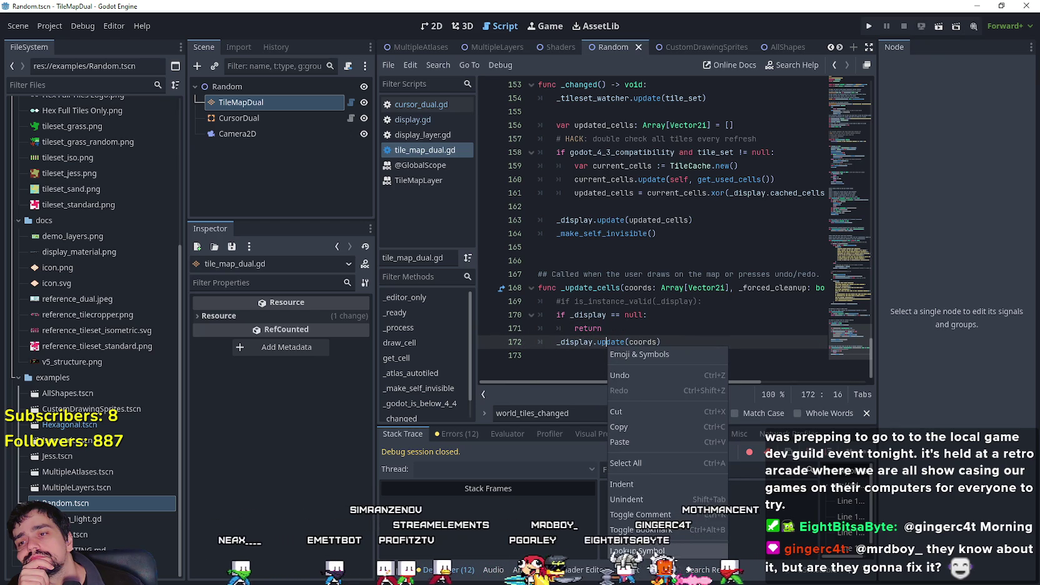
pyautogui.click(644, 547)
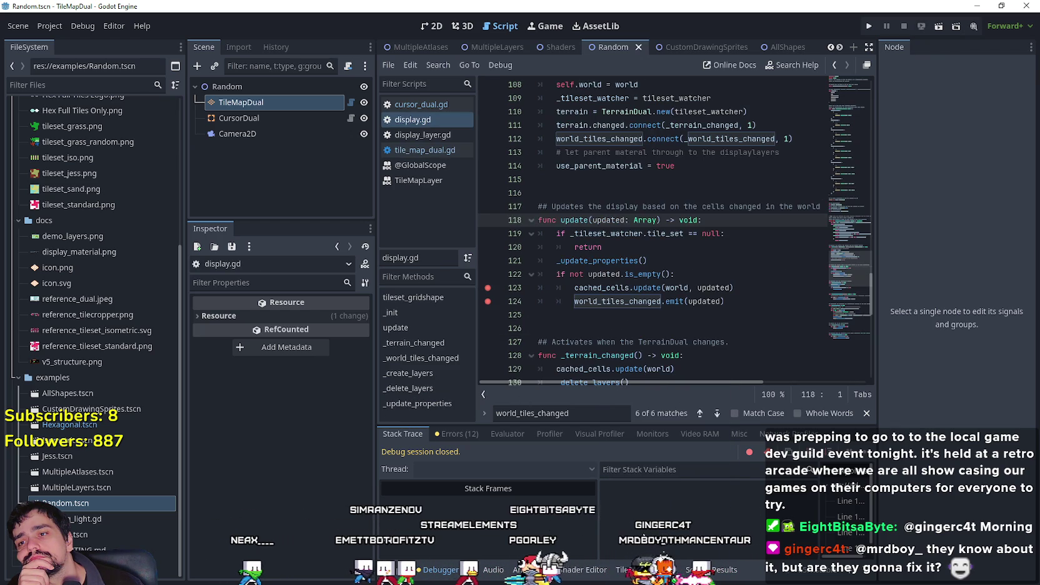
pyautogui.click(602, 327)
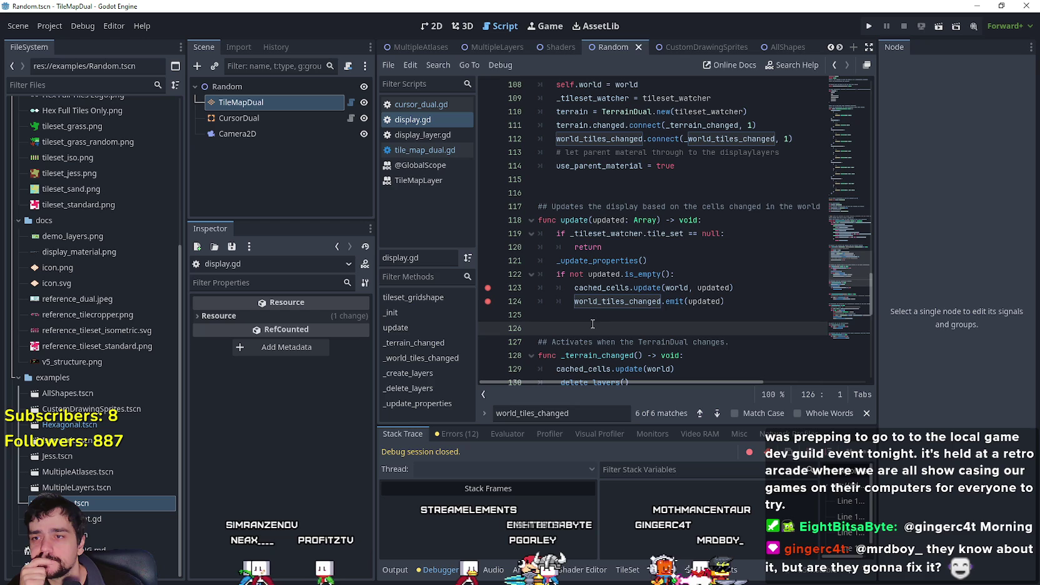
pyautogui.scroll(2, 591, 322)
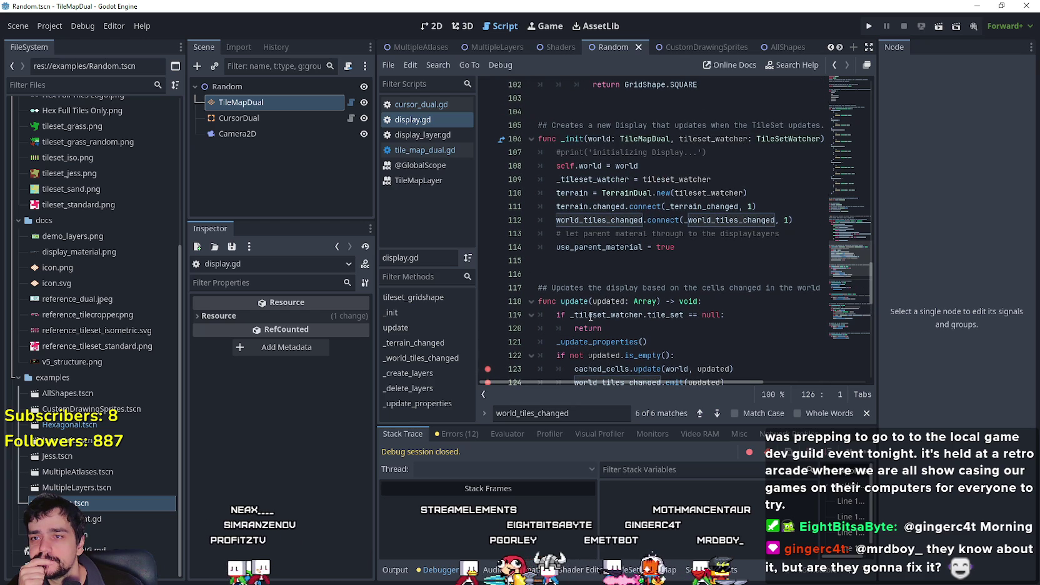
pyautogui.scroll(1, 585, 306)
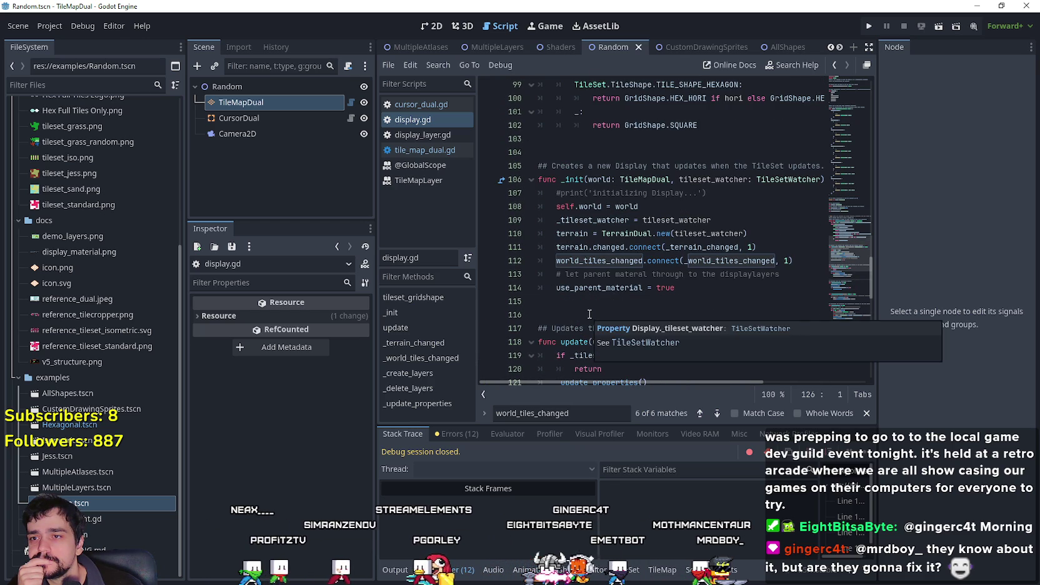
pyautogui.scroll(-3, 582, 285)
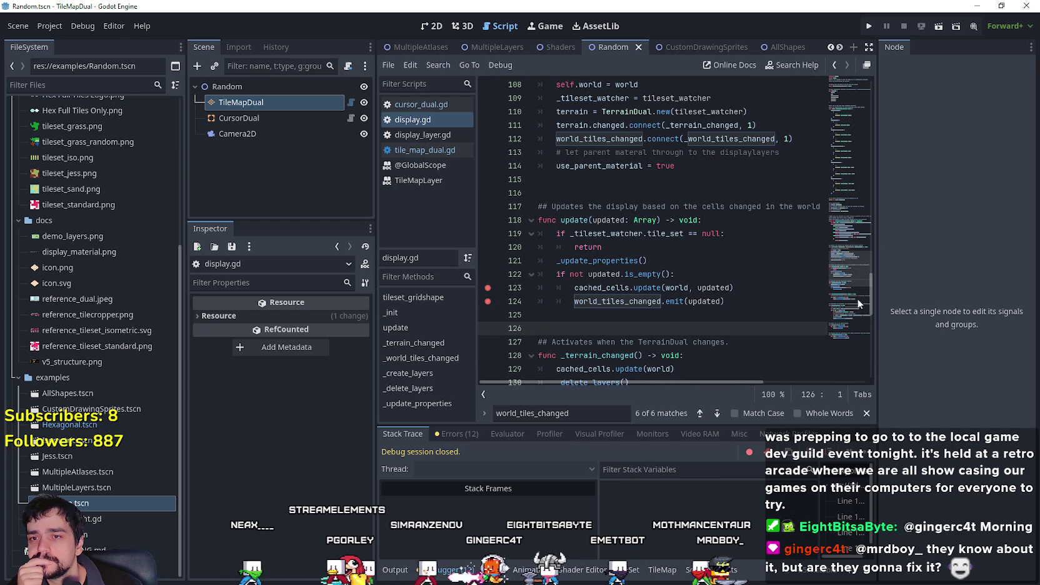
pyautogui.moveTo(843, 271); pyautogui.dragTo(838, 285)
# Set a breakpoint on line 121 and jump to the _update_properties definition at line 162.
pyautogui.click(481, 147)
pyautogui.click(614, 142)
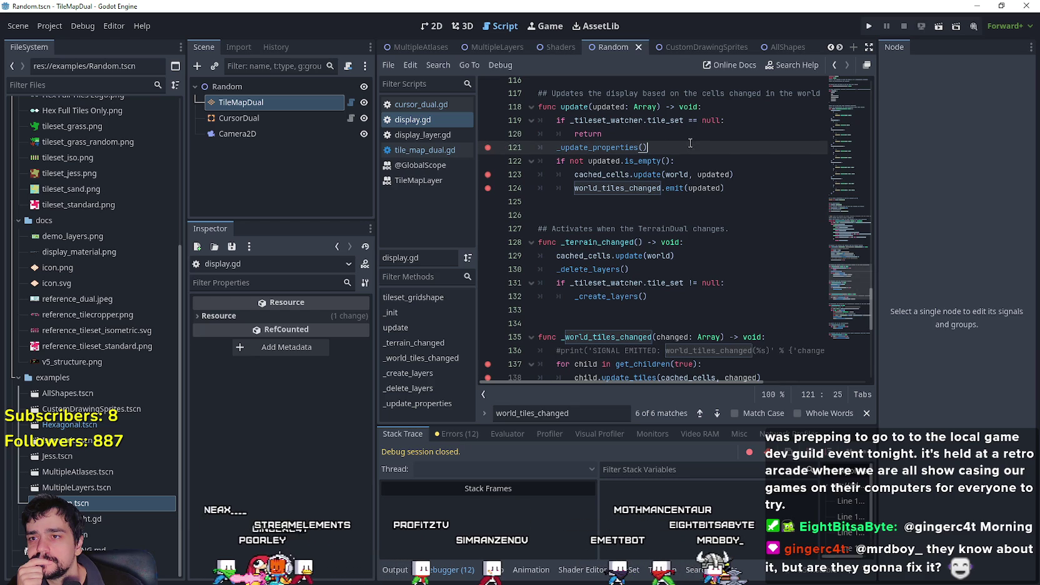
pyautogui.rightClick(611, 145)
pyautogui.click(644, 351)
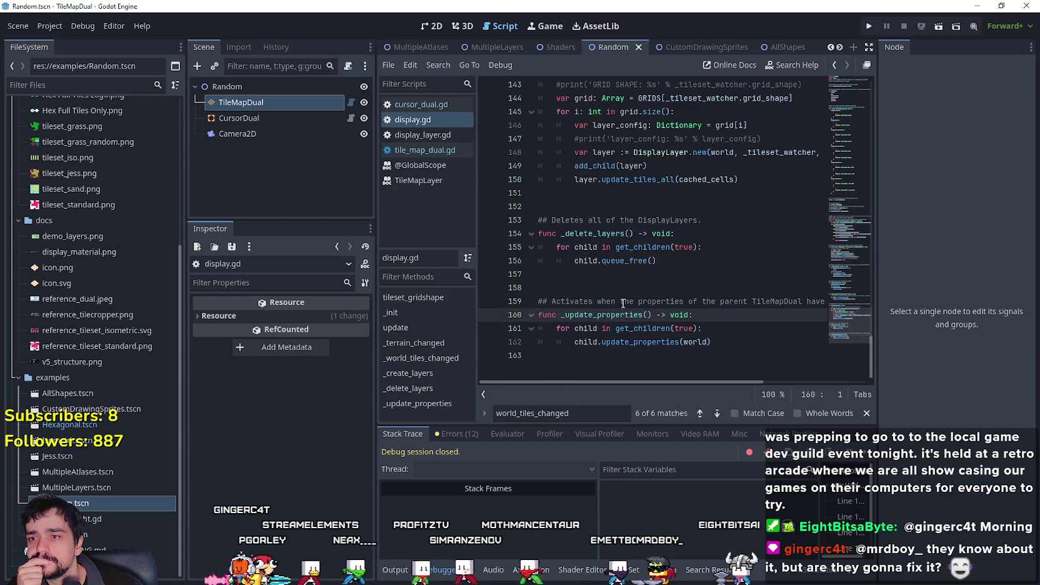
pyautogui.click(661, 342)
# Run the project under the debugger and step repeatedly through the breakpoints.
pyautogui.click(867, 31)
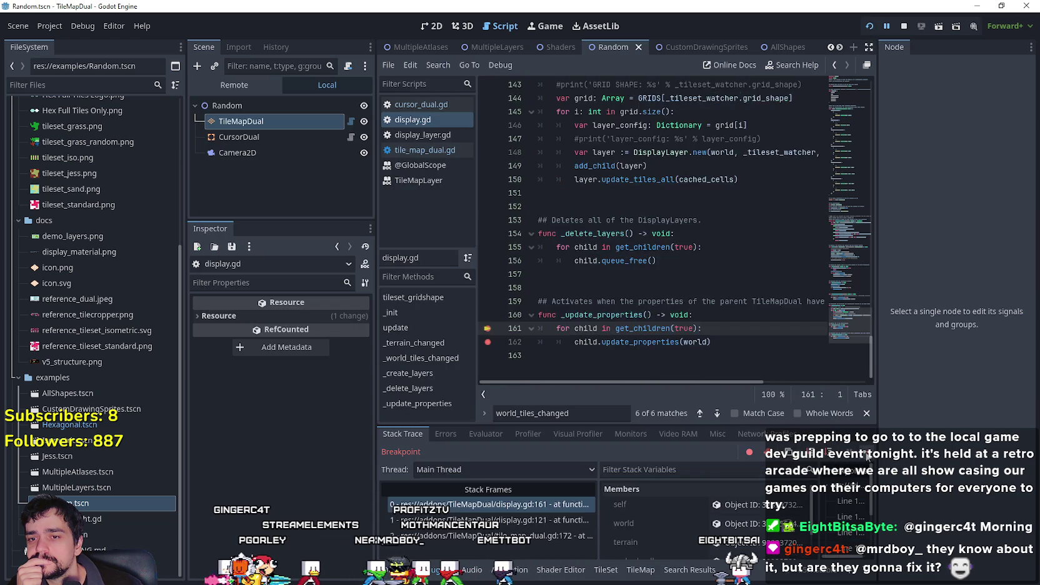
pyautogui.click(869, 457)
pyautogui.click(868, 457)
pyautogui.click(869, 457)
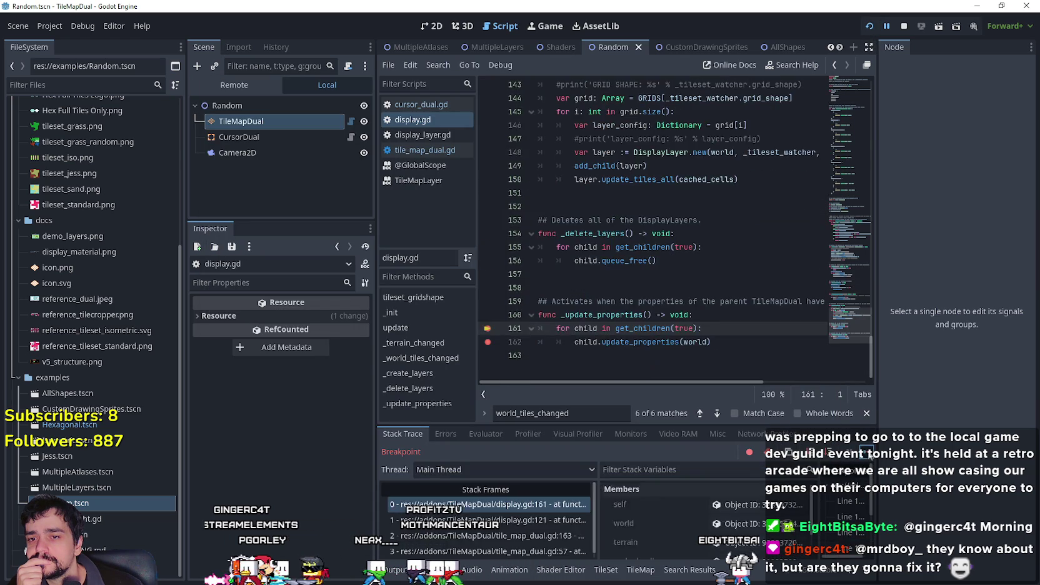
pyautogui.click(868, 456)
pyautogui.click(869, 456)
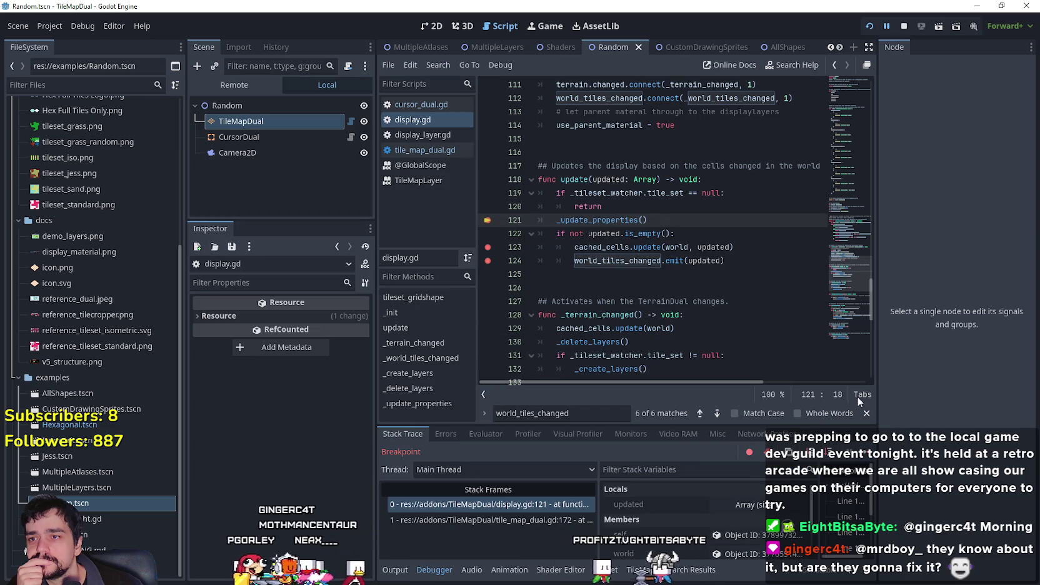
pyautogui.click(869, 457)
pyautogui.click(868, 456)
pyautogui.click(869, 457)
pyautogui.click(869, 457)
pyautogui.click(869, 457)
pyautogui.click(869, 456)
pyautogui.click(869, 456)
pyautogui.click(868, 456)
pyautogui.click(869, 457)
pyautogui.click(869, 456)
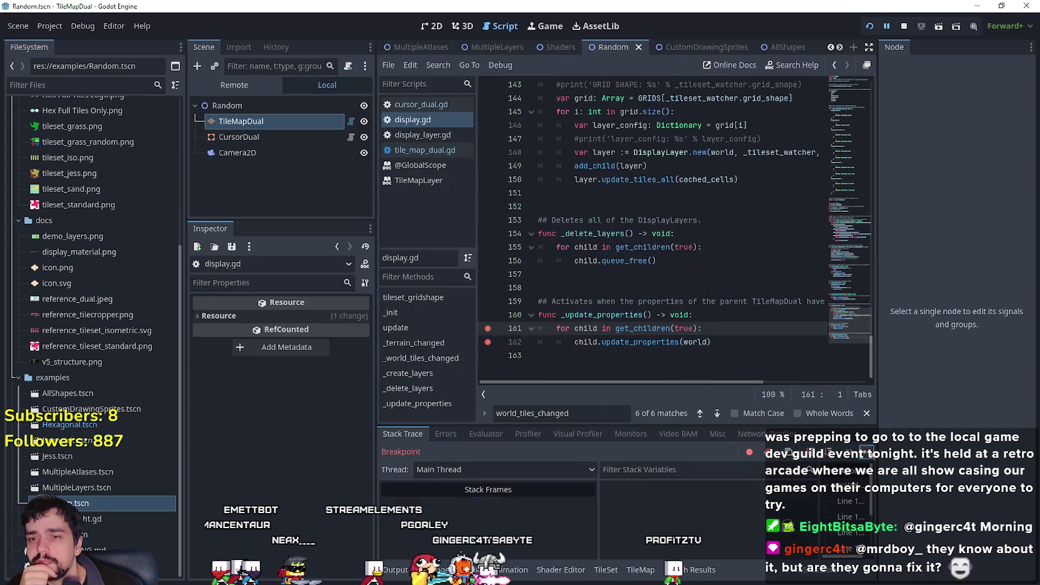
pyautogui.click(869, 456)
pyautogui.click(869, 457)
pyautogui.click(869, 457)
pyautogui.click(868, 456)
pyautogui.click(869, 456)
pyautogui.click(869, 457)
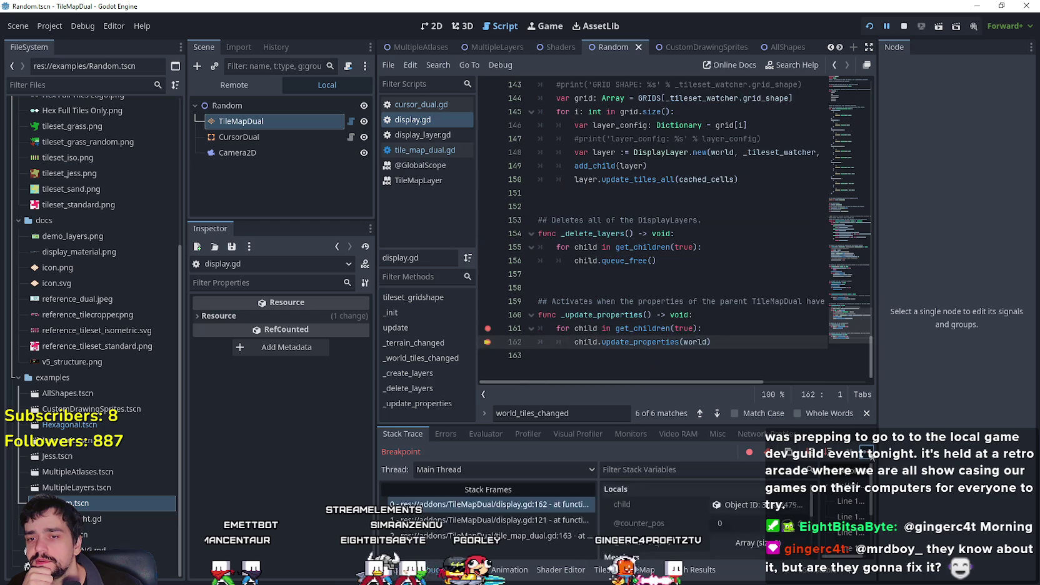
# Step from line 121 into _update_properties down to line 162 and inspect its locals.
pyautogui.click(869, 457)
pyautogui.click(868, 457)
pyautogui.click(868, 457)
pyautogui.click(869, 456)
pyautogui.click(869, 457)
pyautogui.click(868, 457)
pyautogui.click(872, 457)
pyautogui.click(872, 457)
pyautogui.click(872, 458)
pyautogui.click(872, 457)
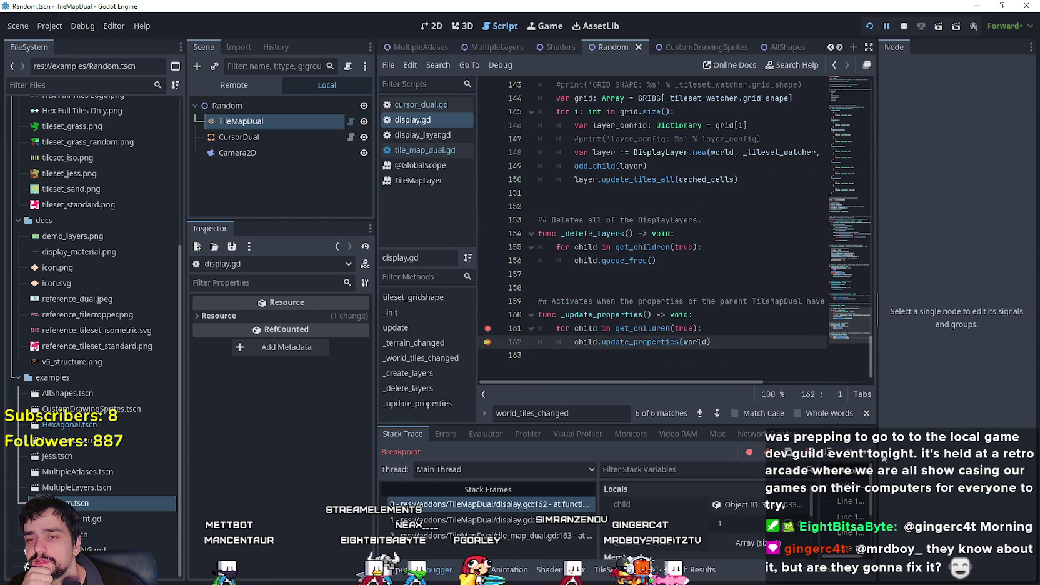
# Stop the debug session and run the project again under the debugger.
pyautogui.click(903, 26)
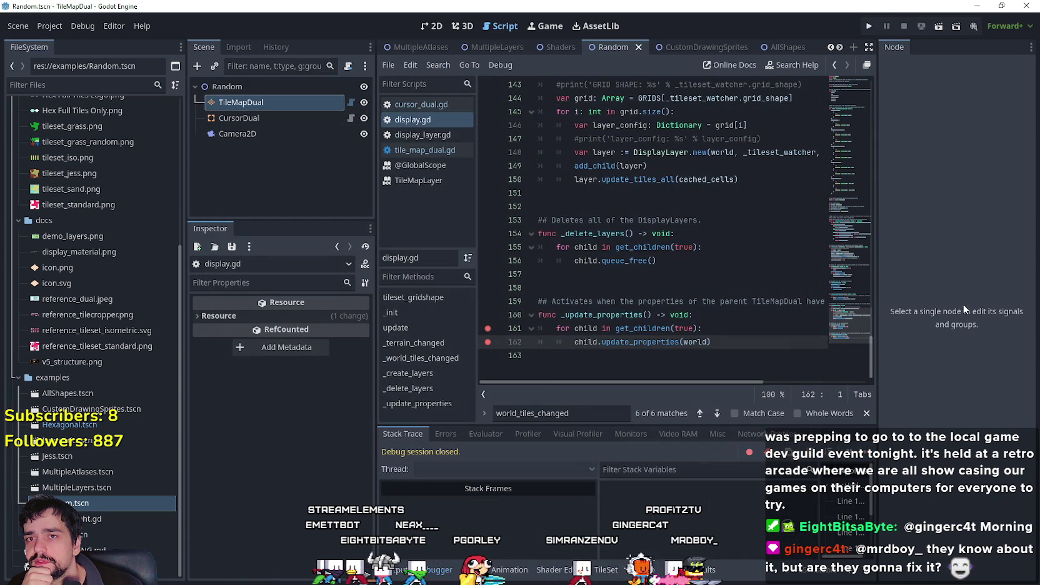
pyautogui.click(868, 26)
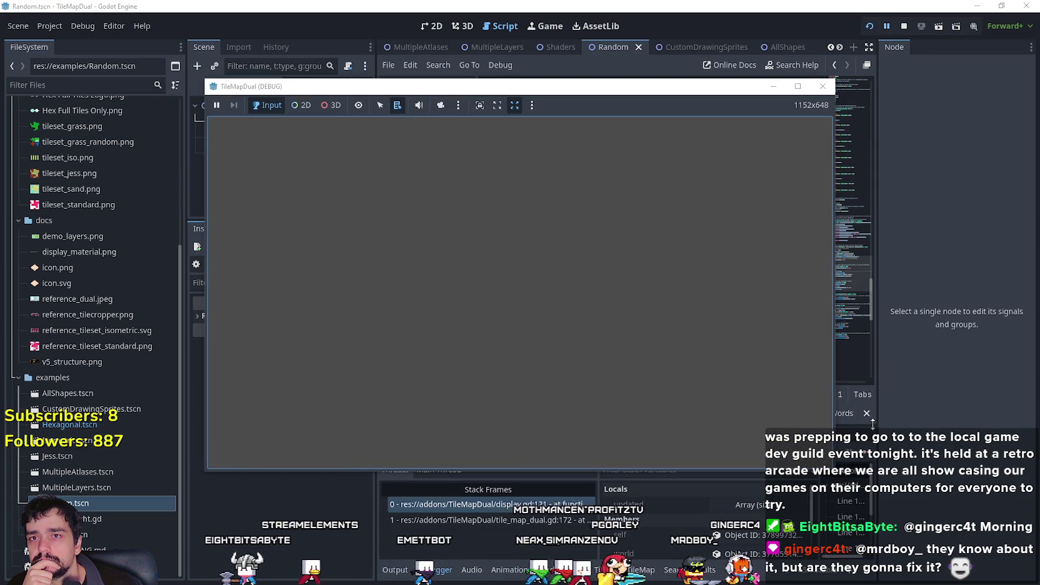
pyautogui.click(872, 420)
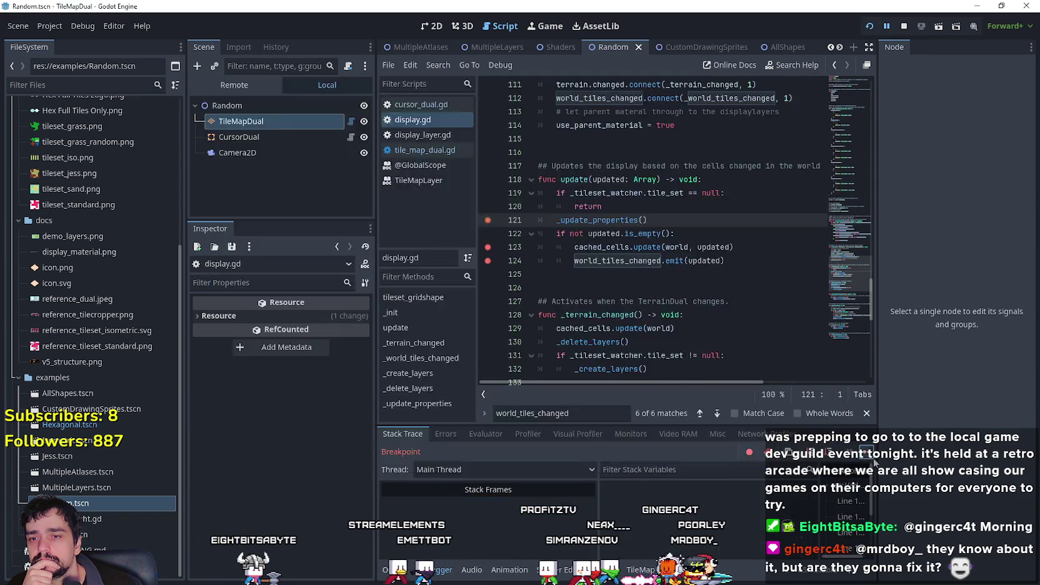
# Step the paused game with F12 past the _update_properties breakpoints, then open godot.log to read the crash error.
pyautogui.press('F12')
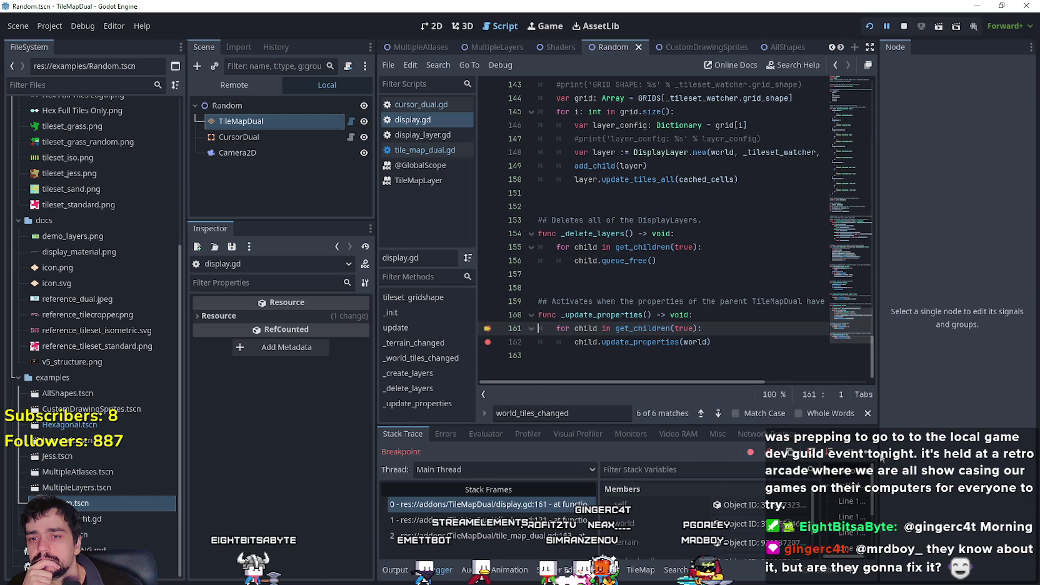
pyautogui.moveTo(878, 311); pyautogui.dragTo(942, 450)
pyautogui.press('F12')
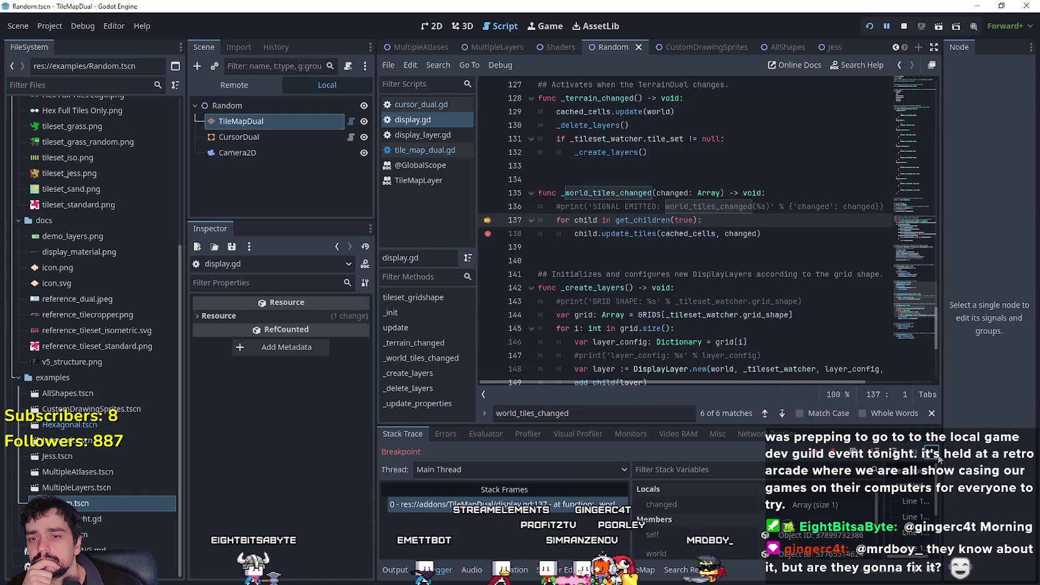
pyautogui.press('F12')
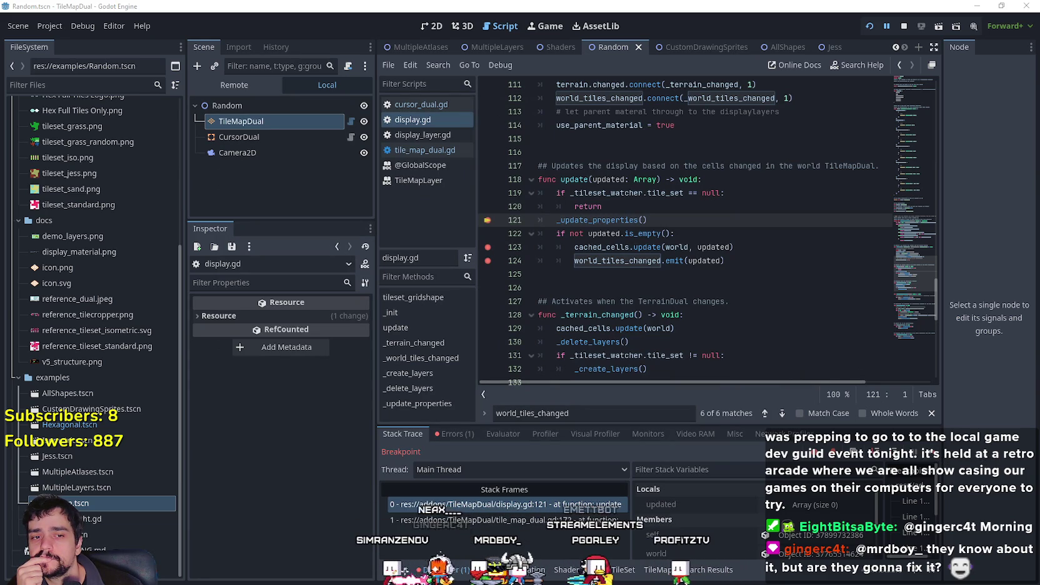
pyautogui.hotkey('alt', 'Tab')
pyautogui.doubleClick(210, 150)
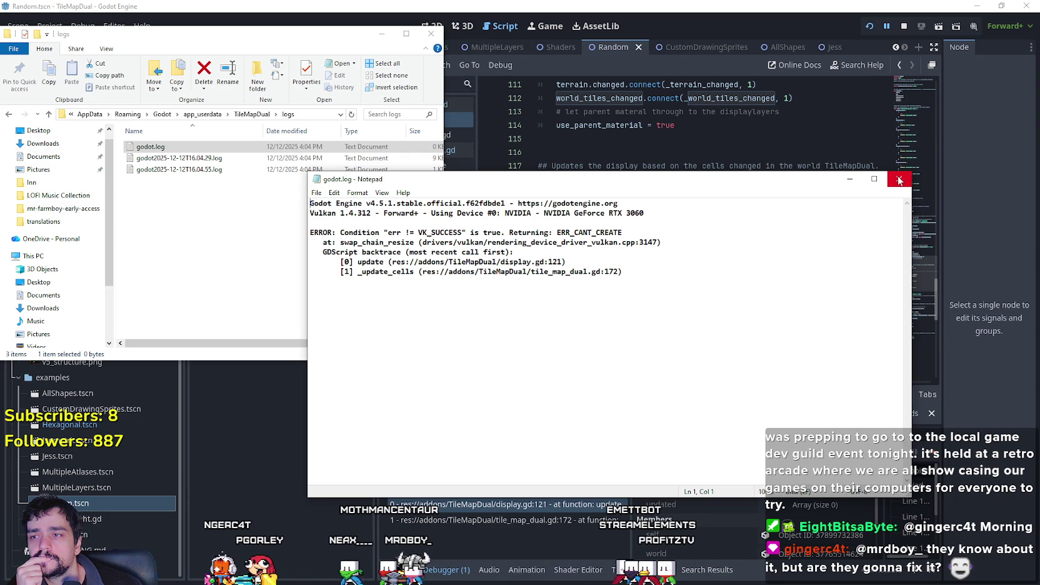
# Step the debugger with F11 and reopen godot.log repeatedly to check the new _update_properties errors.
pyautogui.click(899, 181)
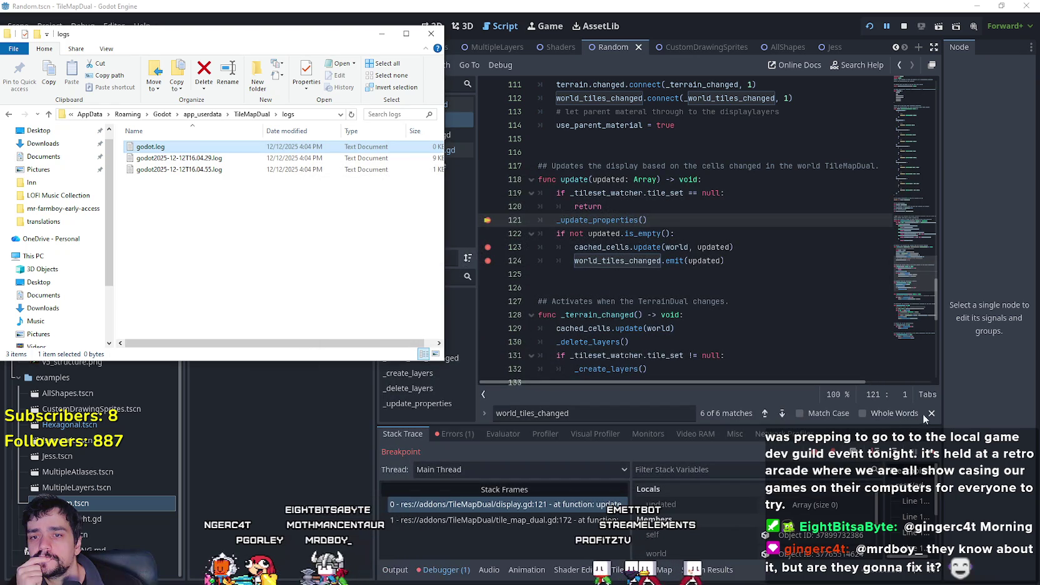
pyautogui.press('F11')
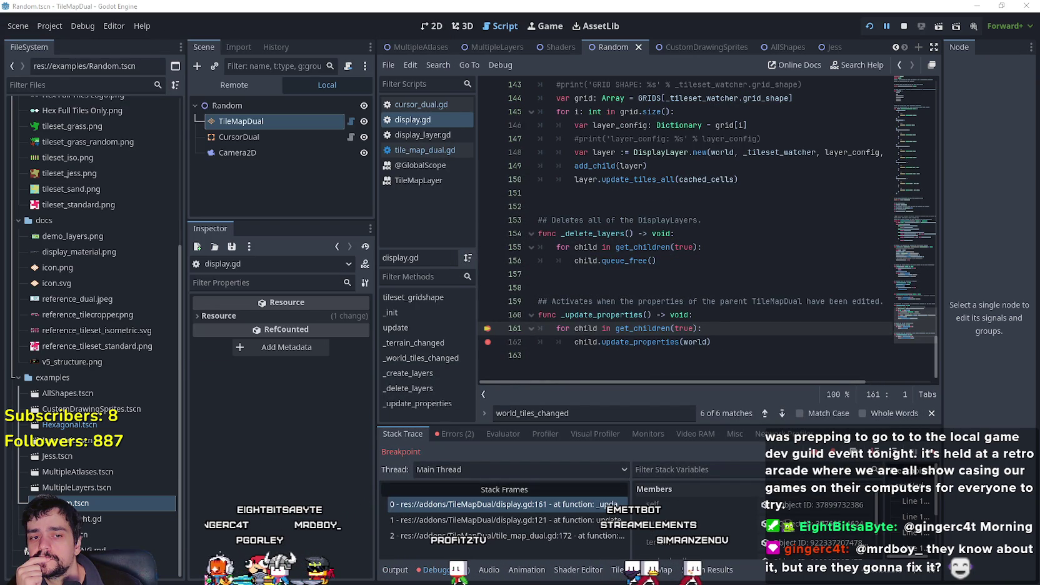
pyautogui.hotkey('alt', 'Tab')
pyautogui.doubleClick(244, 150)
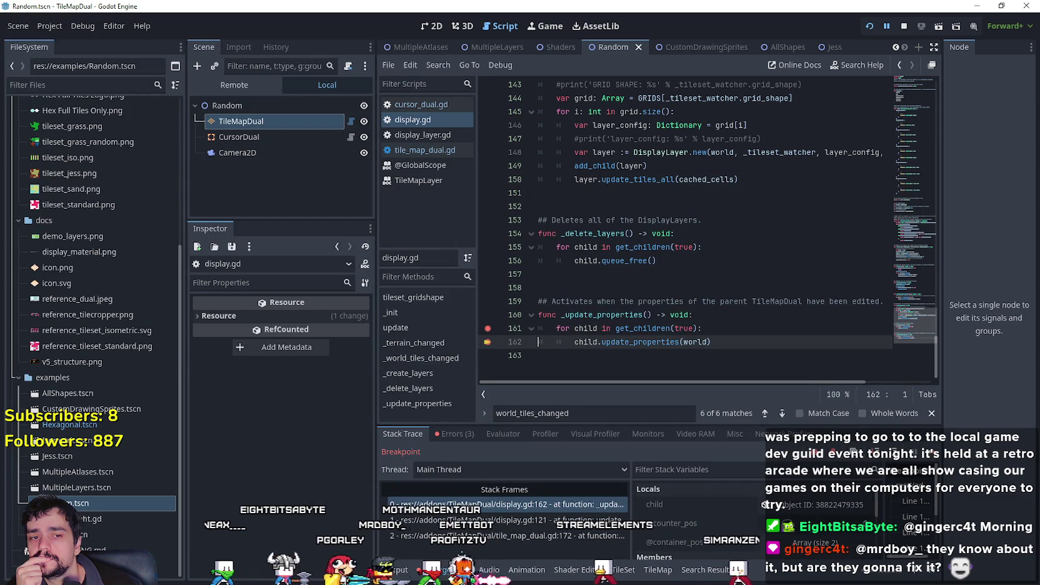
pyautogui.hotkey('alt', 'Tab')
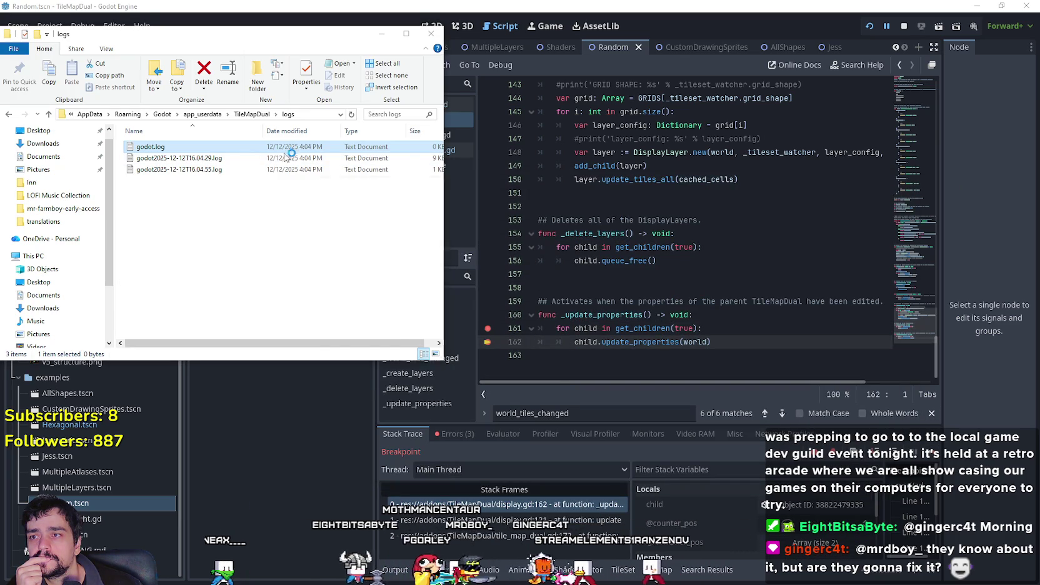
pyautogui.hotkey('alt', 'F4')
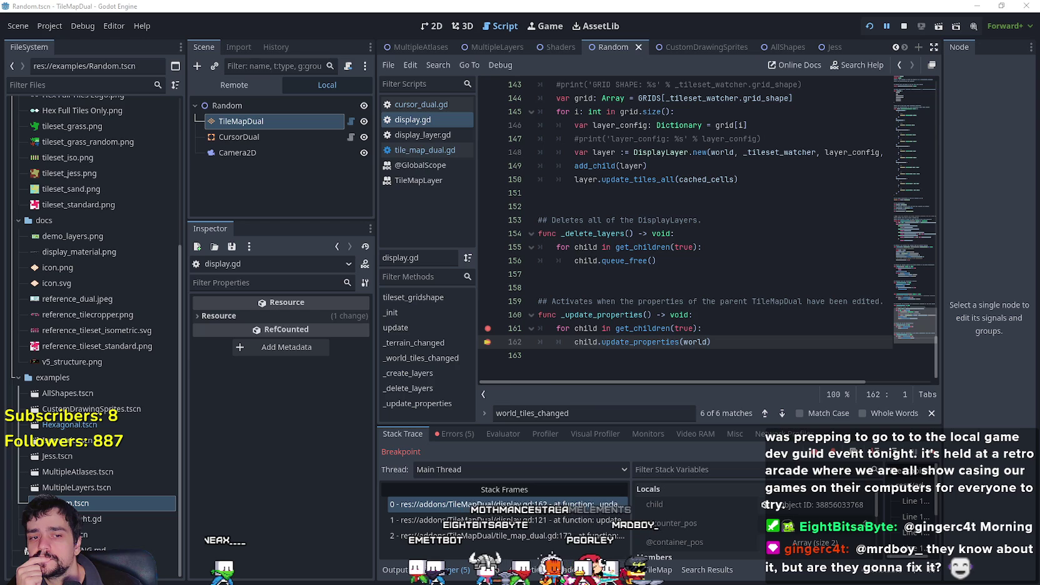
pyautogui.hotkey('alt', 'Tab')
pyautogui.doubleClick(185, 148)
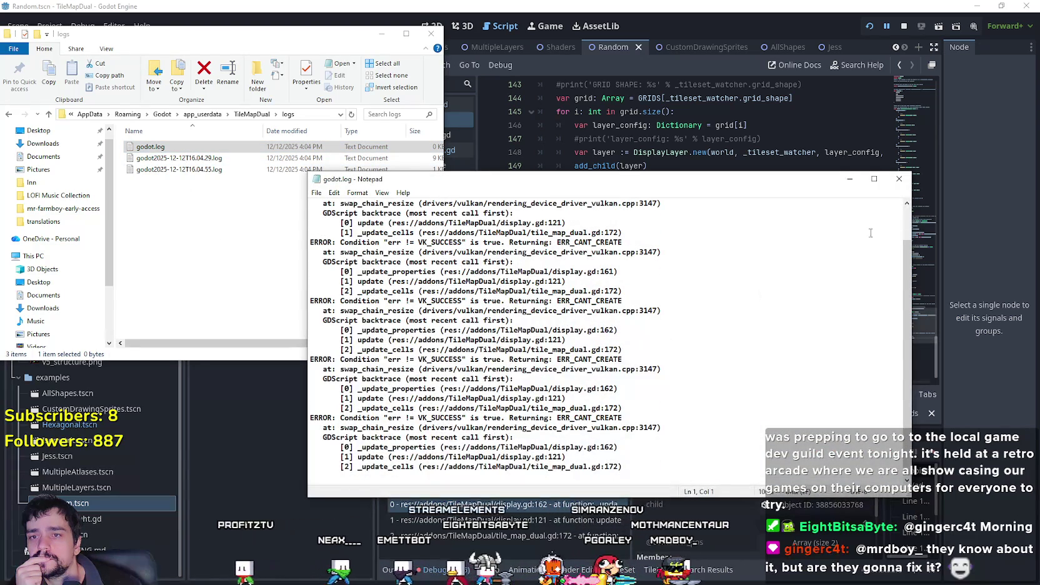
pyautogui.click(900, 181)
# Select update_properties on line 162 and search the whole project for it with Find in Files.
pyautogui.rightClick(615, 355)
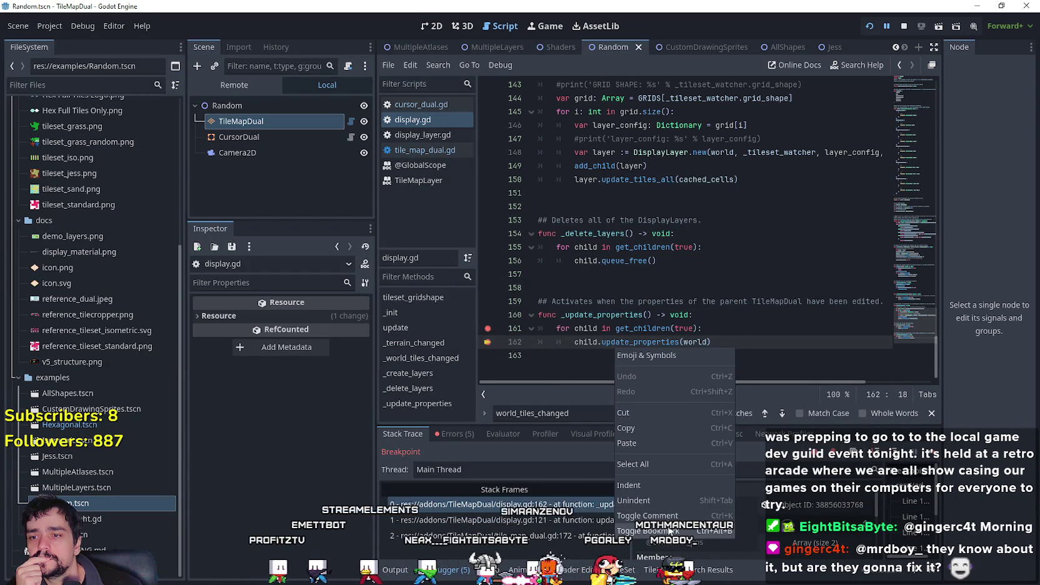
pyautogui.click(625, 342)
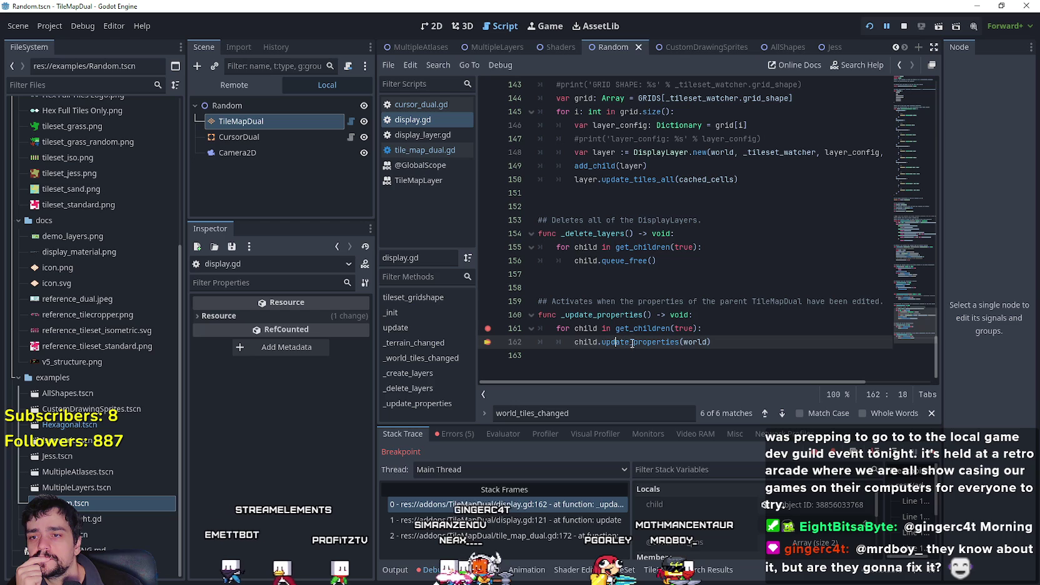
pyautogui.rightClick(630, 343)
pyautogui.click(588, 369)
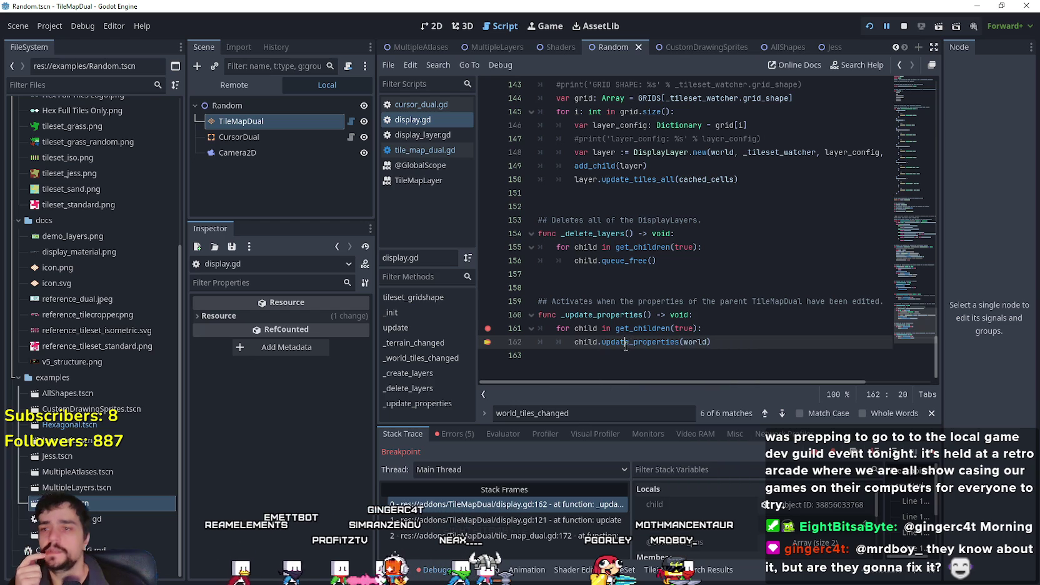
pyautogui.doubleClick(629, 344)
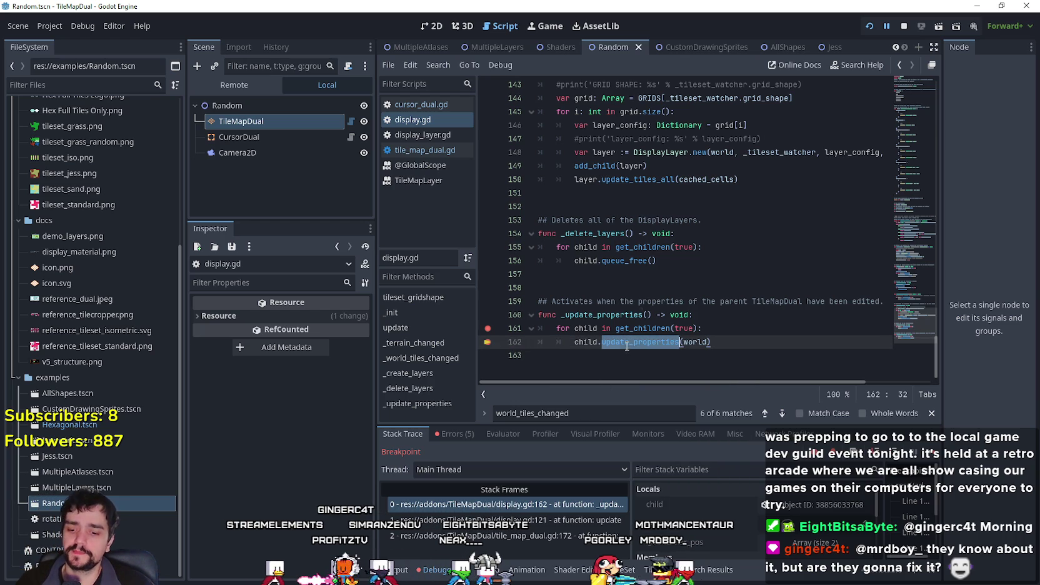
pyautogui.hotkey('ctrl', 'f')
pyautogui.hotkey('ctrl', 'shift', 'f')
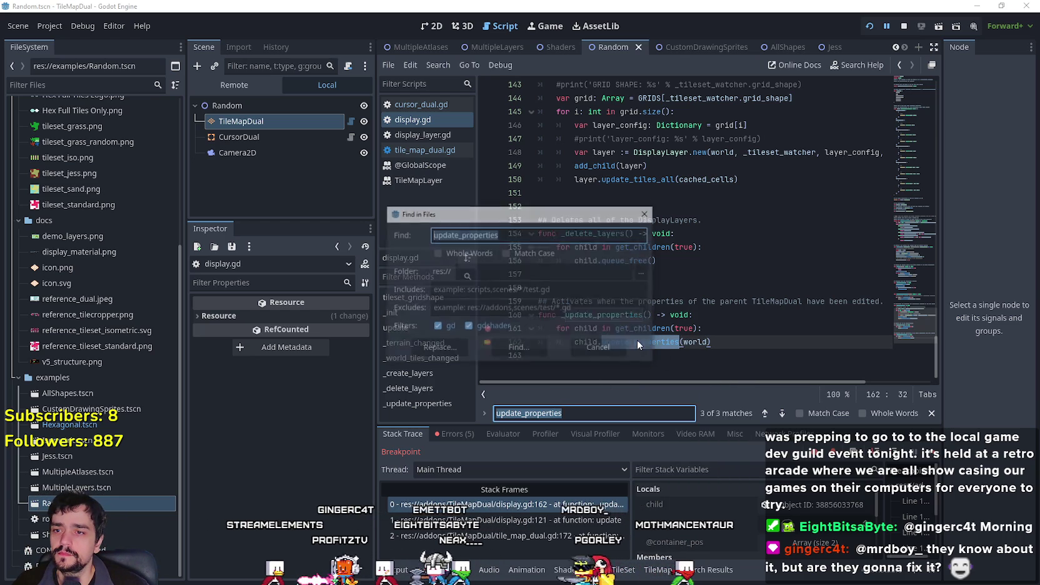
# Run the update_properties search and open its definition at line 39 of display_layer.gd.
pyautogui.click(518, 351)
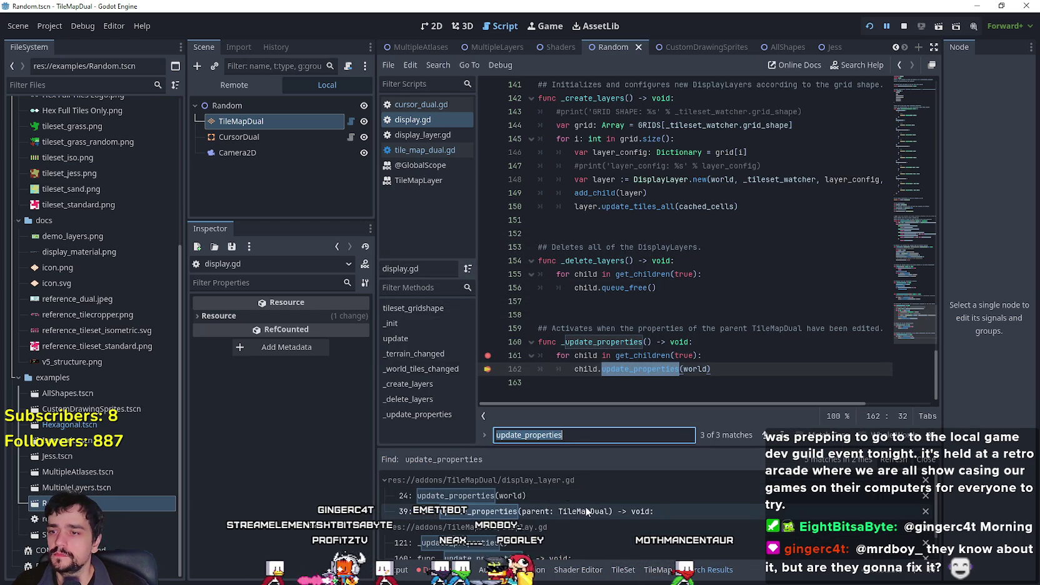
pyautogui.click(588, 508)
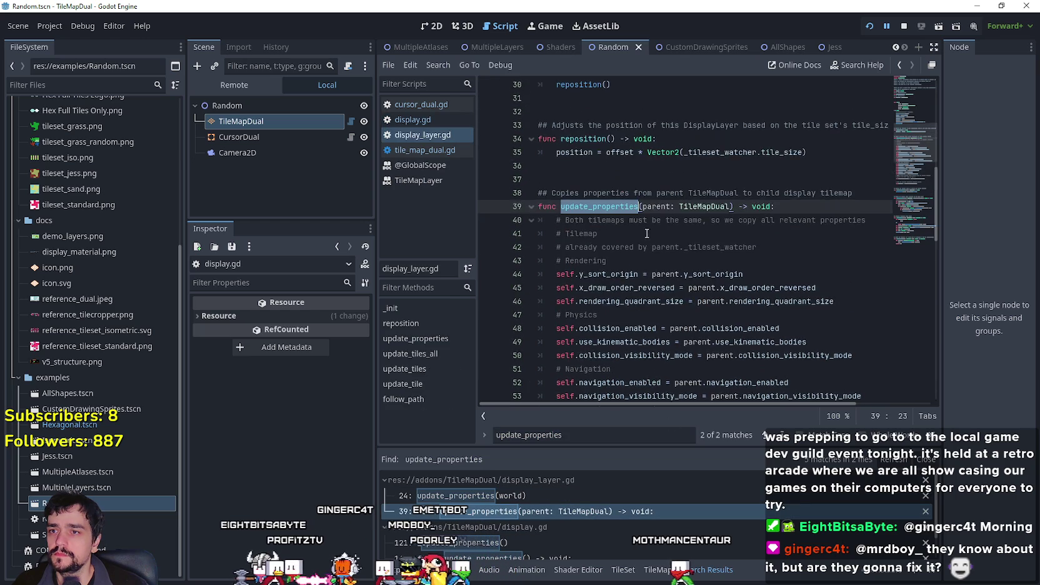
pyautogui.scroll(-4, 639, 232)
pyautogui.scroll(-3, 589, 262)
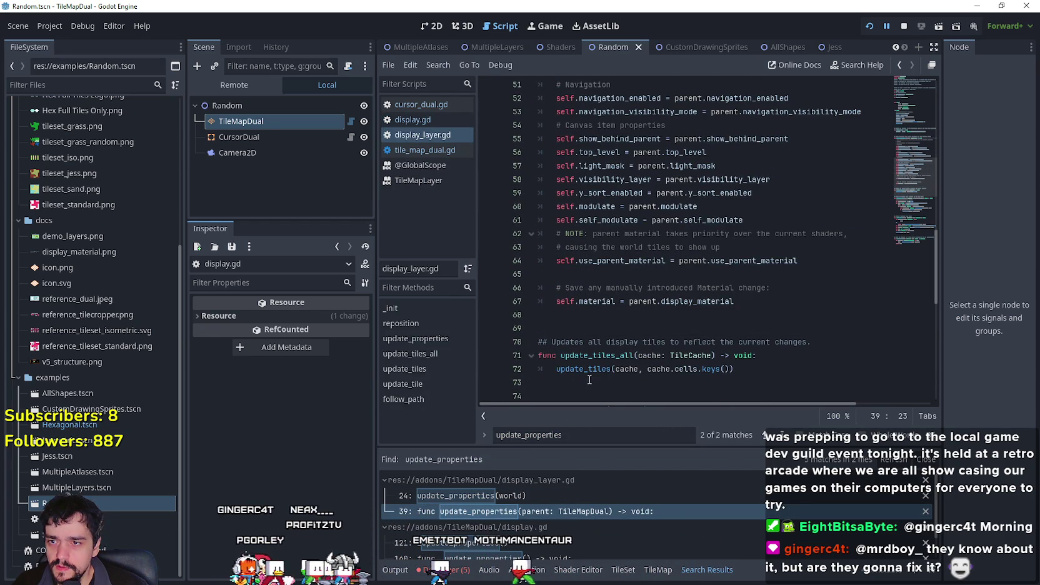
# Go to the line 67 material assignment, show the debugger, and continue to that breakpoint.
pyautogui.click(808, 304)
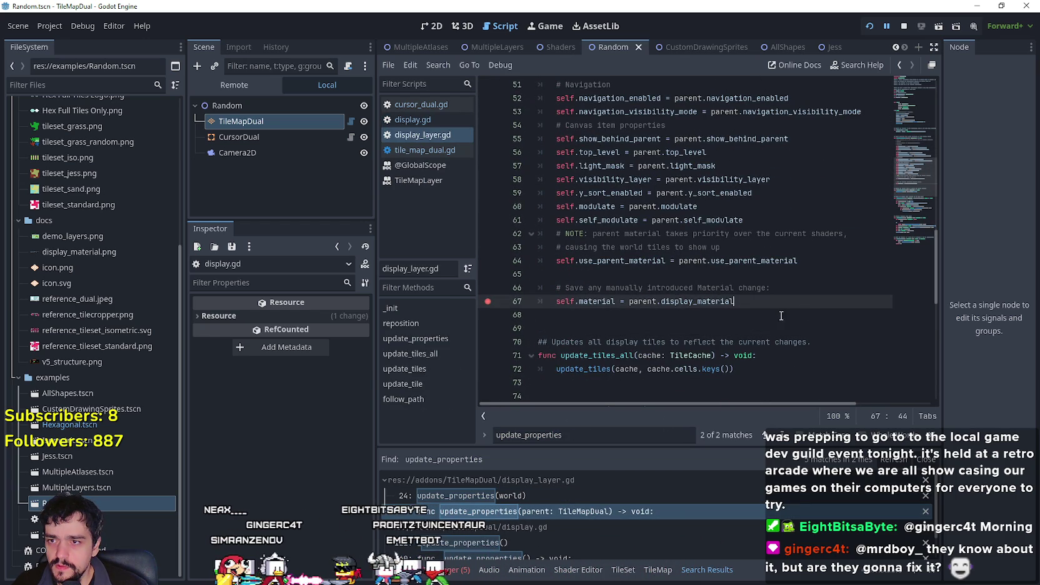
pyautogui.scroll(7, 788, 312)
pyautogui.scroll(-5, 767, 320)
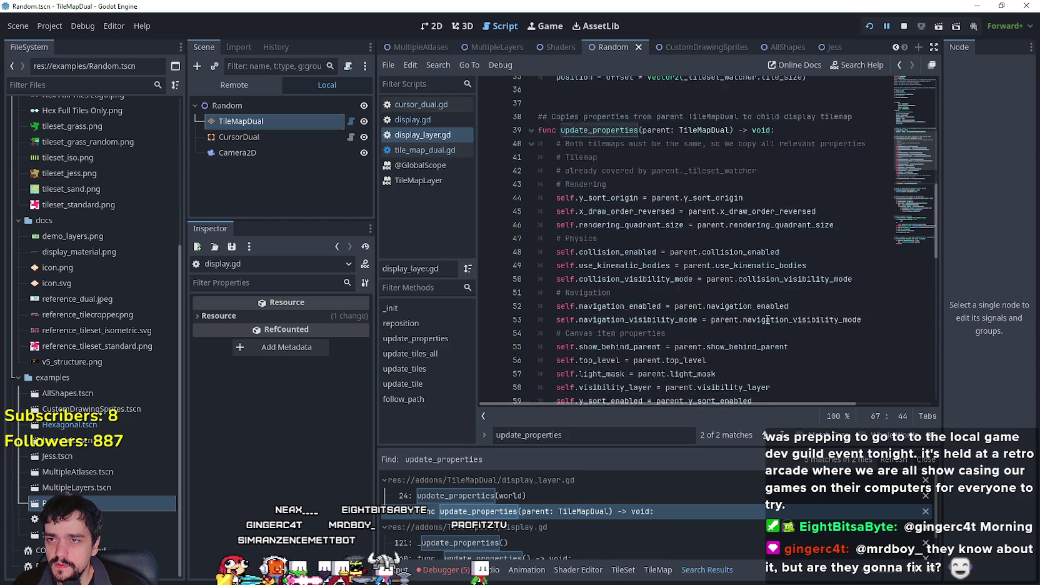
pyautogui.click(455, 574)
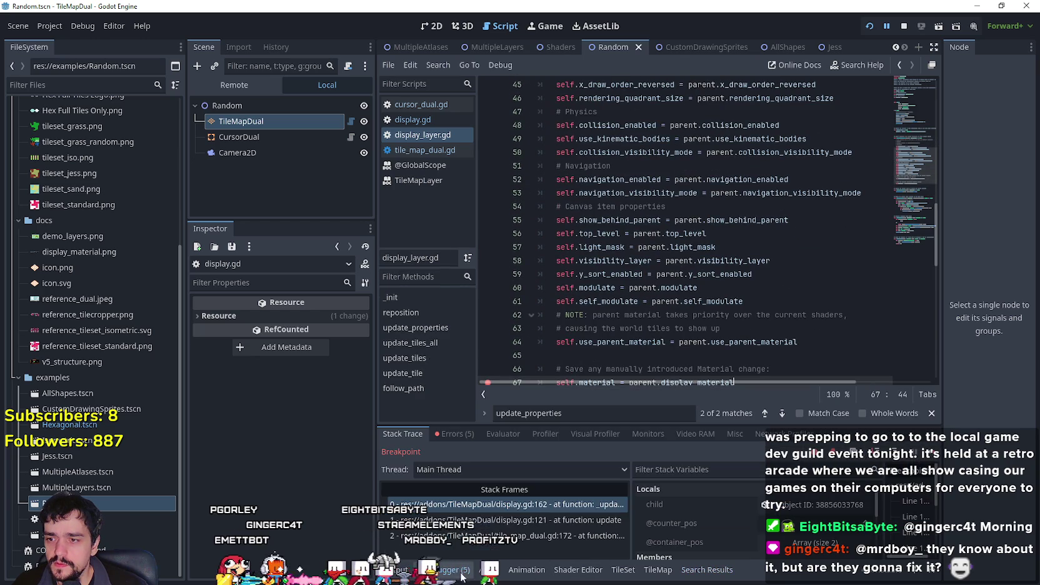
pyautogui.press('F12')
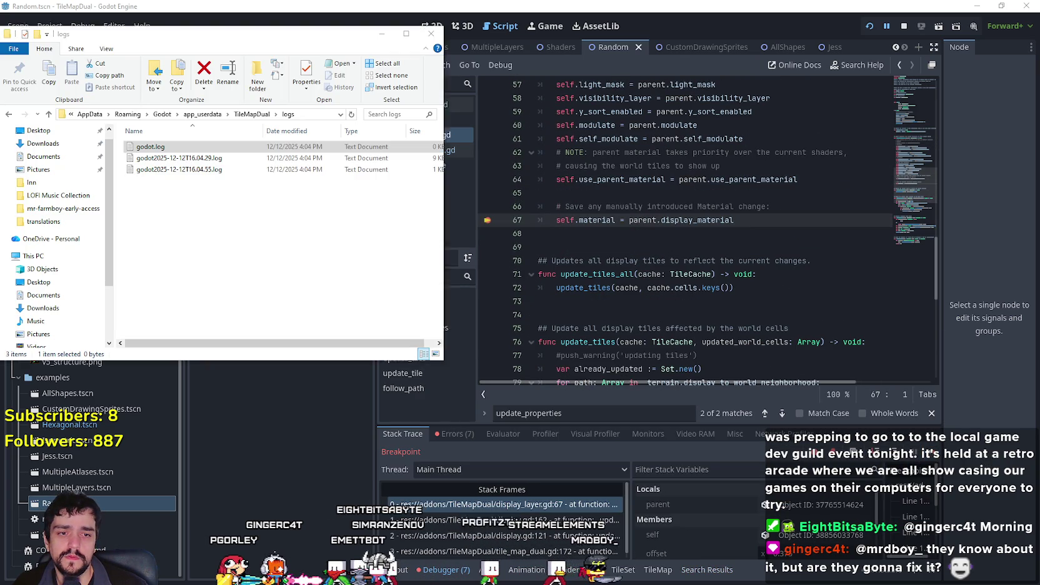
# Check godot.log, close the logs folder, scroll through display_layer.gd, and continue to the next breakpoint.
pyautogui.doubleClick(150, 147)
pyautogui.scroll(-1, 688, 348)
pyautogui.click(895, 182)
pyautogui.click(431, 33)
pyautogui.scroll(8, 753, 291)
pyautogui.scroll(7, 754, 291)
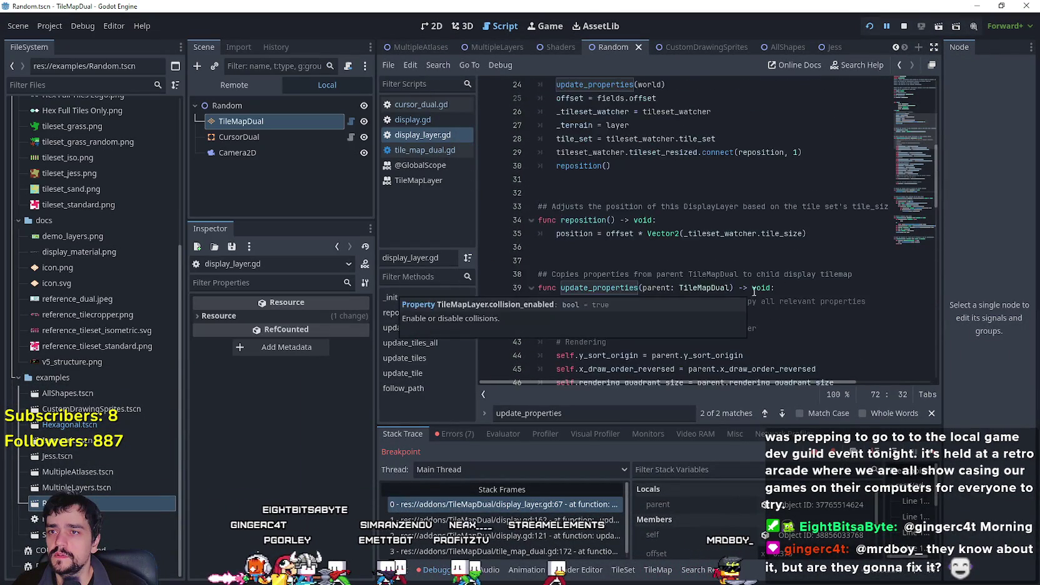
pyautogui.scroll(3, 754, 291)
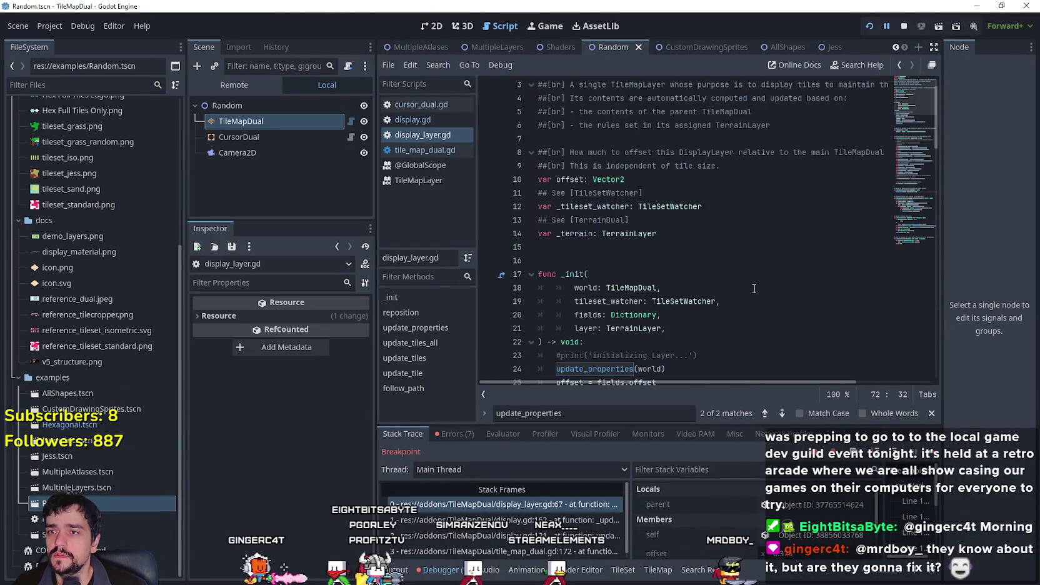
pyautogui.moveTo(925, 94)
pyautogui.mouseDown()
pyautogui.moveTo(910, 244)
pyautogui.moveTo(912, 204)
pyautogui.mouseUp()
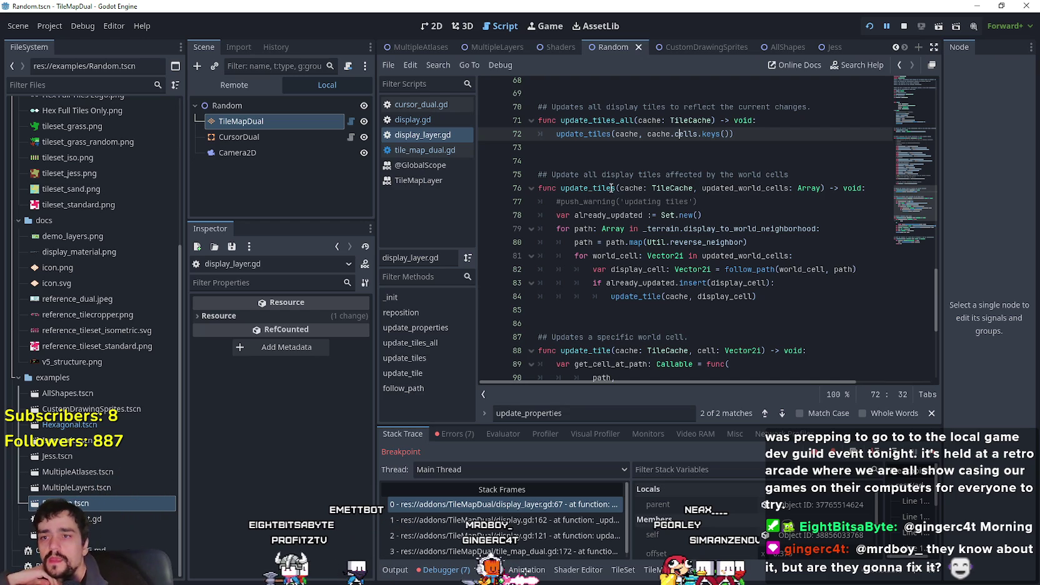
pyautogui.click(930, 455)
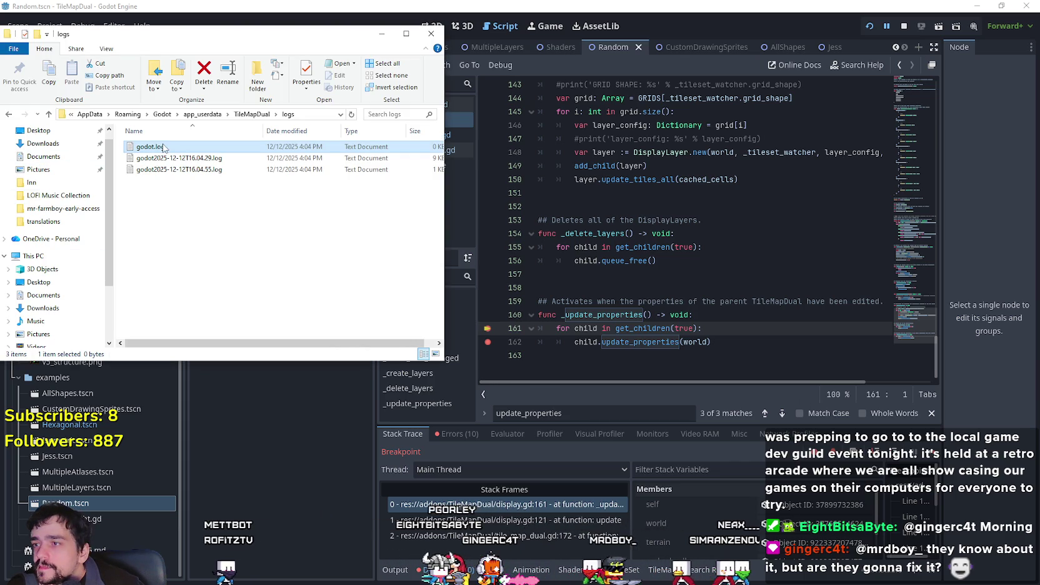
# Recheck godot.log, then continue through the line 162 and display_layer.gd breakpoints until the game stops with 17 errors.
pyautogui.doubleClick(150, 147)
pyautogui.moveTo(905, 215); pyautogui.dragTo(927, 368)
pyautogui.hotkey('alt', 'F4')
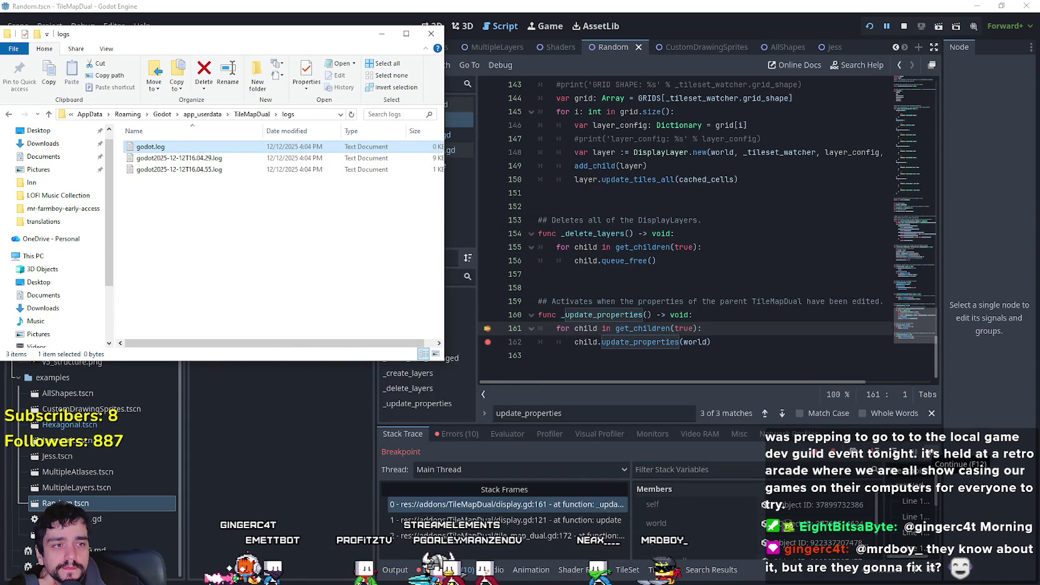
pyautogui.click(930, 456)
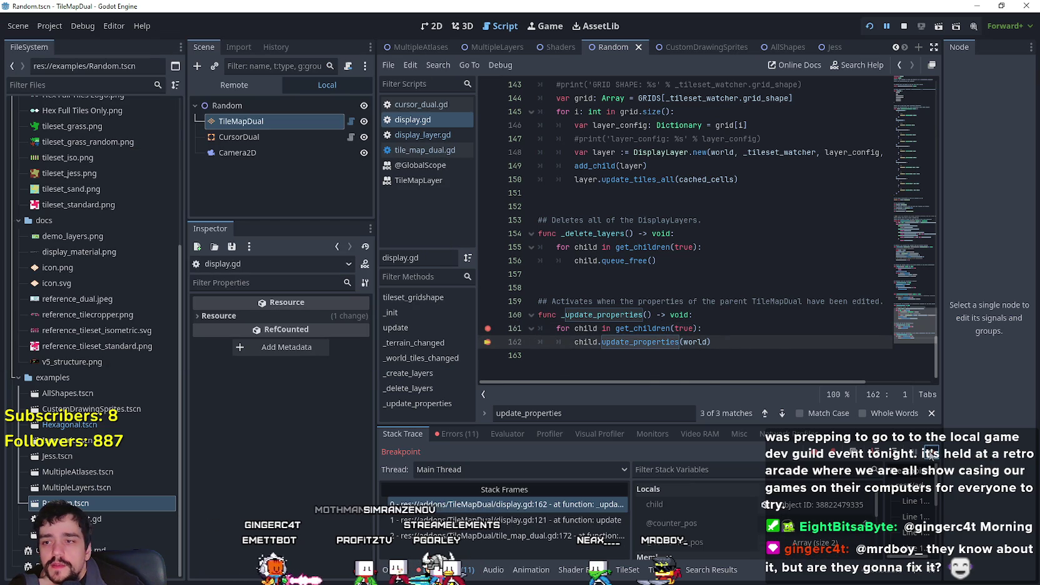
pyautogui.click(930, 456)
pyautogui.click(931, 456)
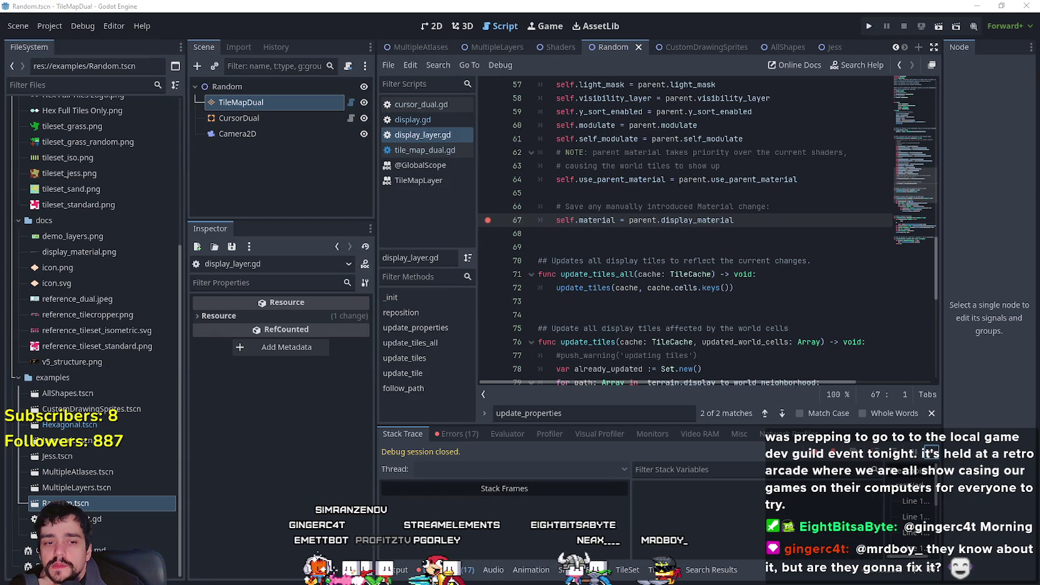
# Read the latest errors in godot.log from the logs folder, then close the file.
pyautogui.hotkey('alt', 'Tab')
pyautogui.doubleClick(286, 148)
pyautogui.scroll(-5, 908, 282)
pyautogui.moveTo(908, 282); pyautogui.dragTo(905, 478)
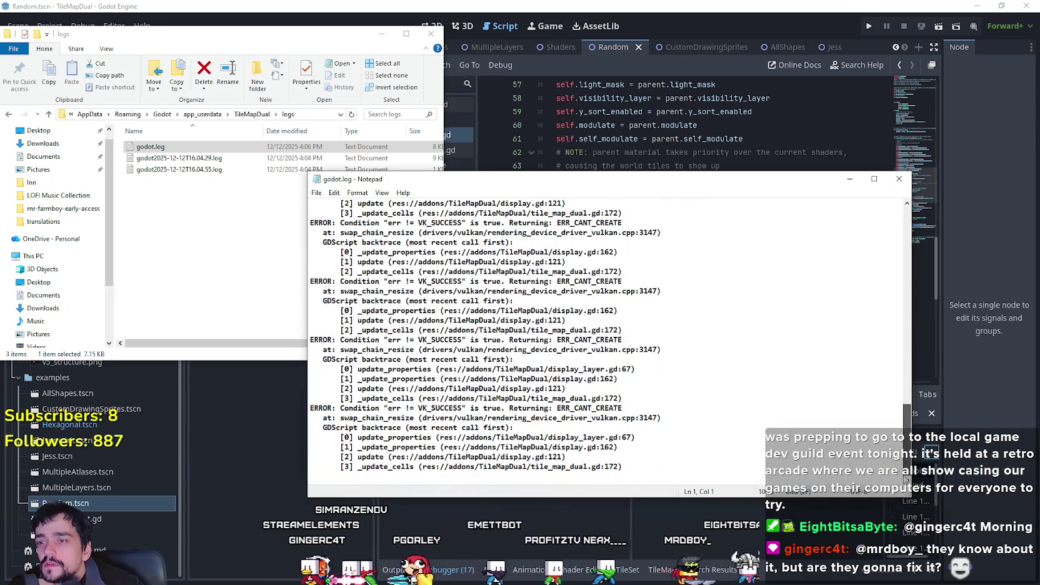
pyautogui.click(899, 179)
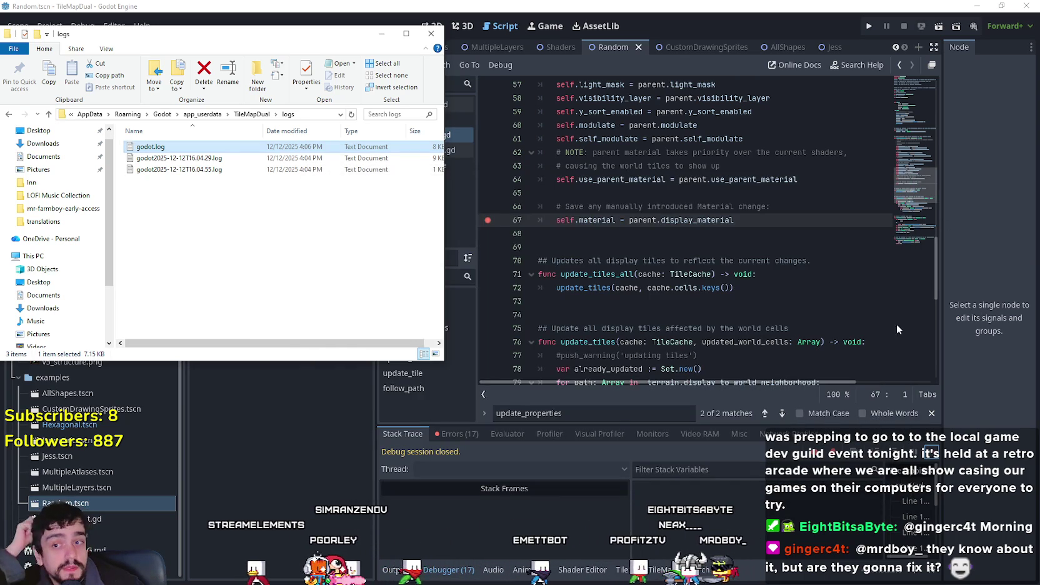
# Back in Godot, rerun the Random scene and continue past the display.gd line 121 breakpoint.
pyautogui.click(719, 301)
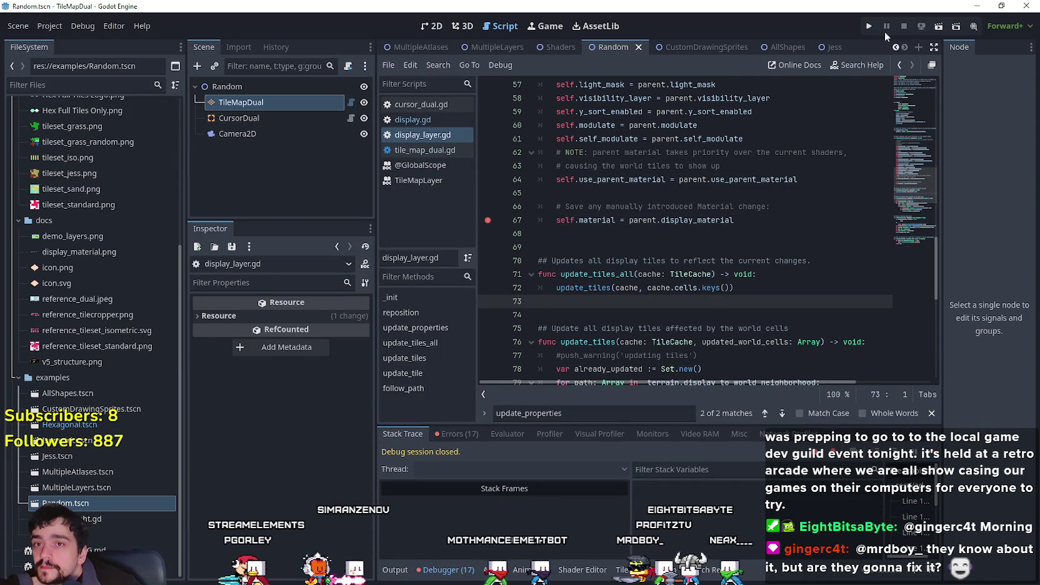
pyautogui.click(939, 26)
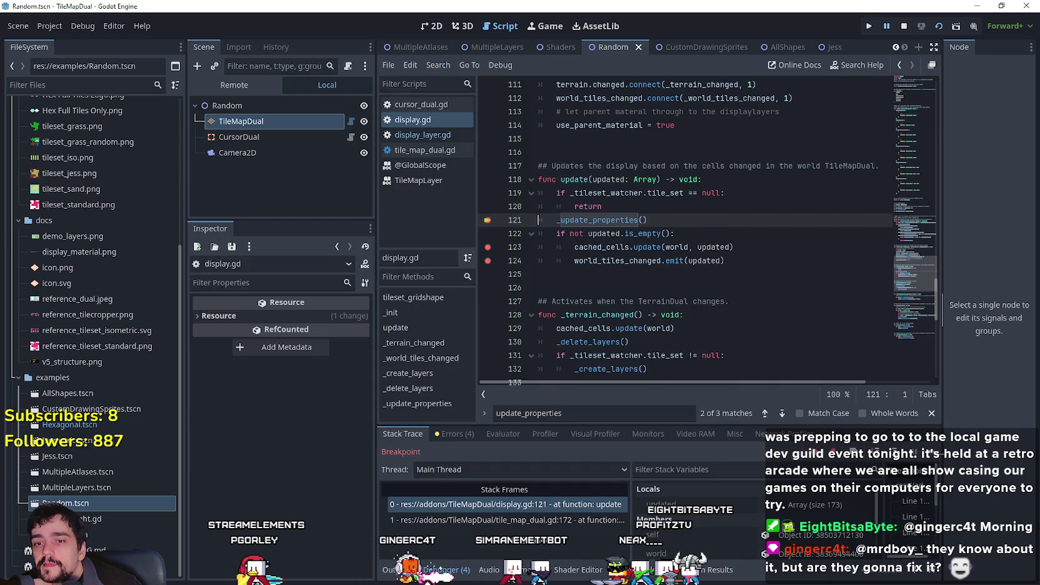
pyautogui.click(933, 454)
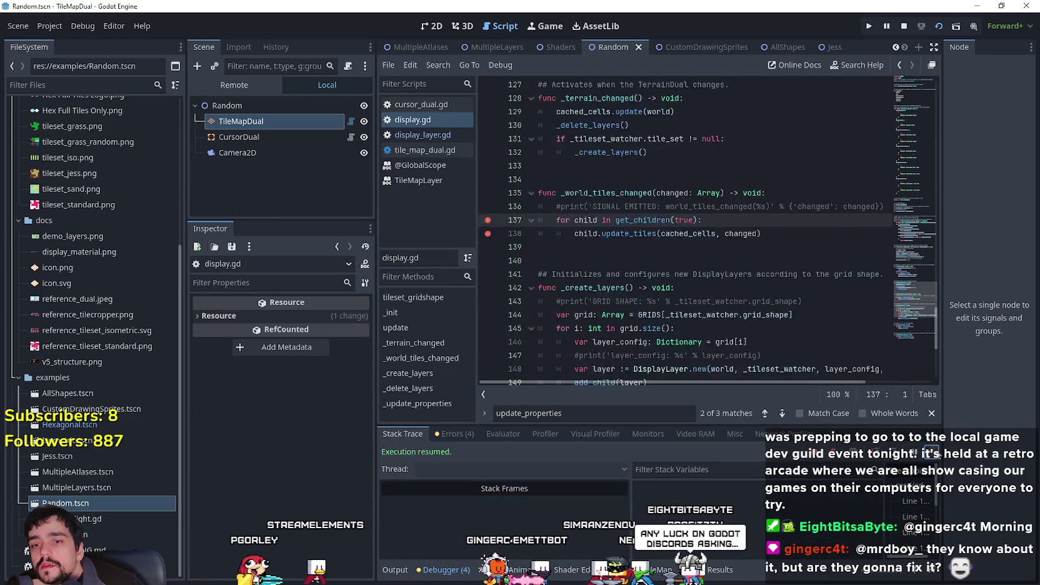
pyautogui.click(932, 453)
pyautogui.click(932, 454)
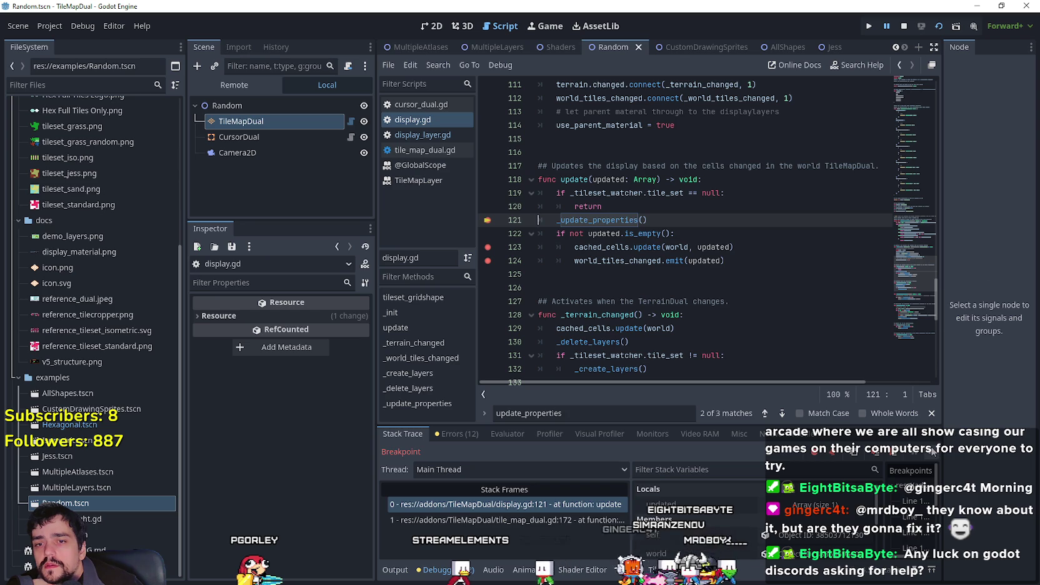
# Step through the _update_properties and line 67 breakpoints back to line 121, then switch to the browser.
pyautogui.click(933, 451)
pyautogui.click(933, 452)
pyautogui.click(932, 451)
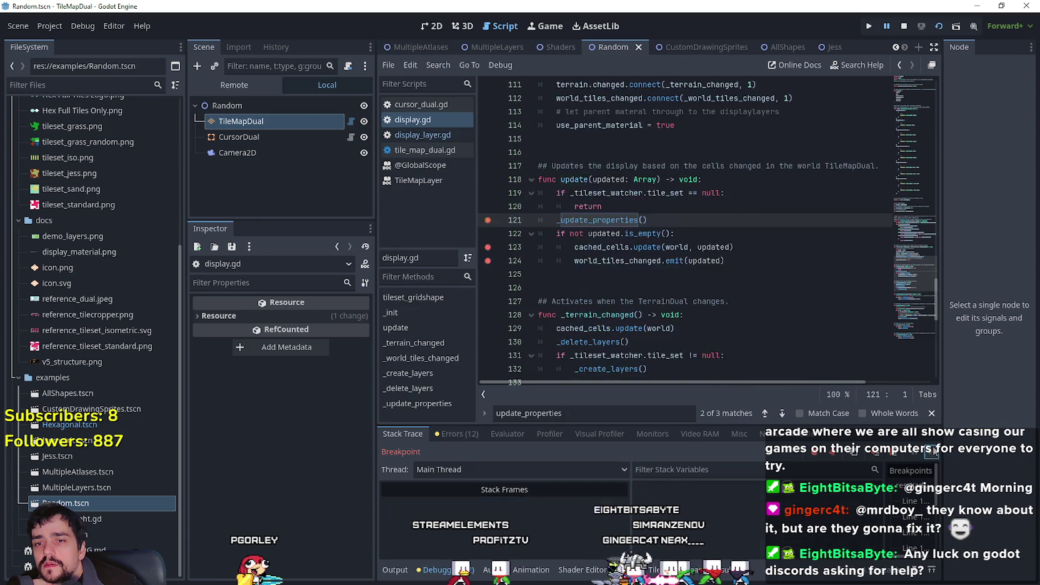
pyautogui.click(932, 451)
pyautogui.click(932, 451)
pyautogui.click(933, 451)
pyautogui.click(933, 451)
pyautogui.click(932, 452)
pyautogui.click(932, 451)
pyautogui.click(932, 451)
pyautogui.click(932, 451)
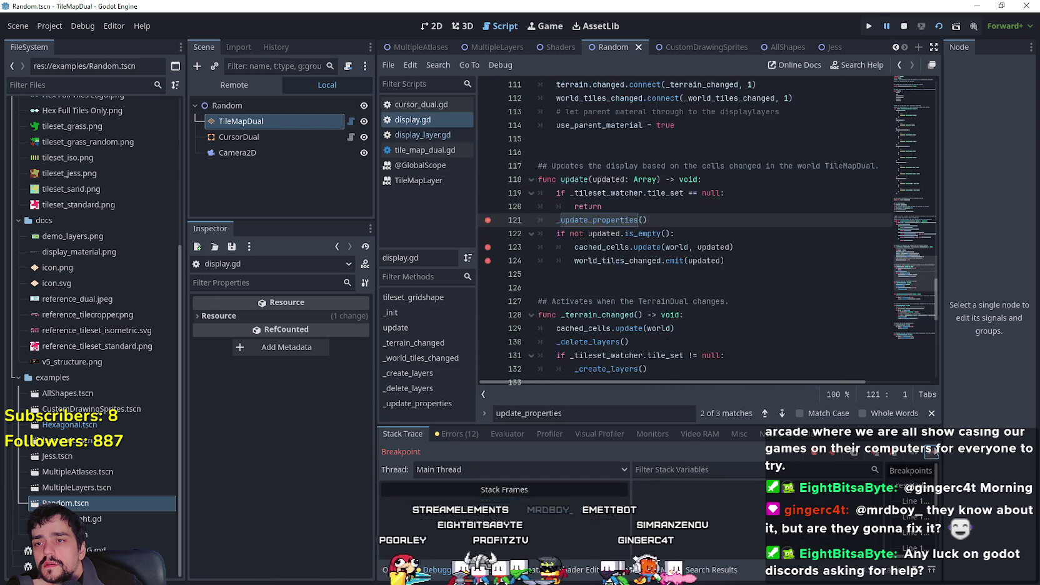
pyautogui.click(933, 451)
pyautogui.click(933, 451)
pyautogui.click(933, 451)
pyautogui.click(933, 451)
pyautogui.click(932, 451)
pyautogui.click(932, 451)
pyautogui.click(932, 451)
pyautogui.click(932, 451)
pyautogui.click(932, 452)
pyautogui.click(932, 451)
pyautogui.click(932, 451)
pyautogui.click(932, 451)
pyautogui.click(932, 451)
pyautogui.click(932, 451)
pyautogui.click(932, 451)
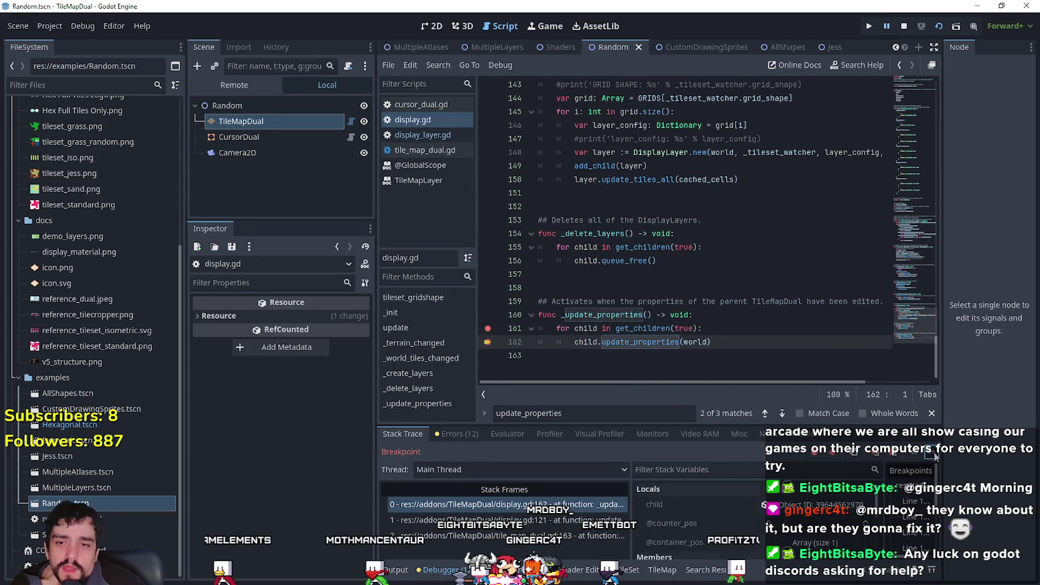
pyautogui.click(932, 451)
pyautogui.click(932, 451)
pyautogui.click(932, 451)
pyautogui.click(931, 453)
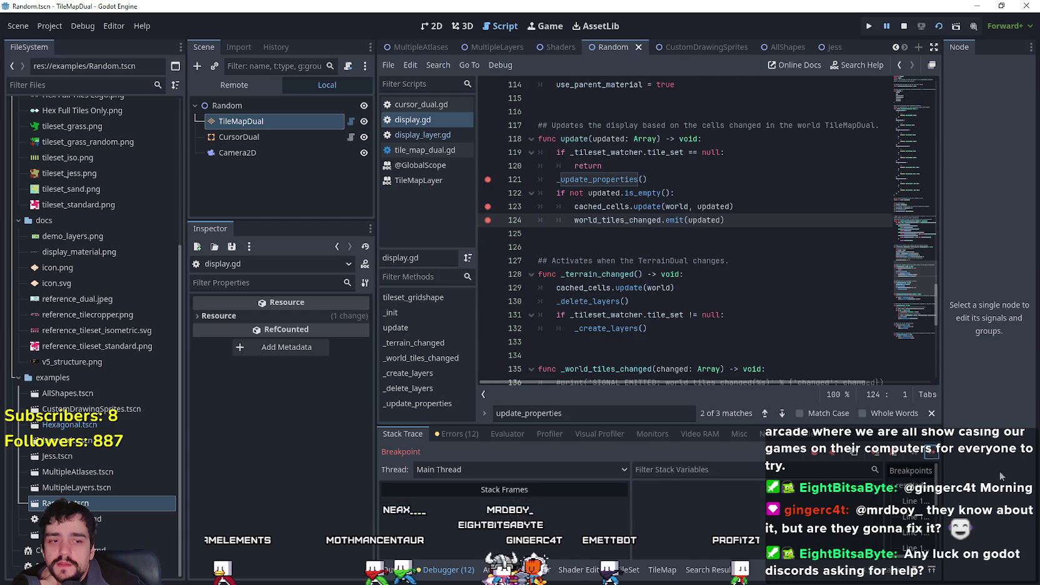
pyautogui.click(931, 454)
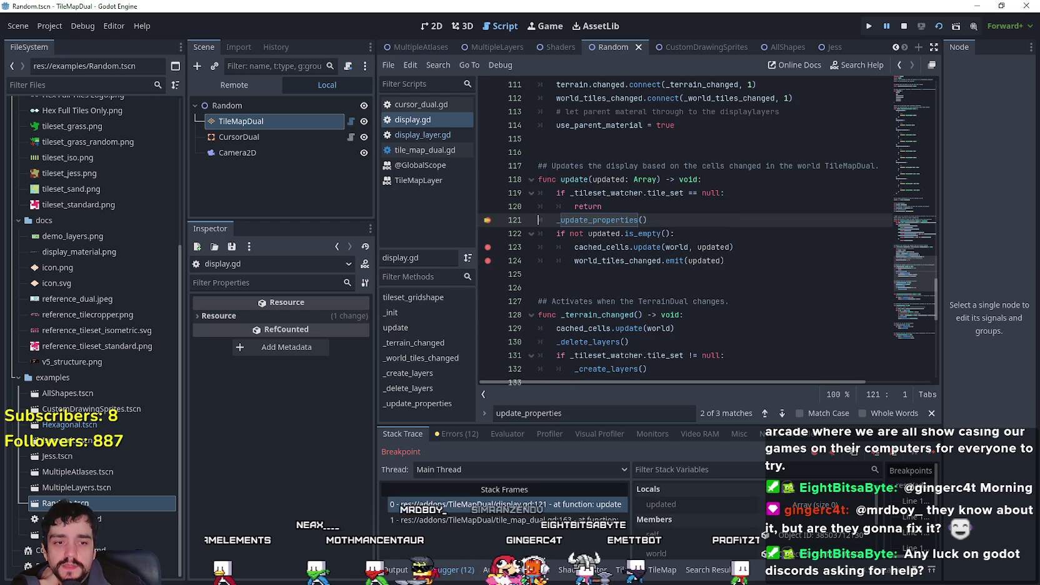
pyautogui.hotkey('alt', 'Tab')
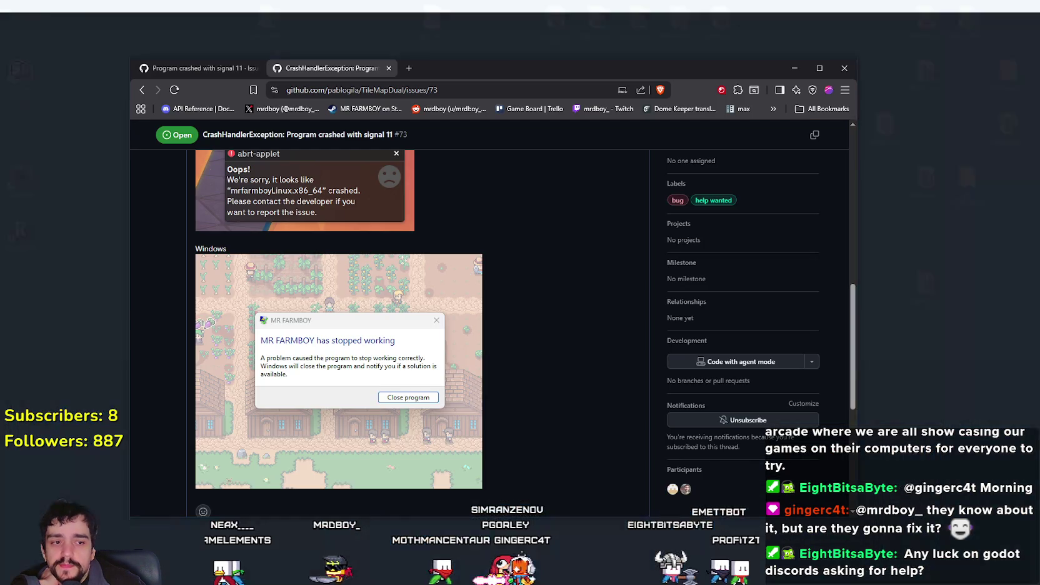
# Reload GitHub issue #73, scroll through its crash screenshots, then go back to the Godot editor.
pyautogui.scroll(10, 493, 350)
pyautogui.rightClick(499, 230)
pyautogui.click(542, 275)
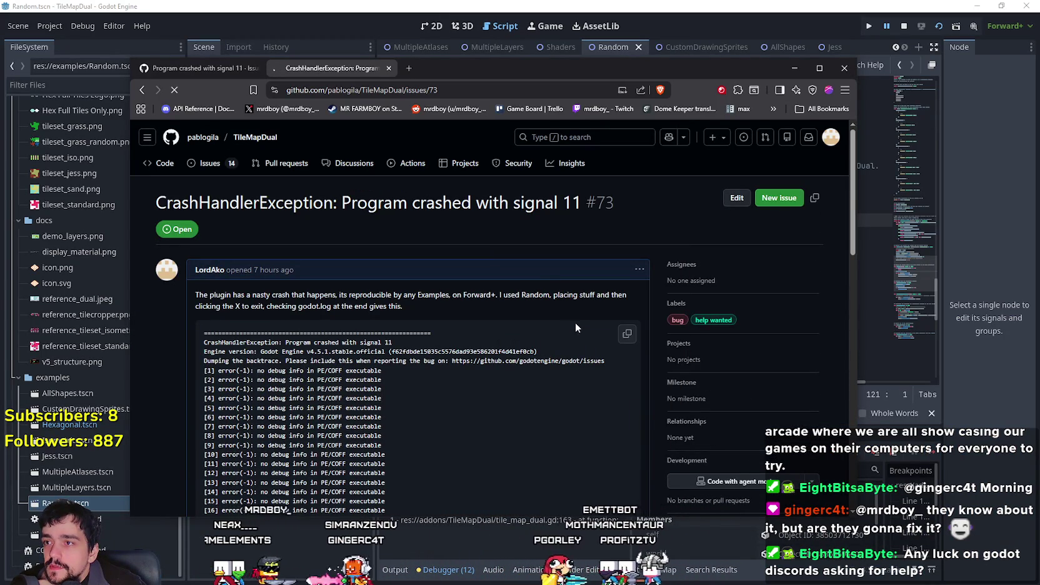
pyautogui.scroll(-10, 500, 315)
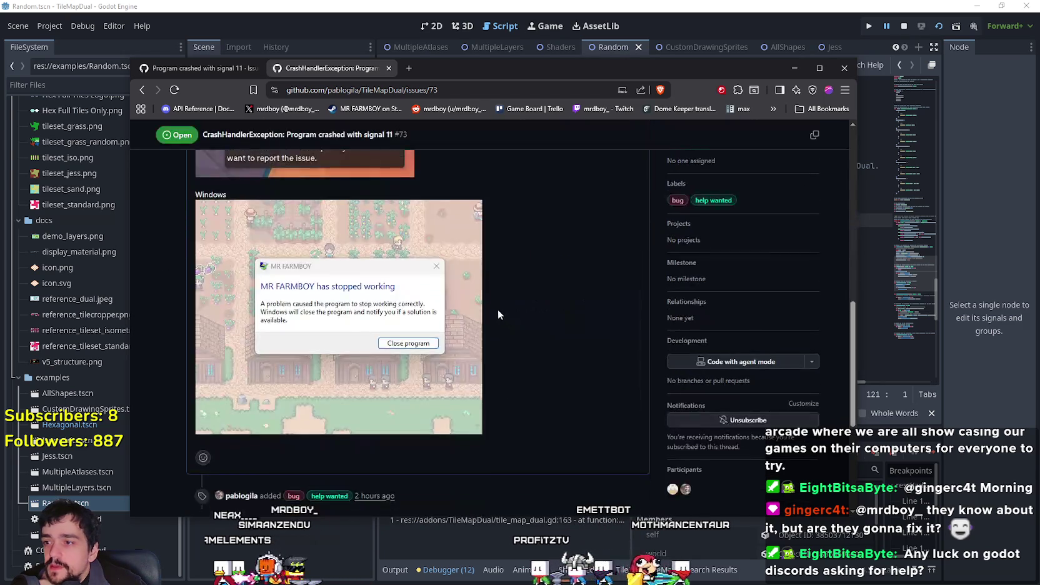
pyautogui.scroll(-4, 500, 317)
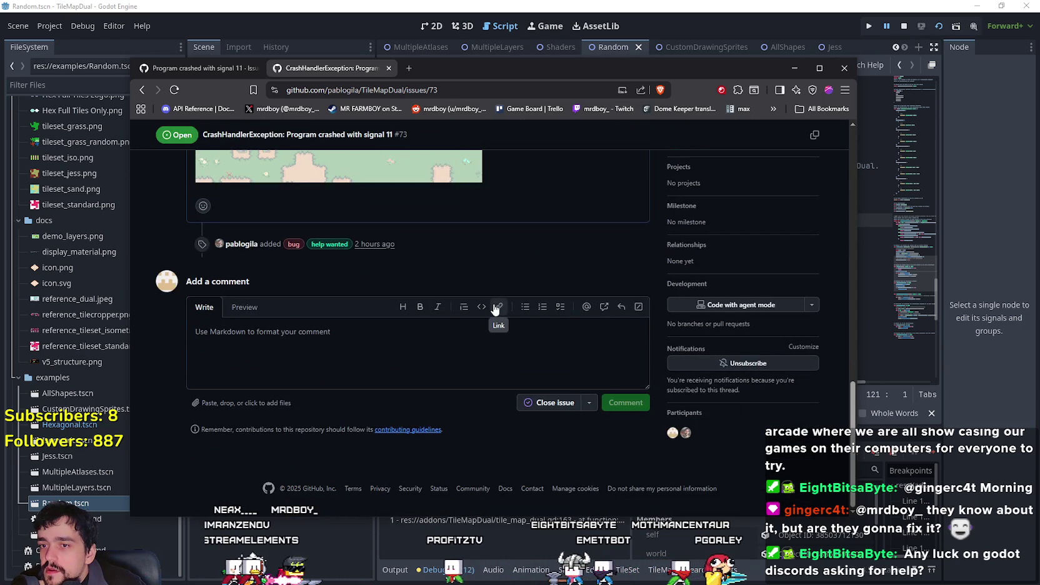
pyautogui.scroll(3, 500, 309)
pyautogui.click(1014, 427)
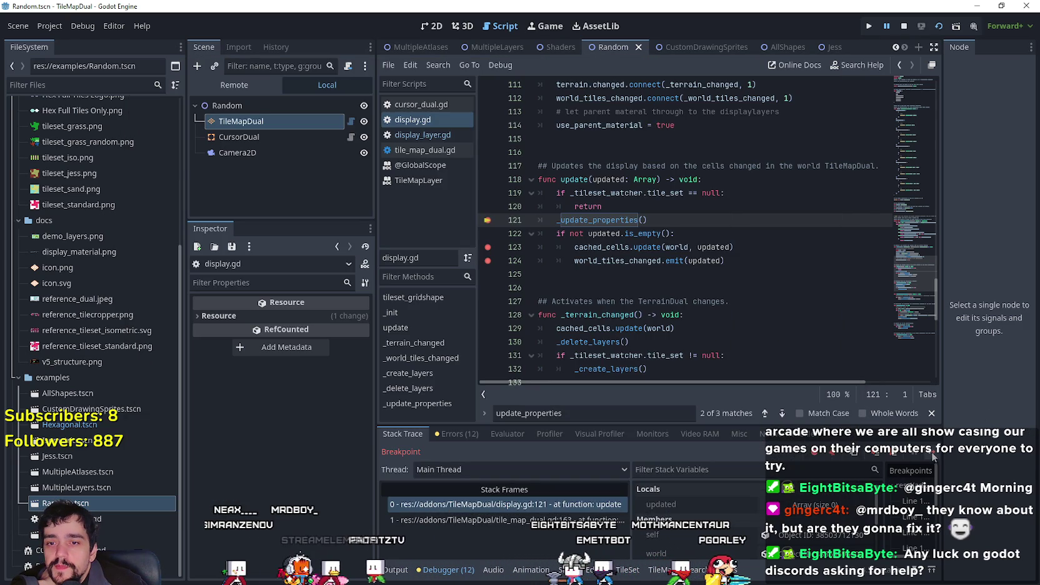
# Resume from line 121 and step into _update_properties until execution reaches line 162.
pyautogui.click(931, 453)
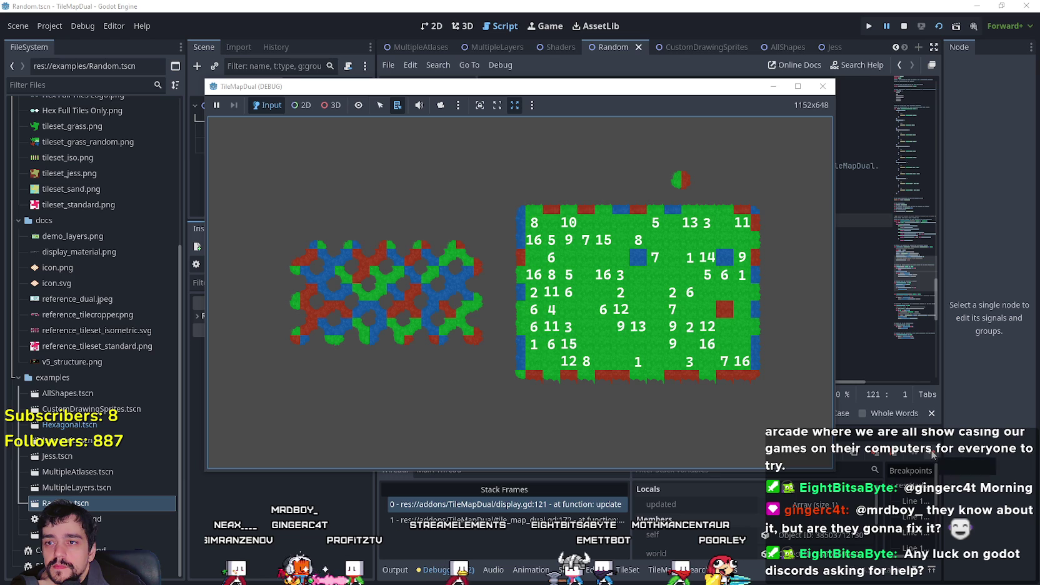
pyautogui.click(930, 453)
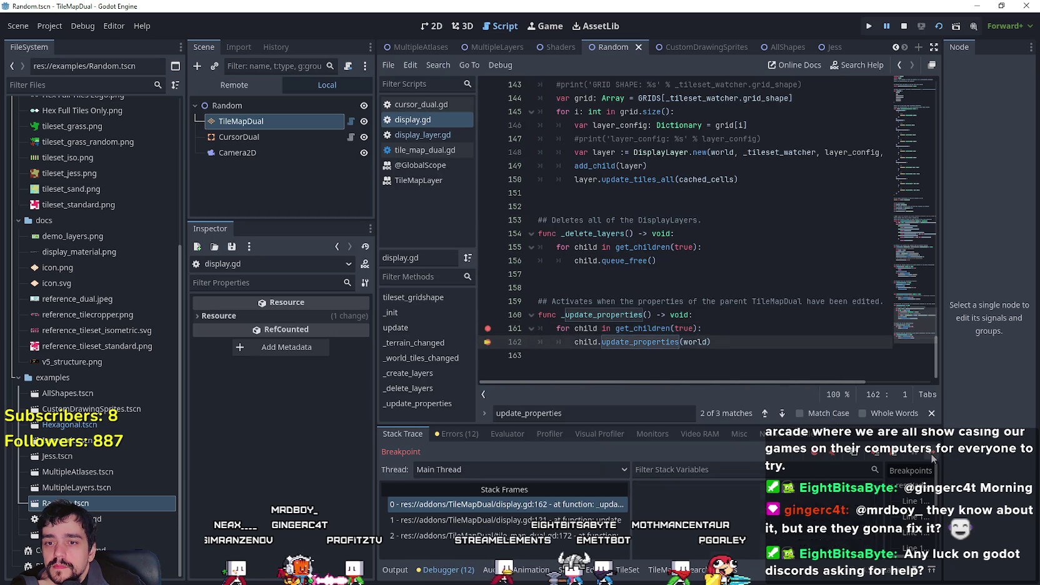
pyautogui.click(929, 453)
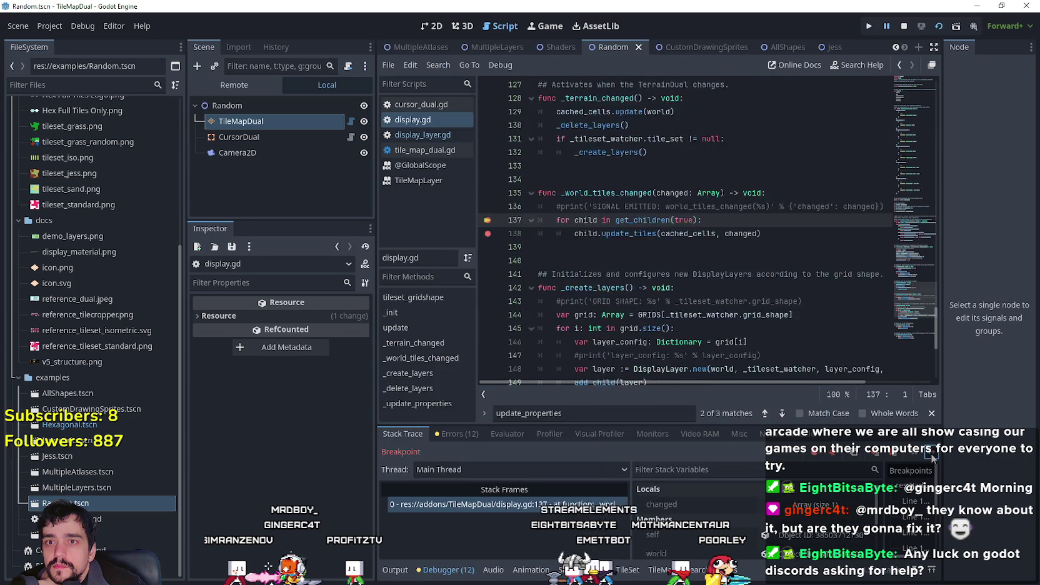
pyautogui.click(930, 453)
pyautogui.click(929, 453)
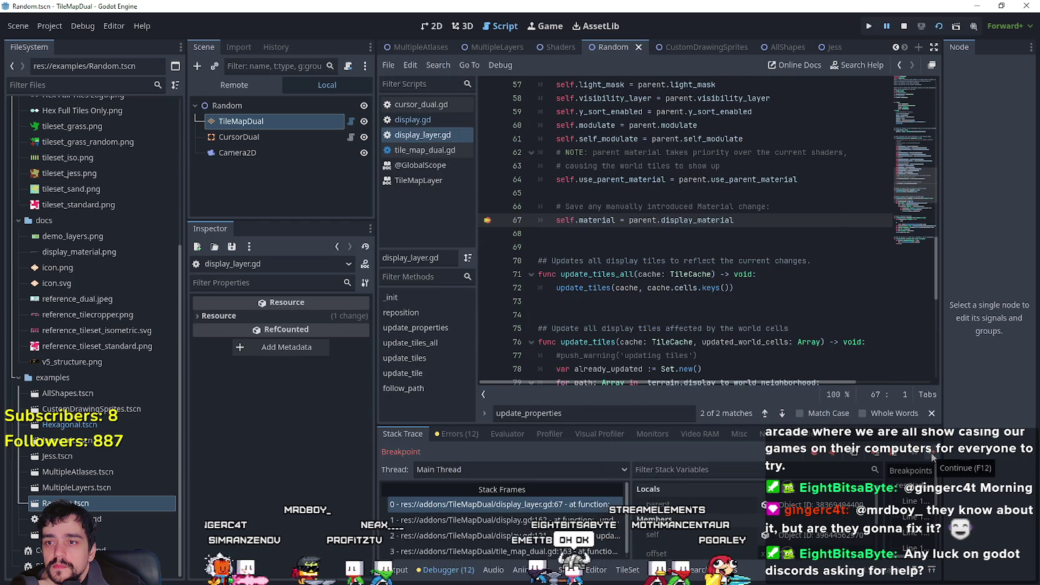
pyautogui.click(930, 452)
pyautogui.click(930, 452)
pyautogui.click(931, 453)
pyautogui.click(931, 453)
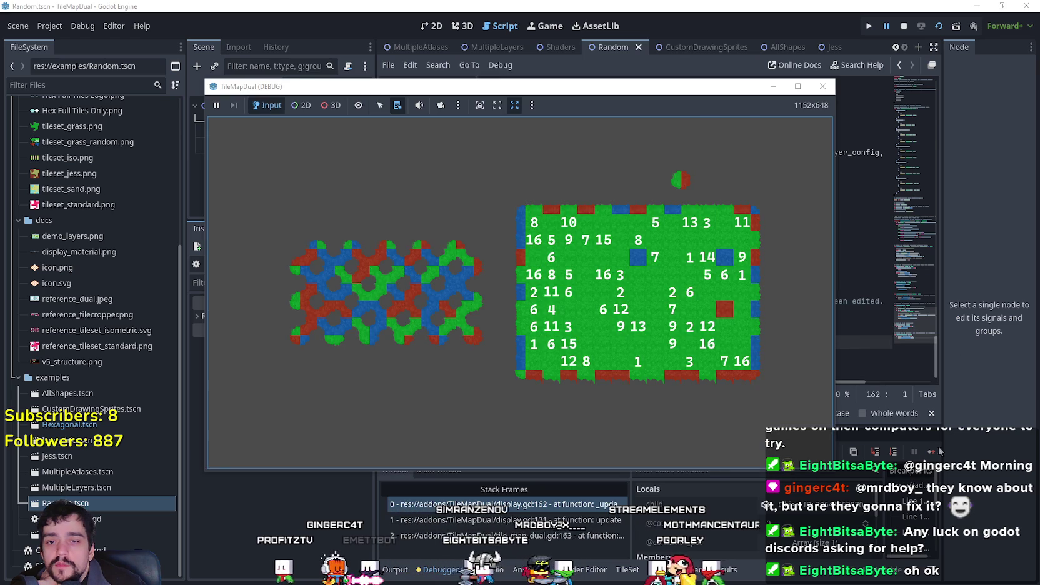
# Keep continuing through the lines 67, 161 and 121 breakpoints until the TileMapDual debug game runs.
pyautogui.click(933, 452)
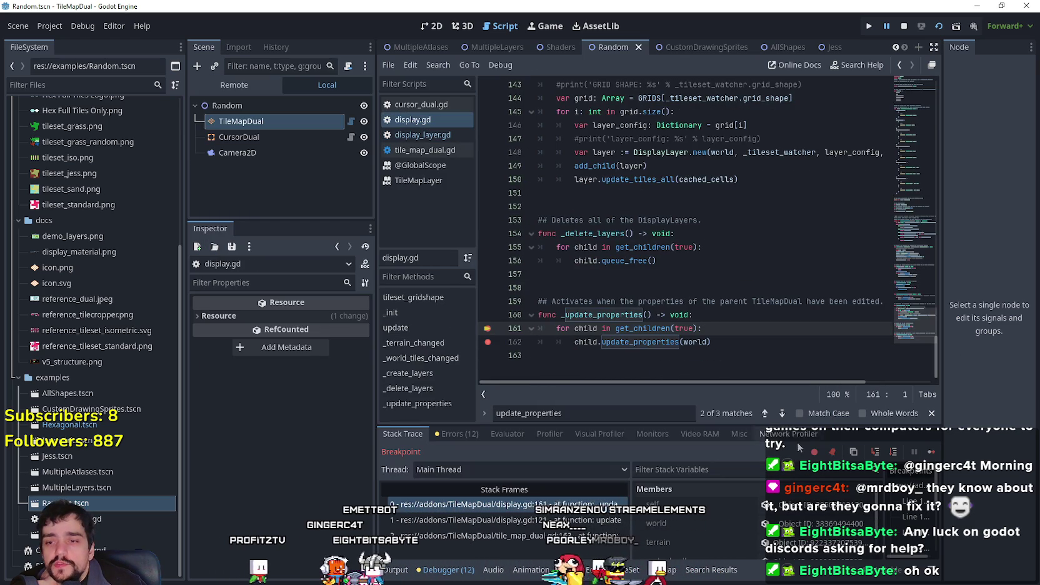
pyautogui.click(930, 452)
pyautogui.click(931, 452)
pyautogui.click(930, 455)
pyautogui.click(930, 455)
pyautogui.click(930, 455)
pyautogui.click(930, 453)
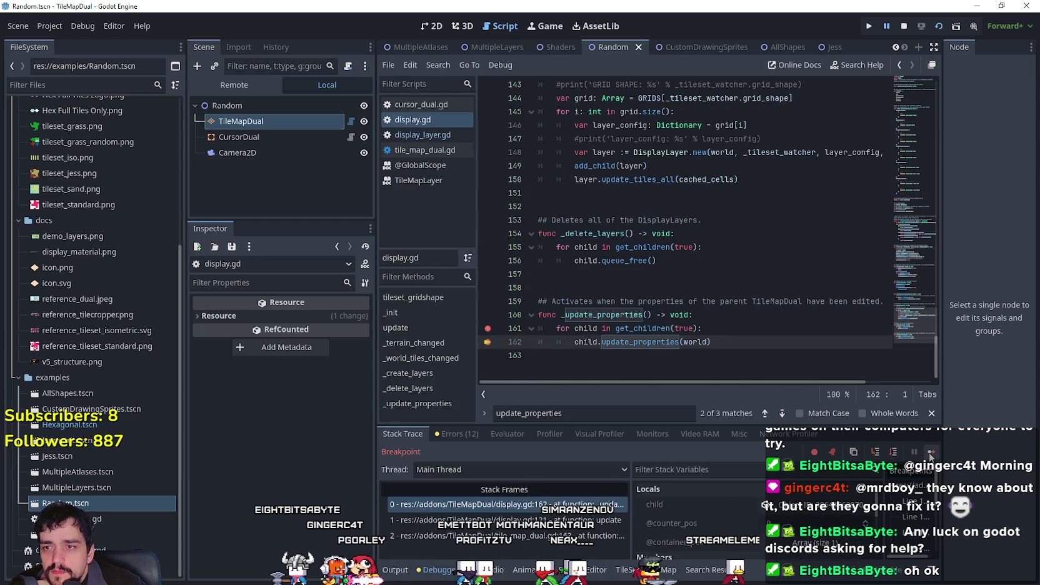
pyautogui.click(931, 453)
pyautogui.click(930, 453)
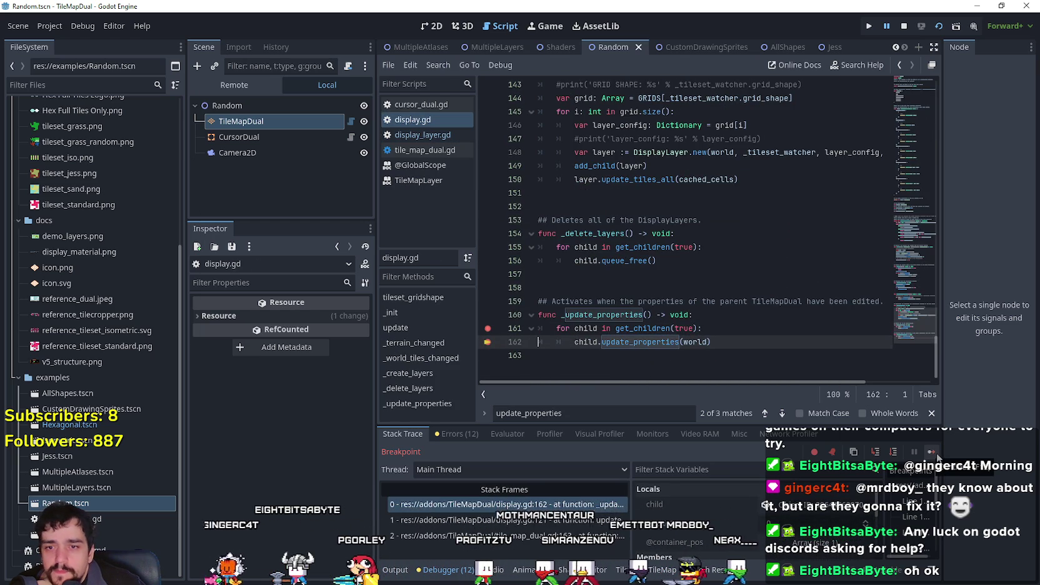
pyautogui.click(931, 452)
pyautogui.click(930, 452)
pyautogui.click(930, 453)
pyautogui.click(931, 452)
pyautogui.click(931, 452)
pyautogui.click(931, 453)
pyautogui.click(931, 452)
pyautogui.click(931, 453)
pyautogui.click(931, 452)
pyautogui.click(931, 452)
pyautogui.click(931, 453)
pyautogui.click(931, 452)
pyautogui.click(931, 452)
pyautogui.click(931, 452)
pyautogui.click(931, 452)
pyautogui.click(931, 451)
pyautogui.click(931, 452)
pyautogui.click(931, 452)
pyautogui.click(931, 452)
pyautogui.click(934, 455)
pyautogui.click(935, 454)
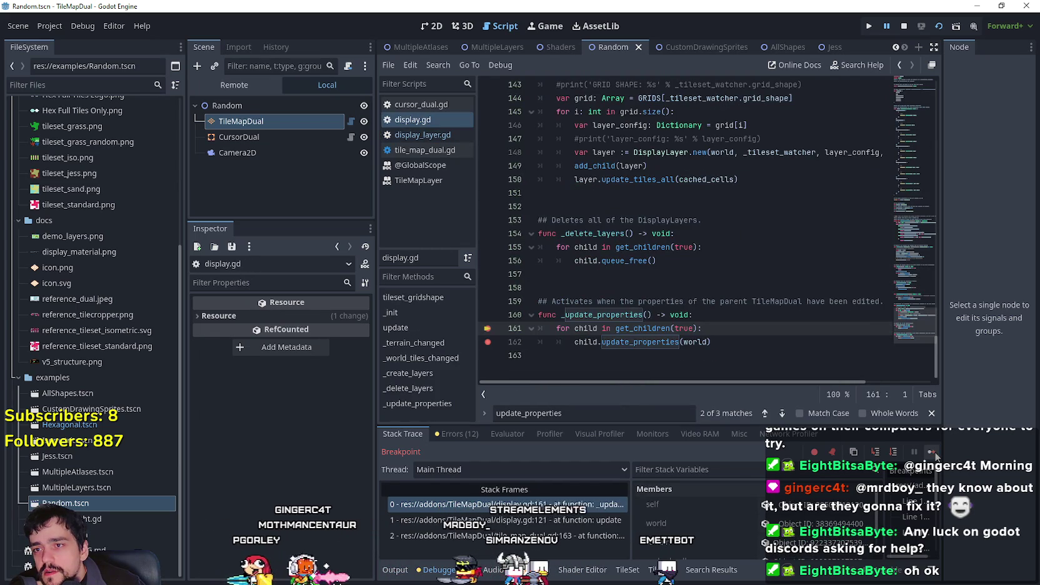
pyautogui.click(934, 452)
pyautogui.click(932, 453)
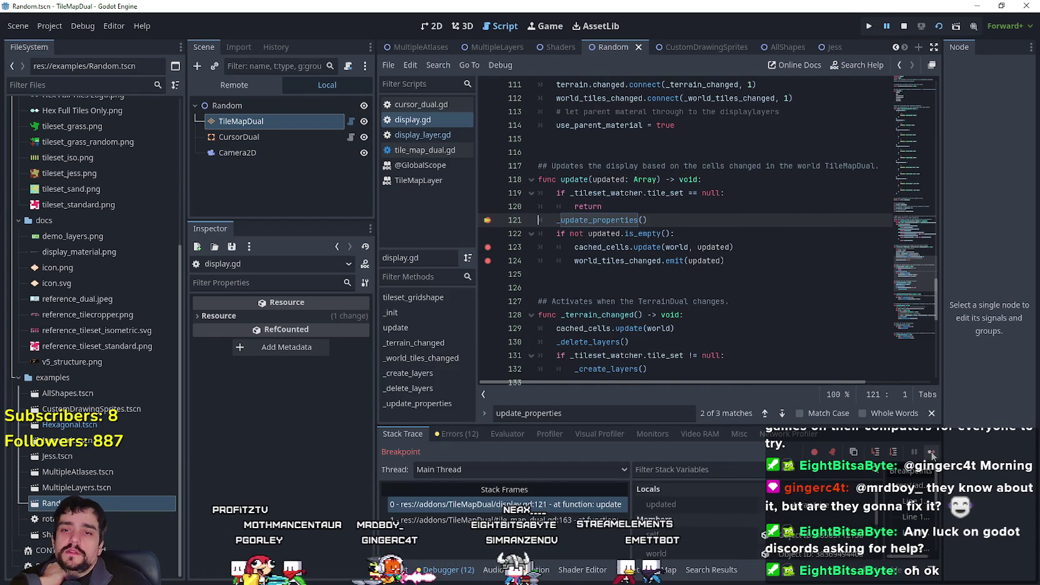
pyautogui.click(931, 452)
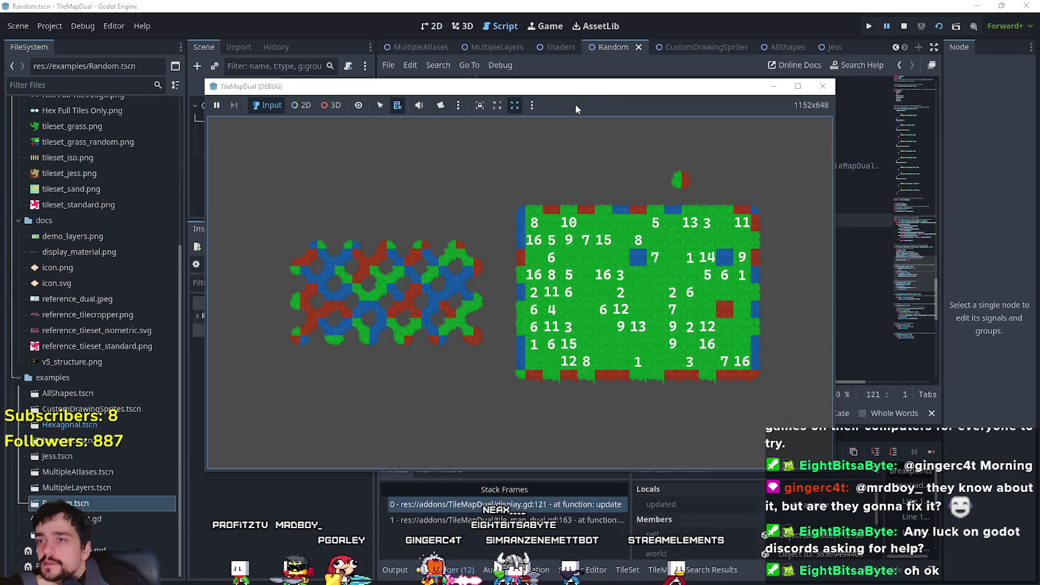
# Move the game window left and trigger the tile update so the debugger stops at display.gd line 162.
pyautogui.moveTo(569, 87); pyautogui.dragTo(481, 74)
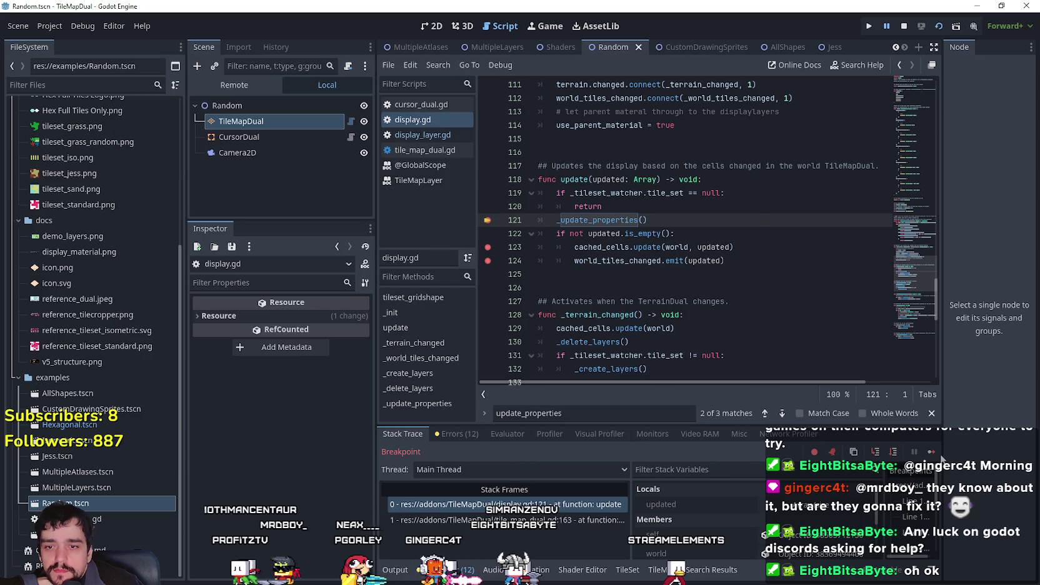
pyautogui.click(932, 452)
pyautogui.click(931, 452)
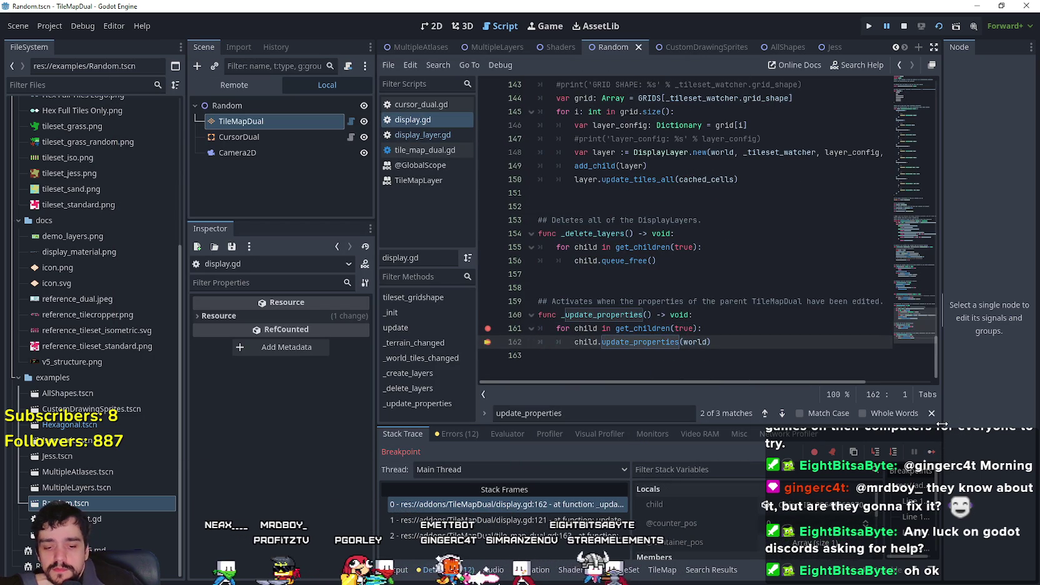
# Step with F12 and F11 into the layer's update_properties call, then continue back to line 121.
pyautogui.press('F12')
pyautogui.press('F12')
pyautogui.press('F12')
pyautogui.press('F12')
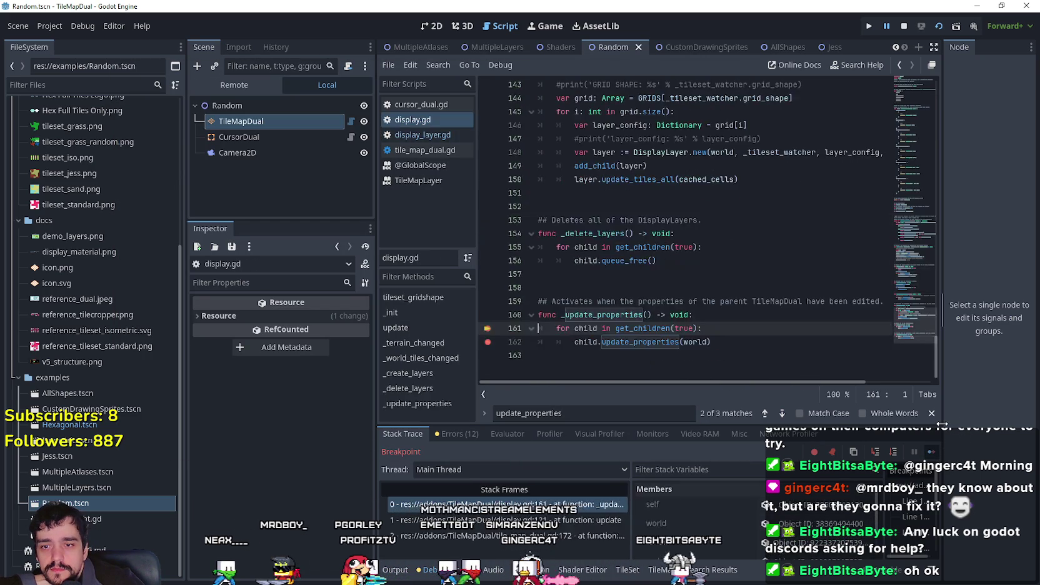
pyautogui.press('F12')
pyautogui.press('F12')
pyautogui.press('F12')
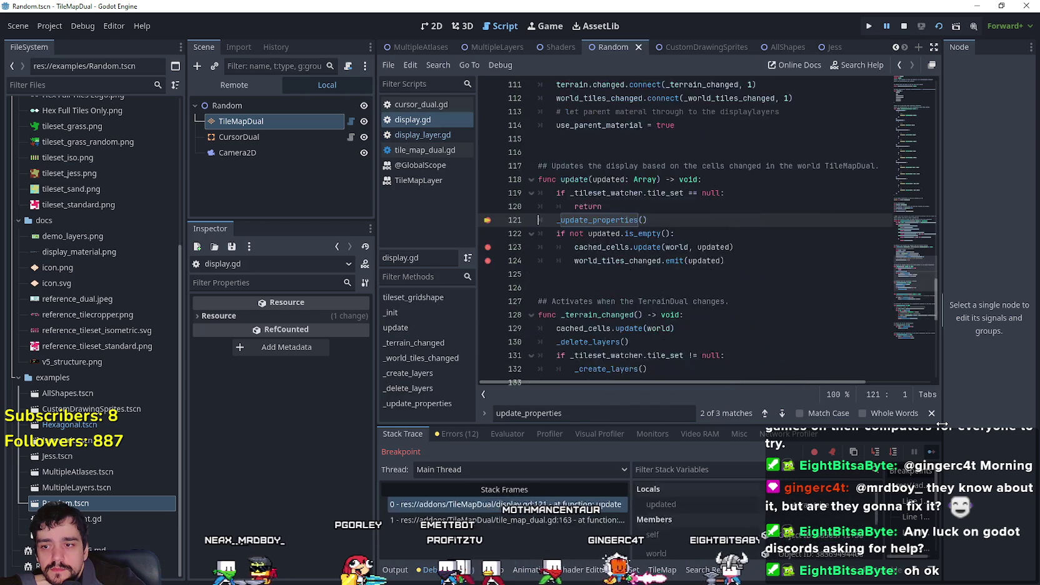
pyautogui.press('F11')
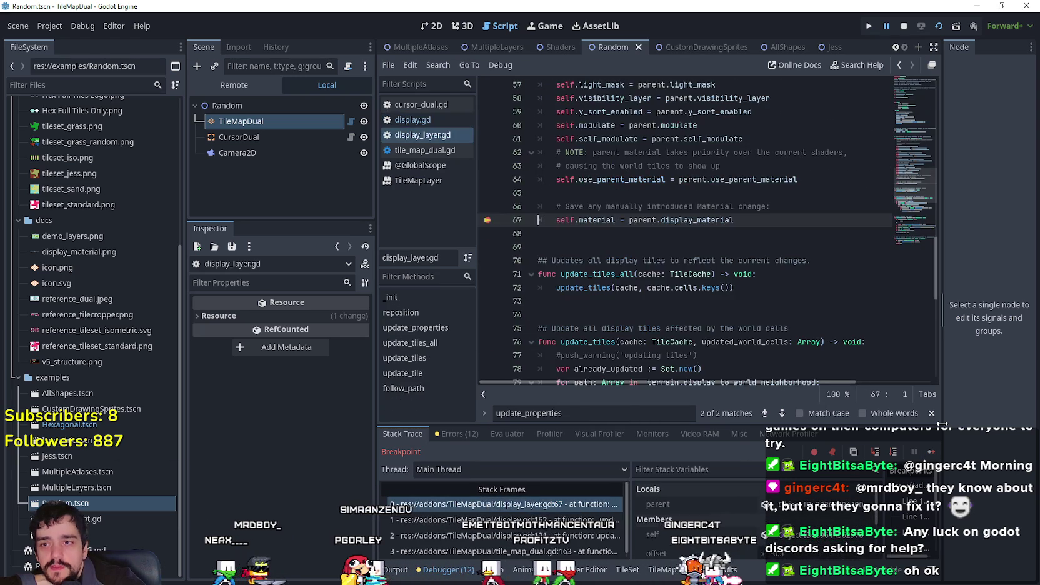
pyautogui.press('F12')
pyautogui.press('F12')
pyautogui.press('F12')
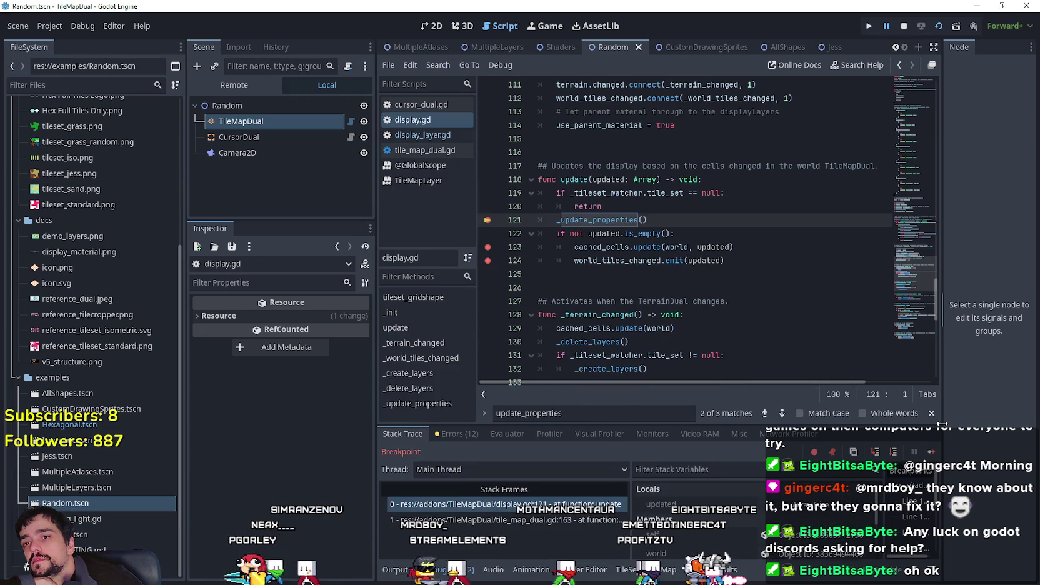
pyautogui.press('F11')
pyautogui.press('F11')
pyautogui.press('F11')
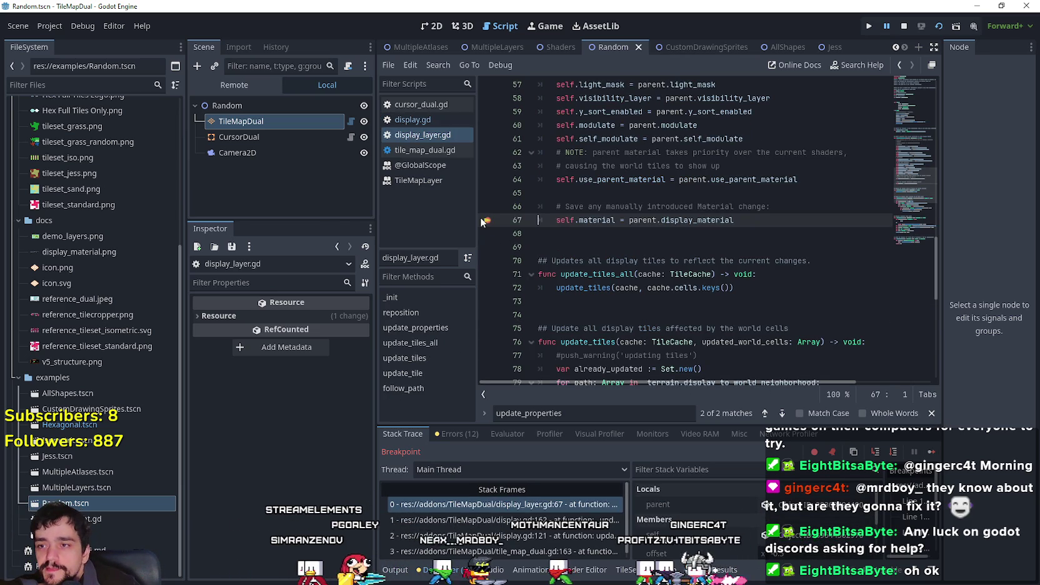
pyautogui.click(931, 454)
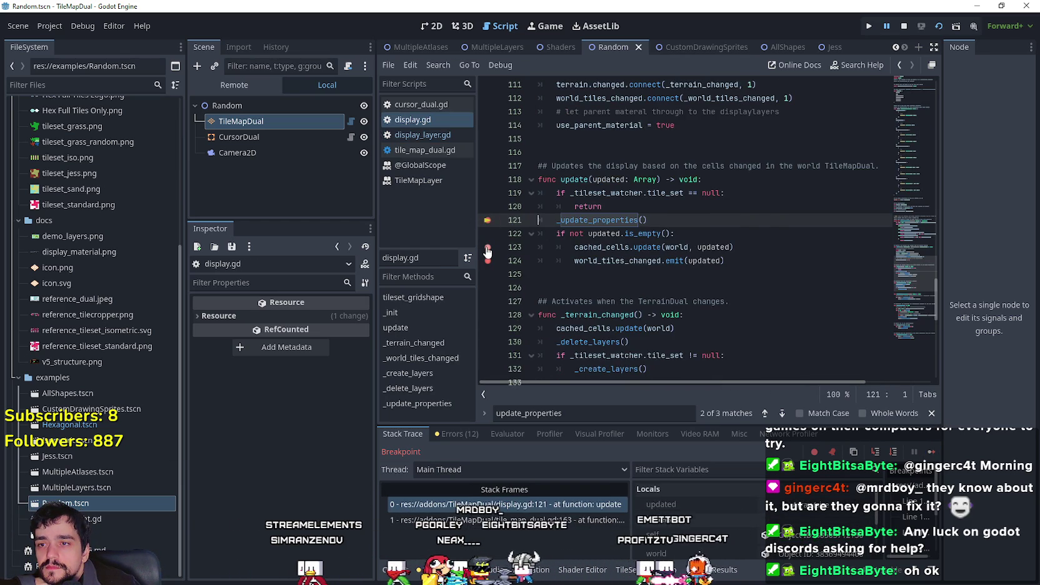
# Remove the breakpoints after the _update_properties call and on line 162, then continue execution.
pyautogui.moveTo(487, 252); pyautogui.dragTo(488, 259)
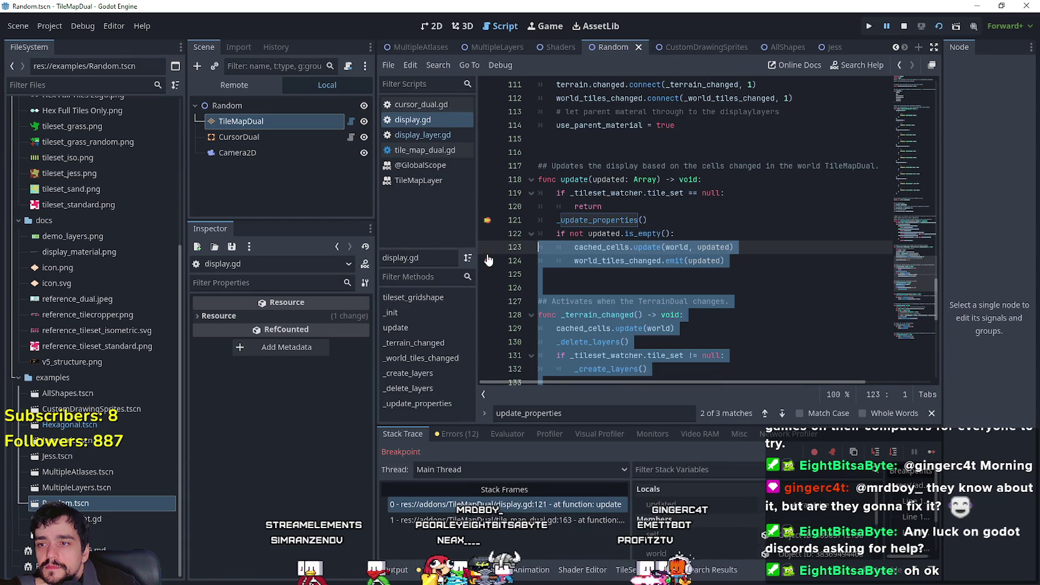
pyautogui.click(636, 213)
pyautogui.click(931, 454)
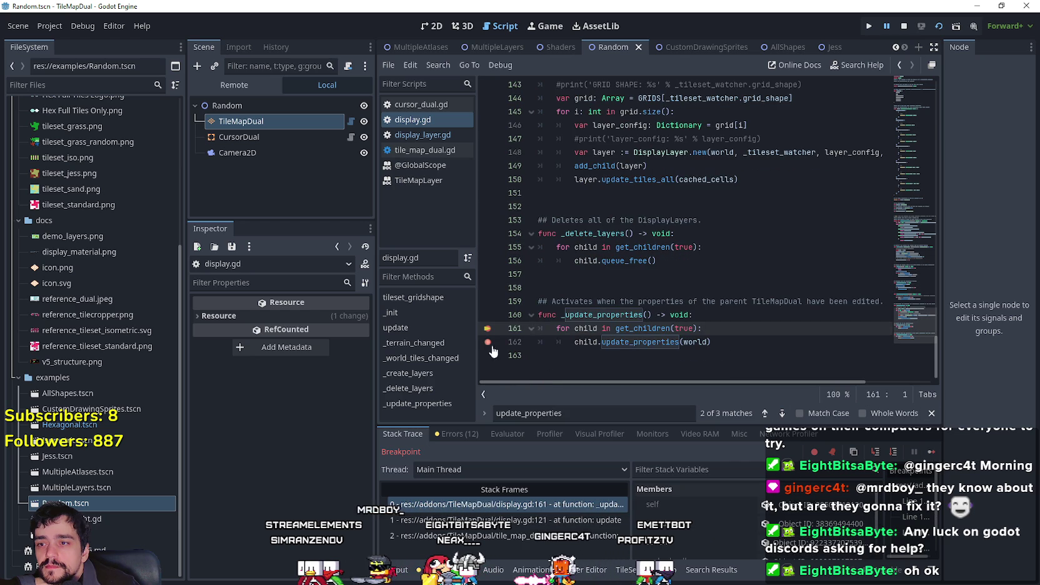
pyautogui.keyDown('shift'); pyautogui.click(488, 348); pyautogui.keyUp('shift')
pyautogui.click(932, 454)
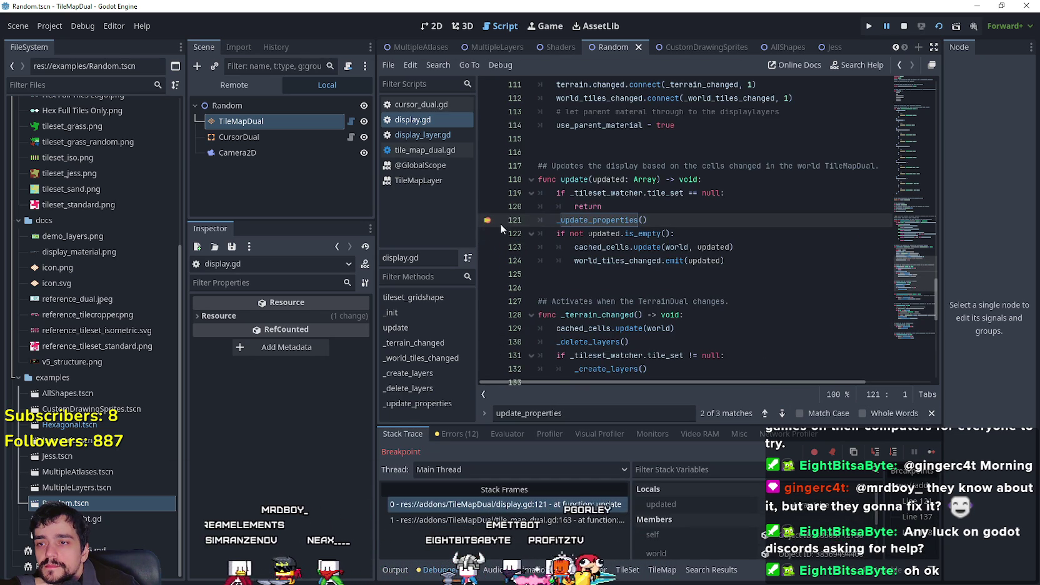
# Use Lookup Symbol to jump to the _update_properties definition.
pyautogui.rightClick(609, 233)
pyautogui.click(590, 231)
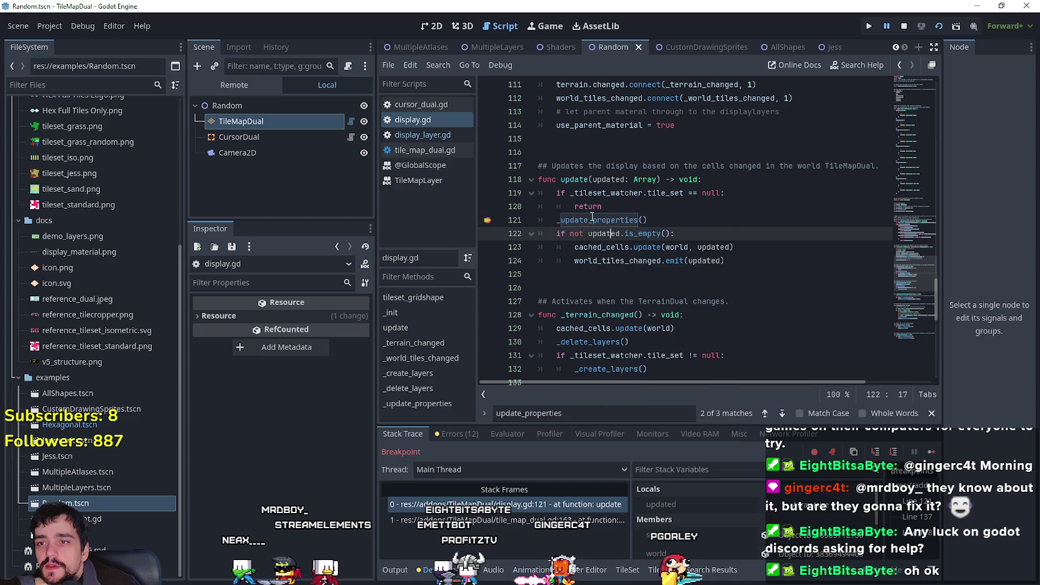
pyautogui.rightClick(592, 220)
pyautogui.click(486, 225)
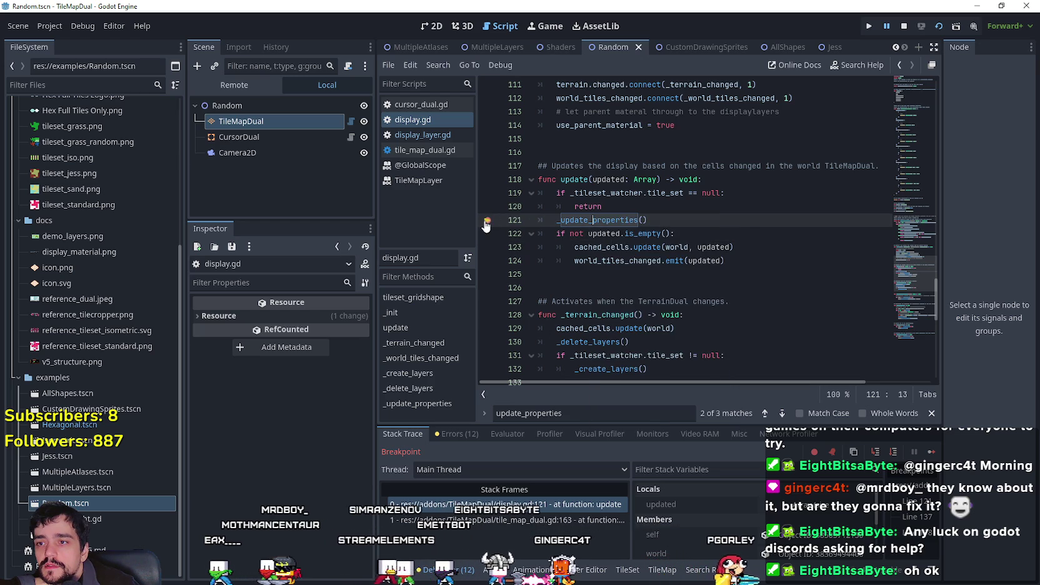
pyautogui.rightClick(606, 220)
pyautogui.click(668, 422)
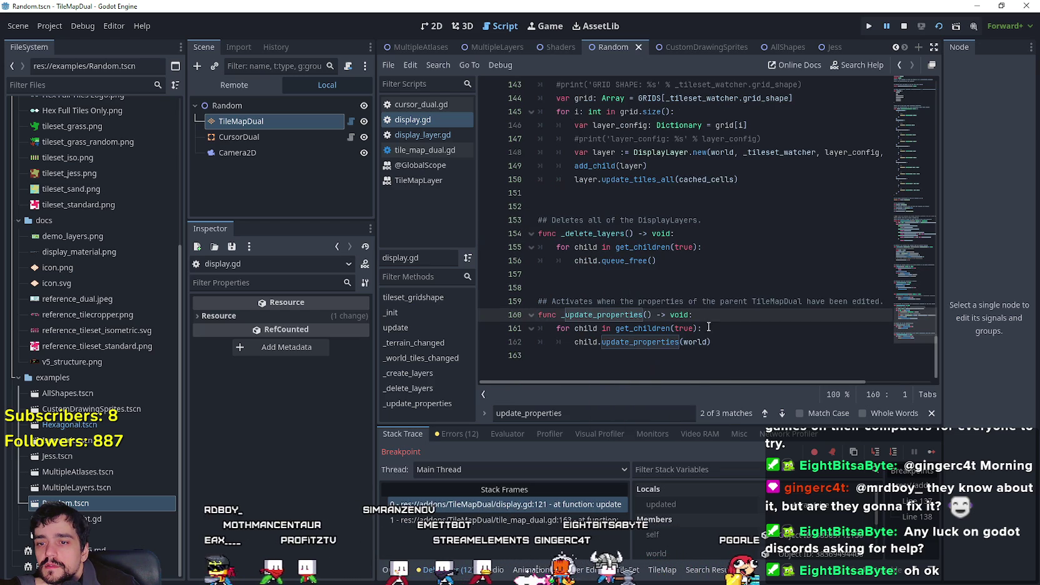
pyautogui.rightClick(645, 341)
pyautogui.click(572, 325)
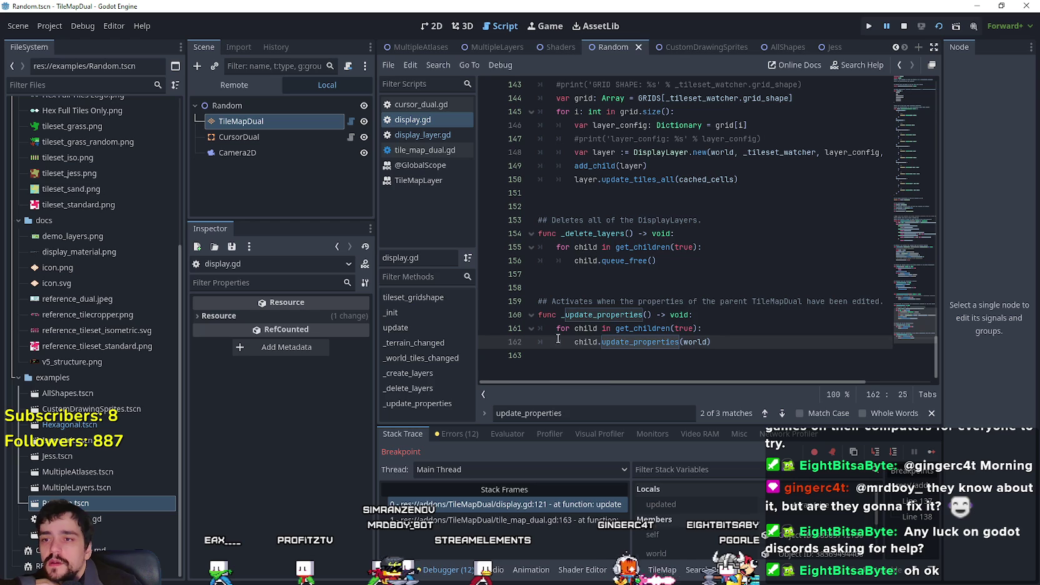
# Resume the game until execution pauses in _world_tiles_changed at display.gd line 137.
pyautogui.scroll(4, 635, 323)
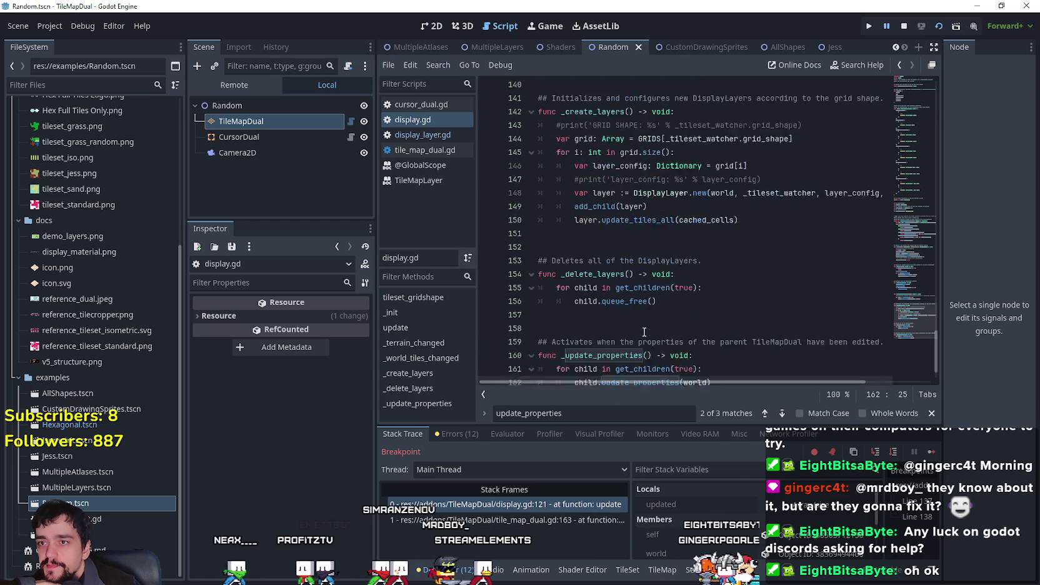
pyautogui.click(932, 451)
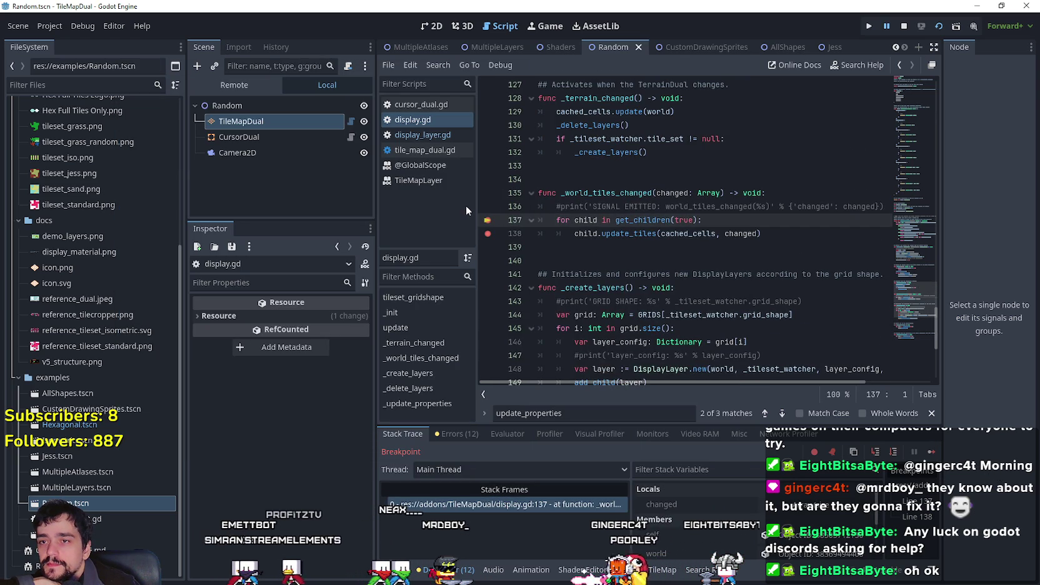
pyautogui.rightClick(621, 238)
pyautogui.press('Escape')
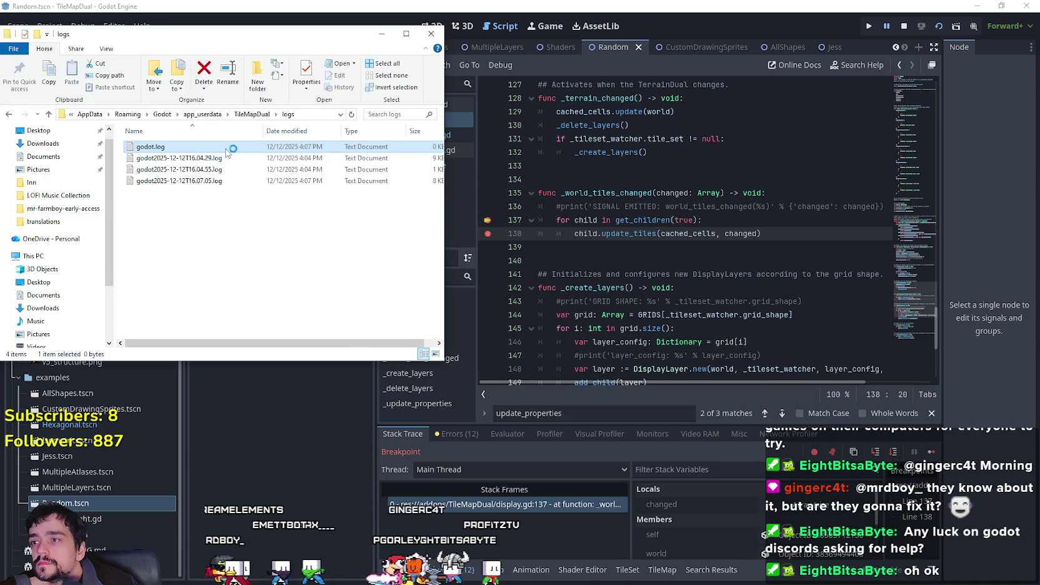
# Skim godot.log's terrain warnings in Notepad, close it, and step to display.gd line 138.
pyautogui.doubleClick(181, 146)
pyautogui.scroll(-10, 570, 315)
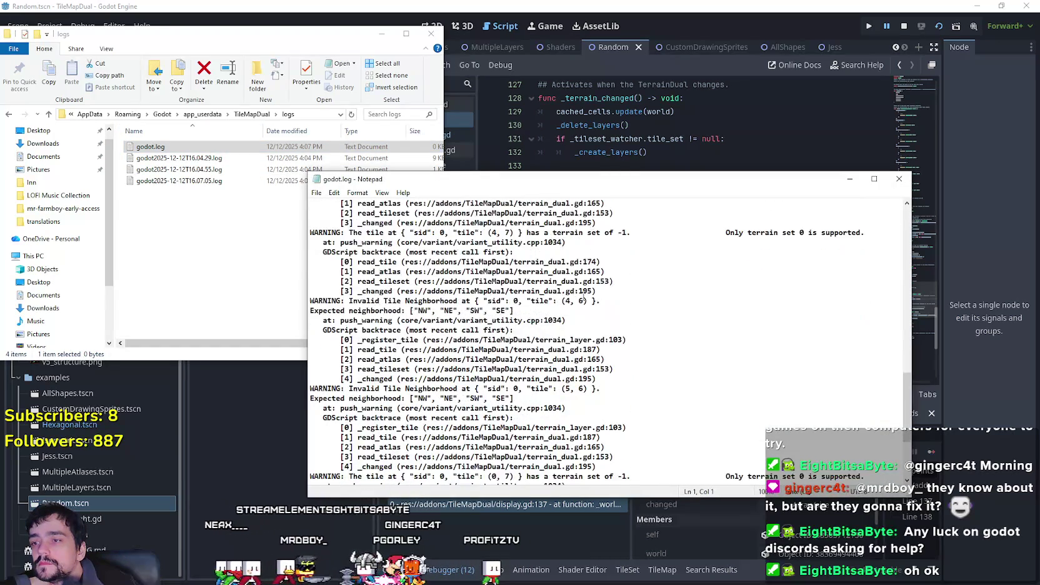
pyautogui.scroll(-1, 583, 295)
pyautogui.click(899, 180)
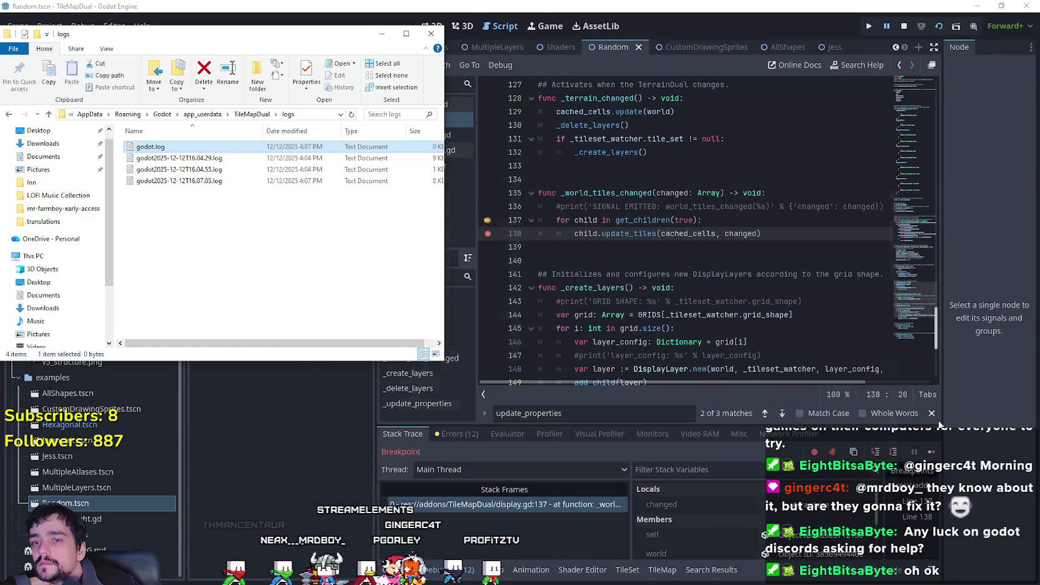
pyautogui.click(932, 451)
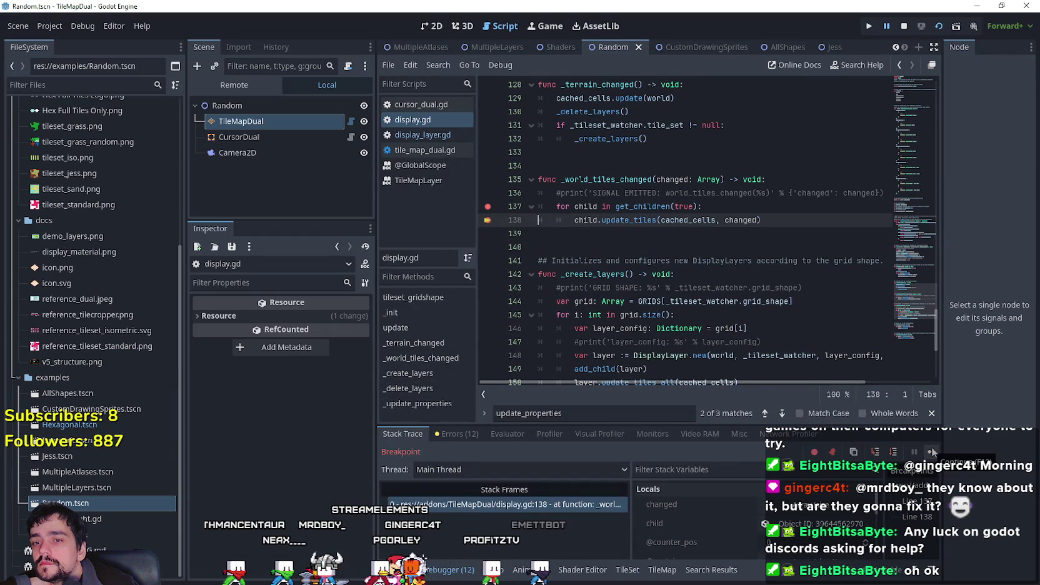
pyautogui.click(825, 504)
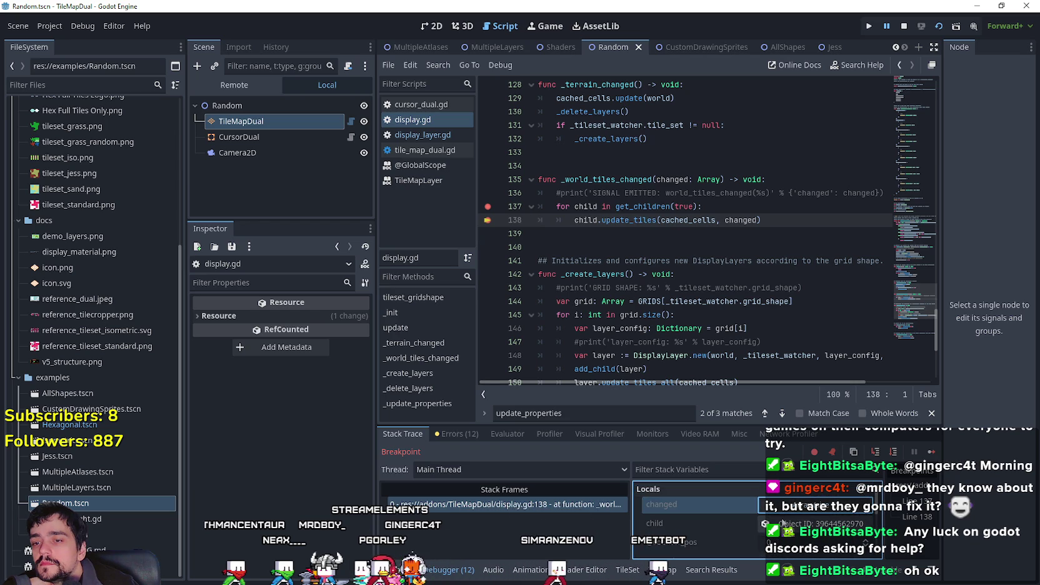
pyautogui.scroll(-1, 815, 516)
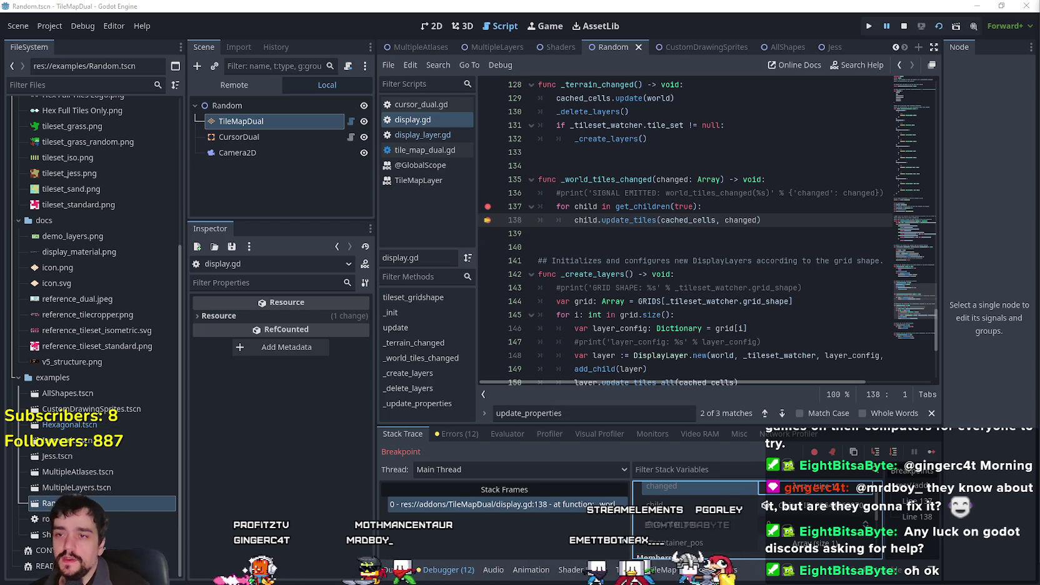
# Resume the paused game, then read godot.log's Invalid Tile Neighborhood and terrain set -1 warnings and close Notepad.
pyautogui.click(931, 452)
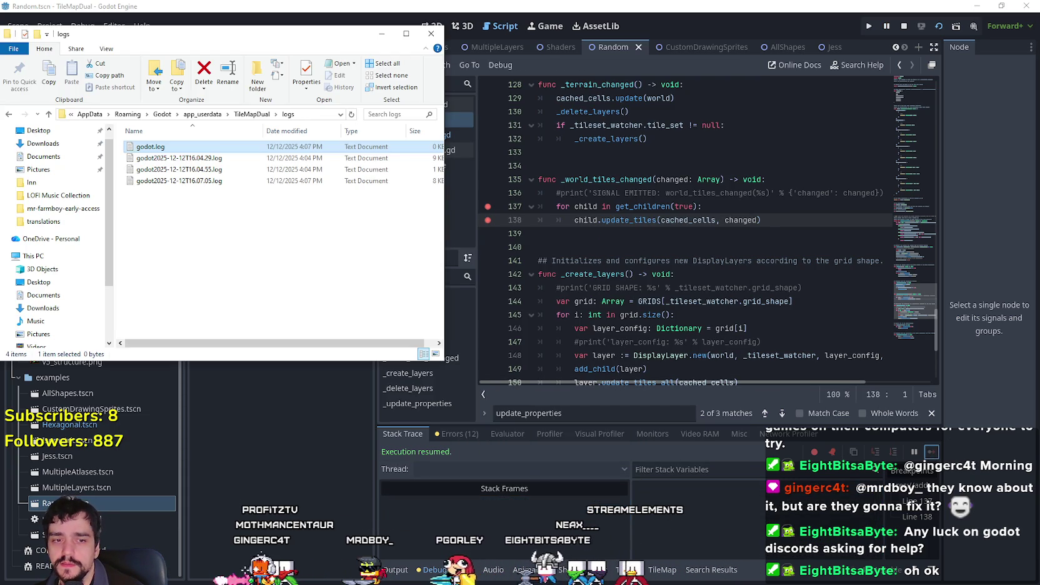
pyautogui.doubleClick(255, 153)
pyautogui.scroll(-5, 888, 272)
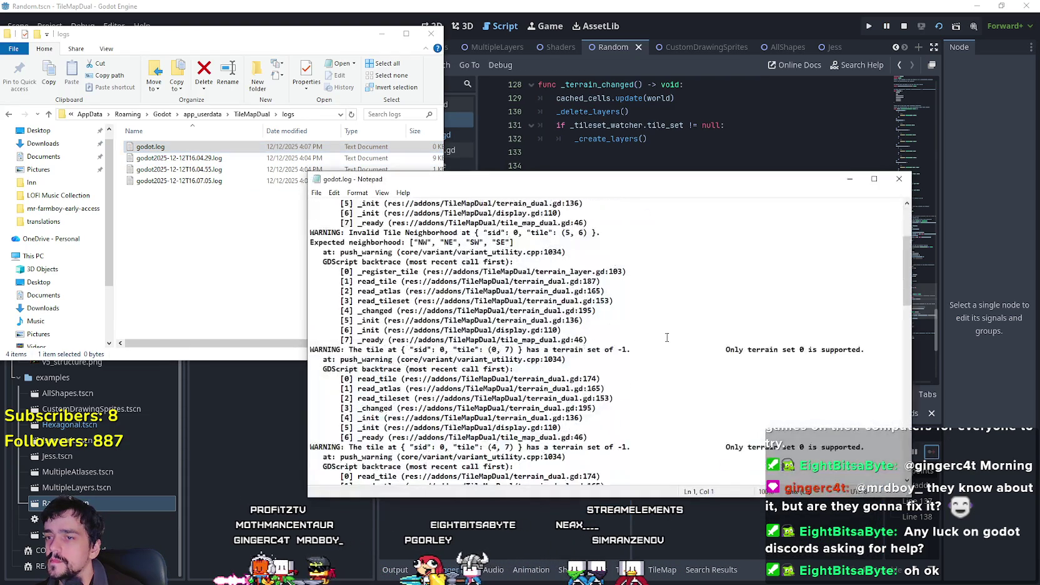
pyautogui.scroll(-10, 908, 278)
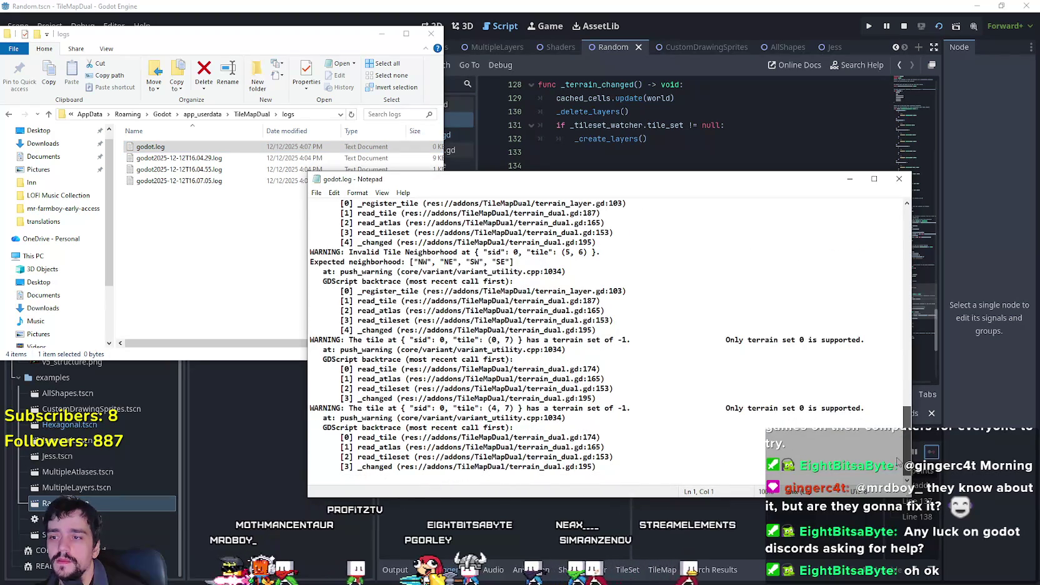
pyautogui.click(898, 181)
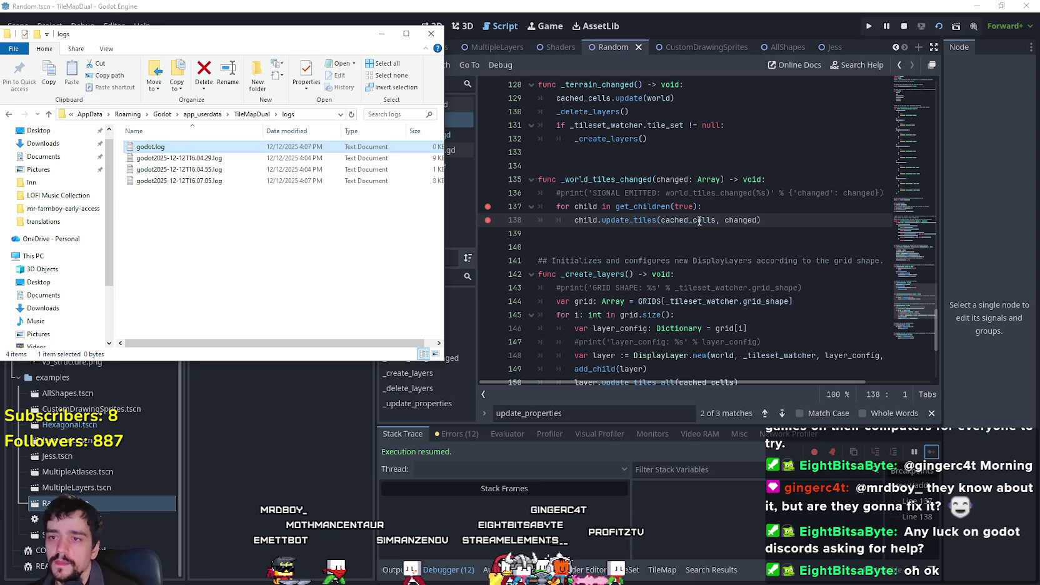
# Search the whole project for update_tiles with Find in Files.
pyautogui.moveTo(699, 222)
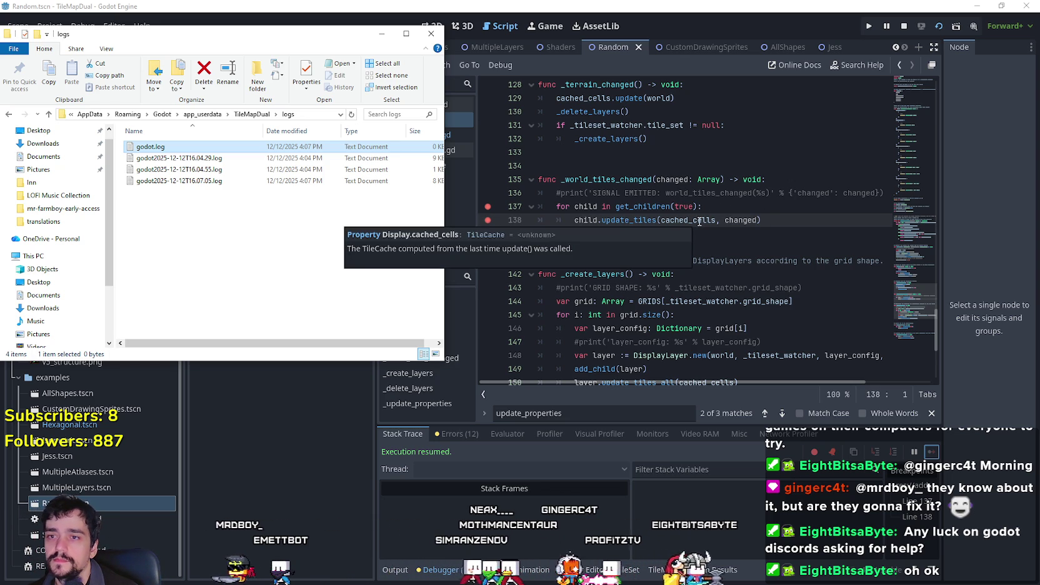
pyautogui.rightClick(629, 220)
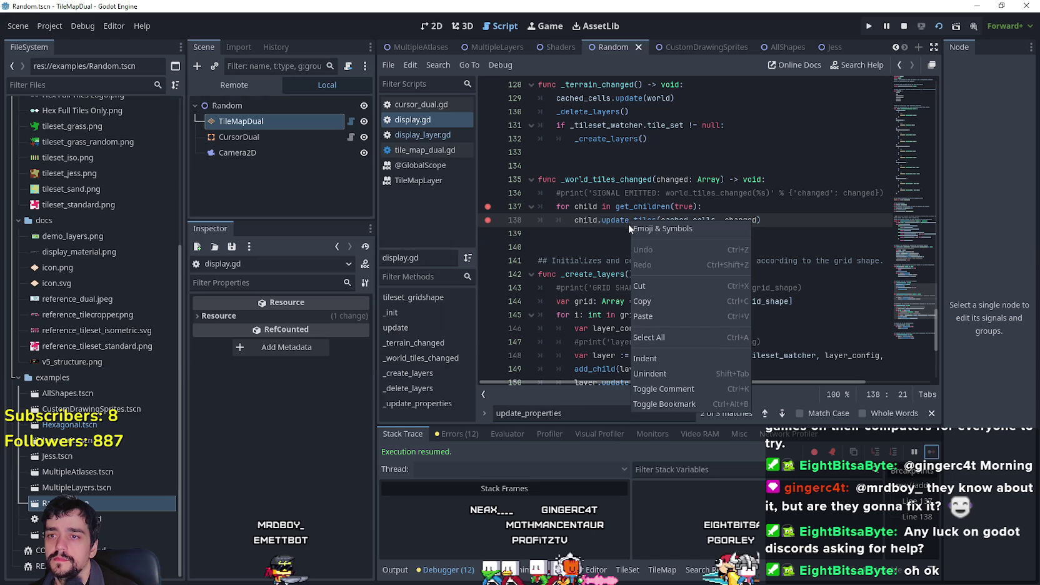
pyautogui.click(643, 220)
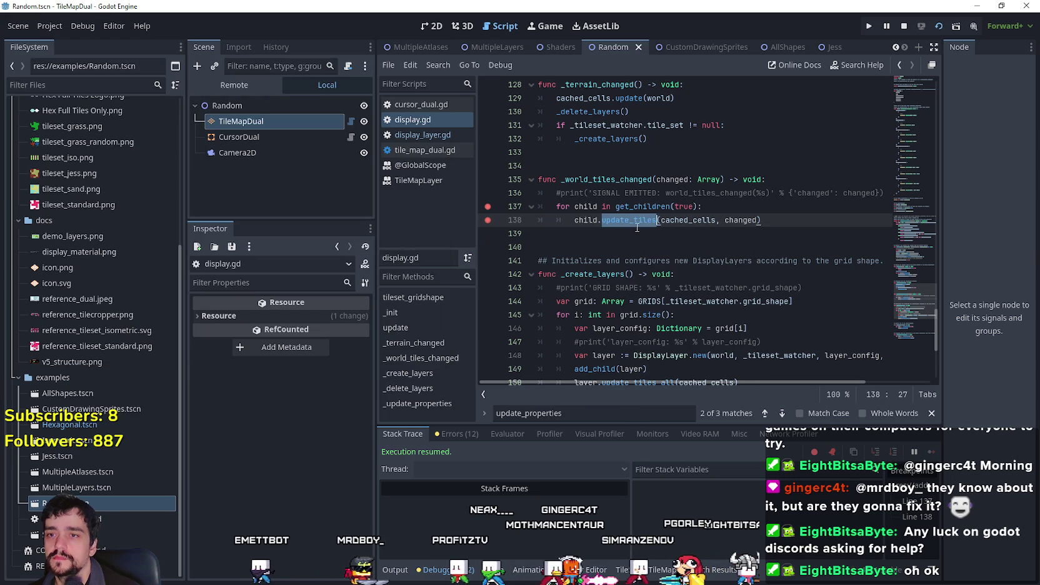
pyautogui.press('Left')
pyautogui.press('Left')
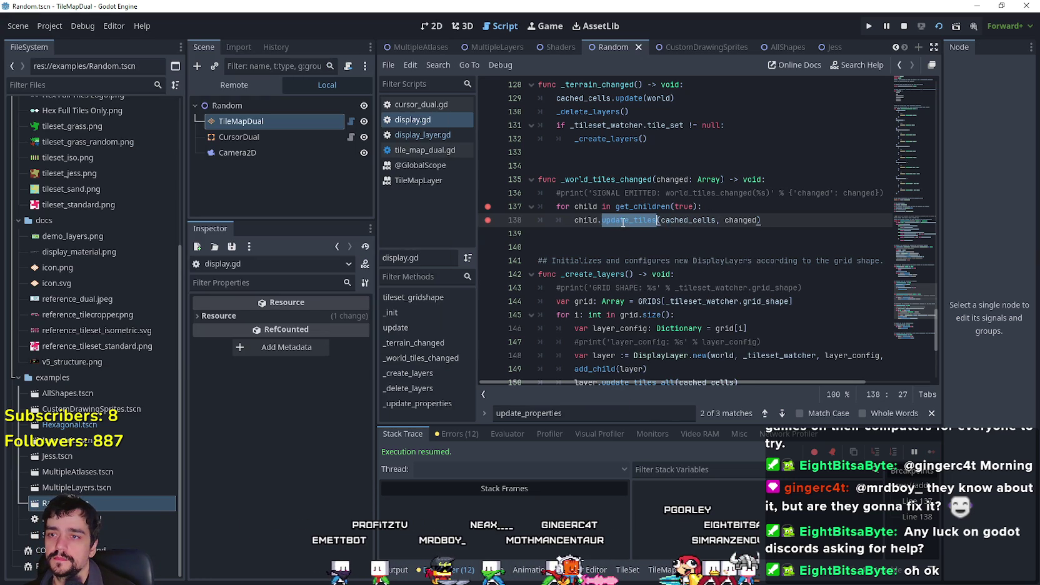
pyautogui.hotkey('ctrl', 'shift', 'f')
pyautogui.click(504, 349)
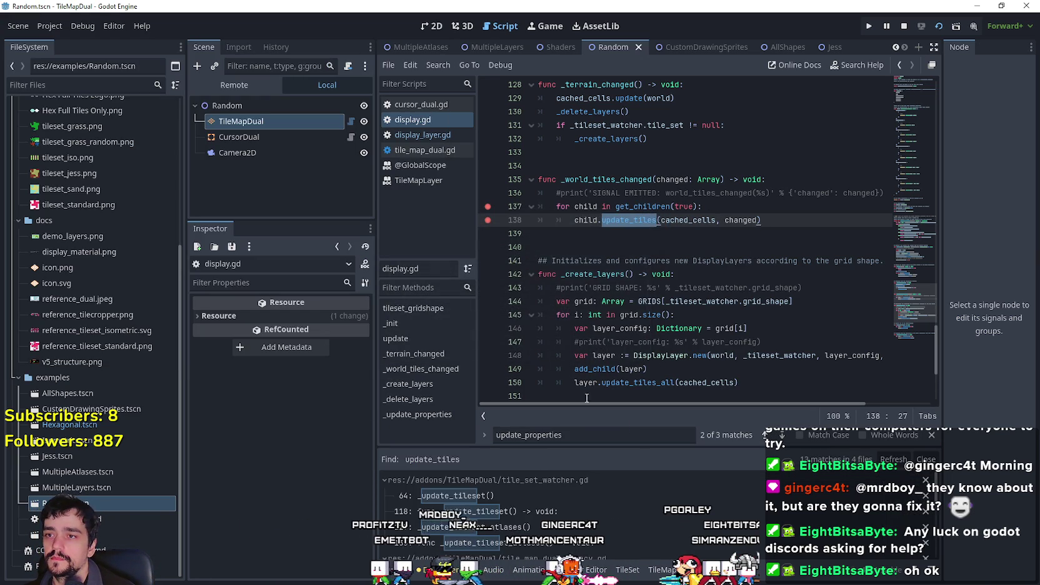
# Open the tile_set_watcher.gd match and jump to the _update_tileset_atlases definition via Lookup Symbol.
pyautogui.click(632, 509)
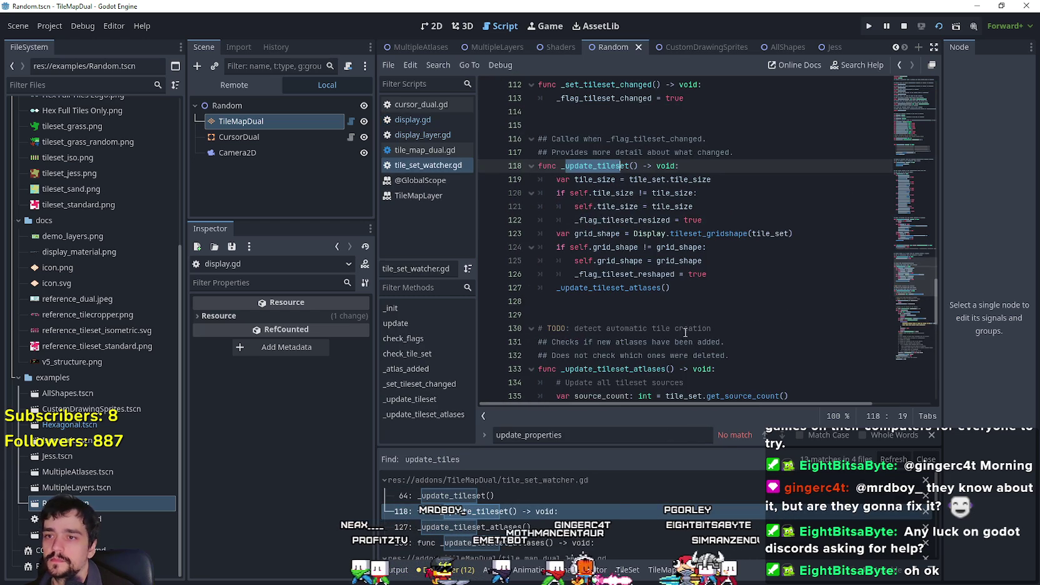
pyautogui.scroll(2, 685, 355)
pyautogui.scroll(-2, 678, 300)
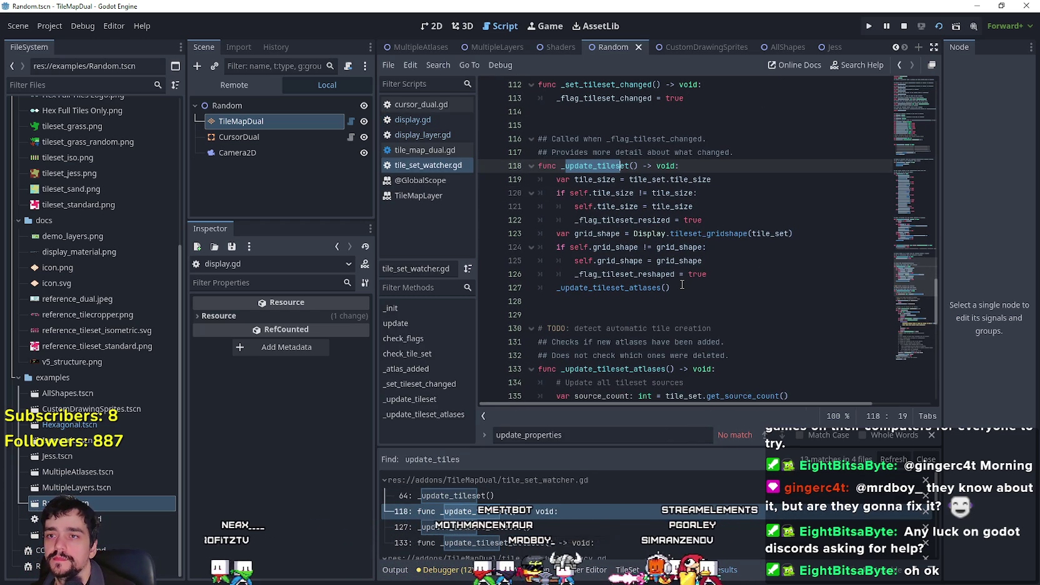
pyautogui.scroll(2, 681, 285)
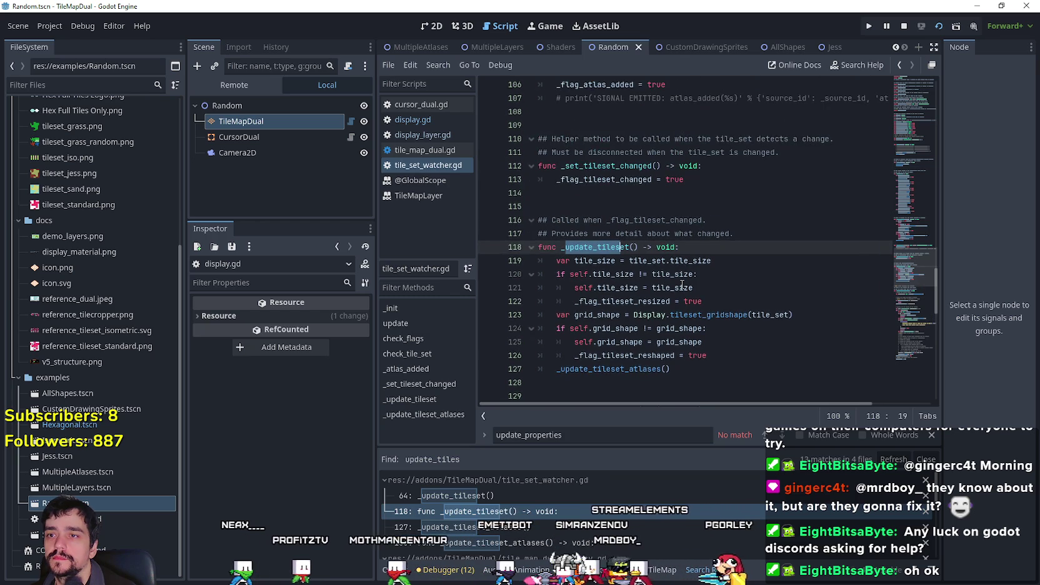
pyautogui.scroll(-3, 681, 286)
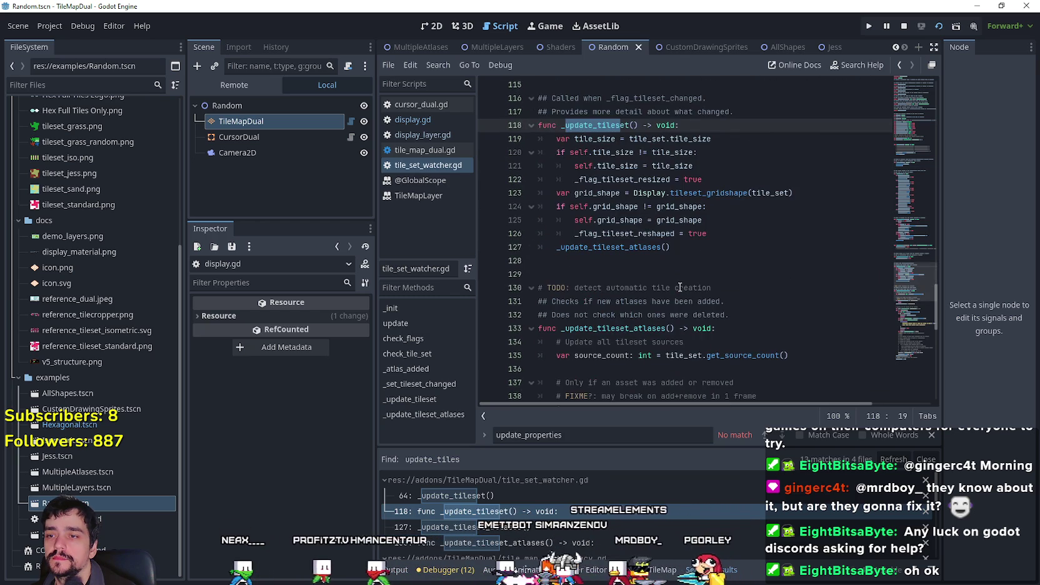
pyautogui.rightClick(635, 247)
pyautogui.click(671, 454)
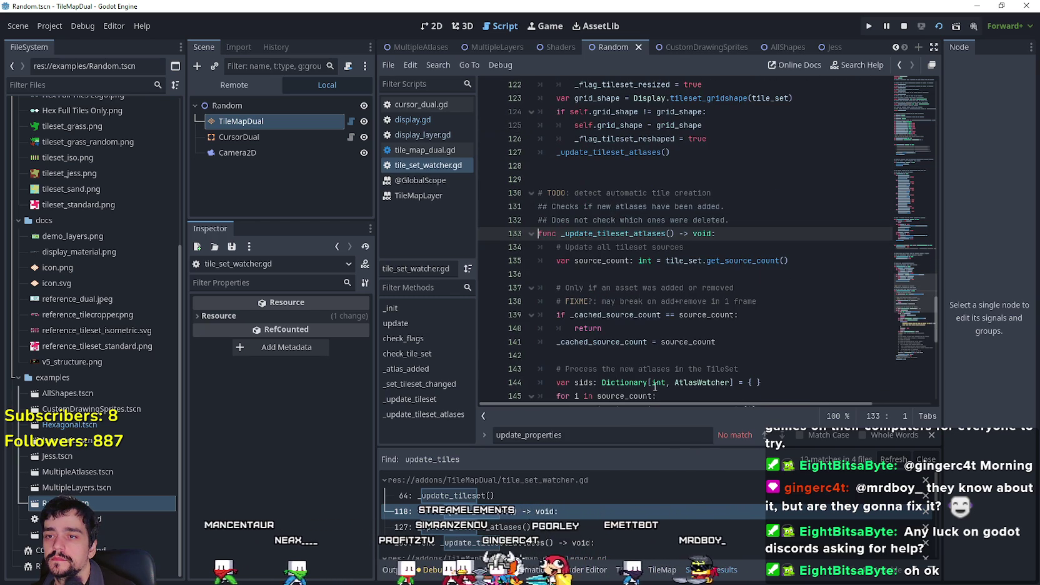
pyautogui.scroll(-5, 651, 323)
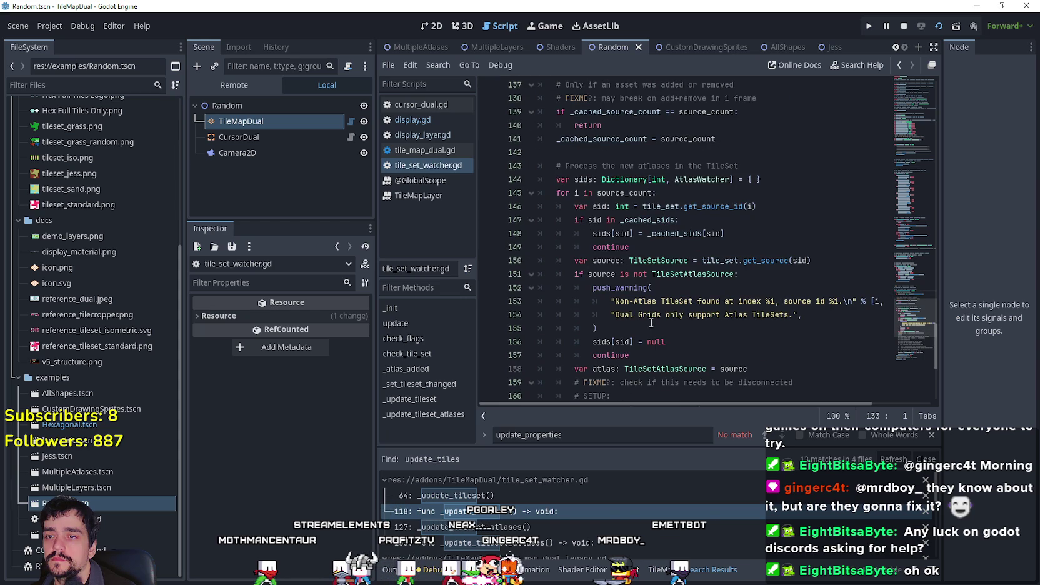
pyautogui.scroll(2, 651, 322)
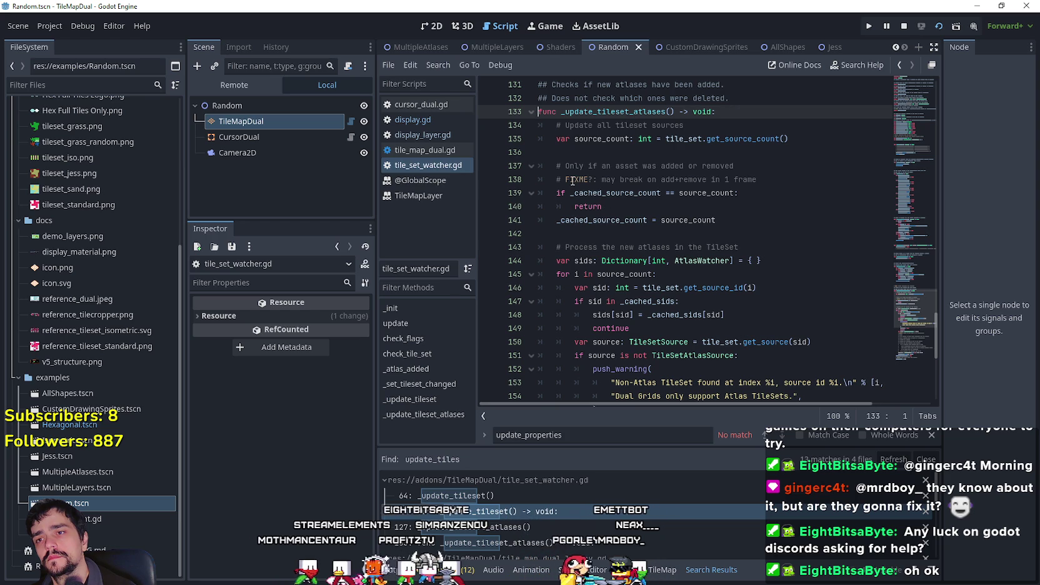
# Highlight the FIXME note, early return, and source count check on lines 137–141.
pyautogui.moveTo(556, 179)
pyautogui.mouseDown()
pyautogui.moveTo(738, 190)
pyautogui.moveTo(791, 213)
pyautogui.mouseUp()
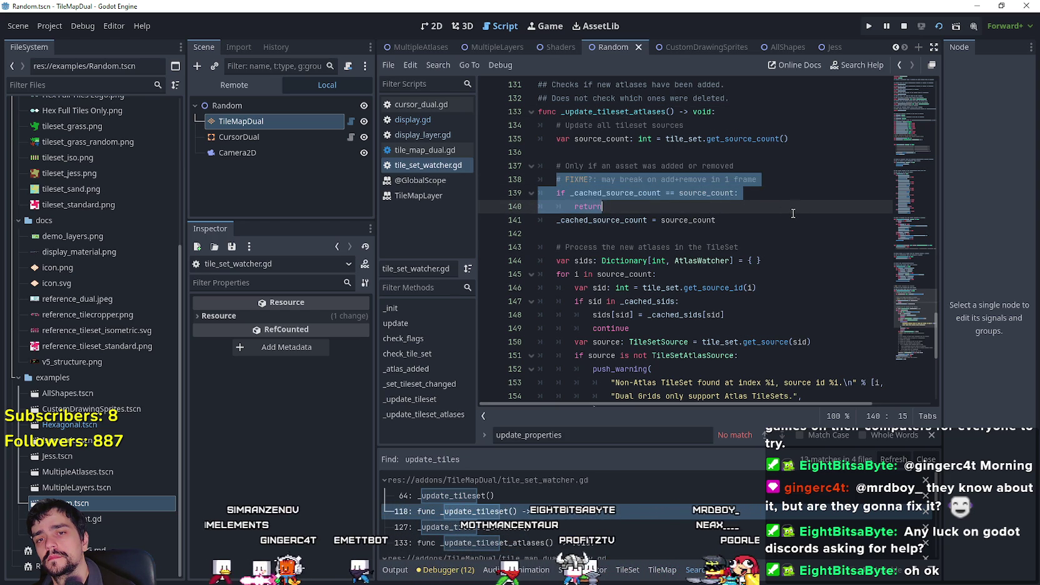
pyautogui.scroll(-7, 911, 339)
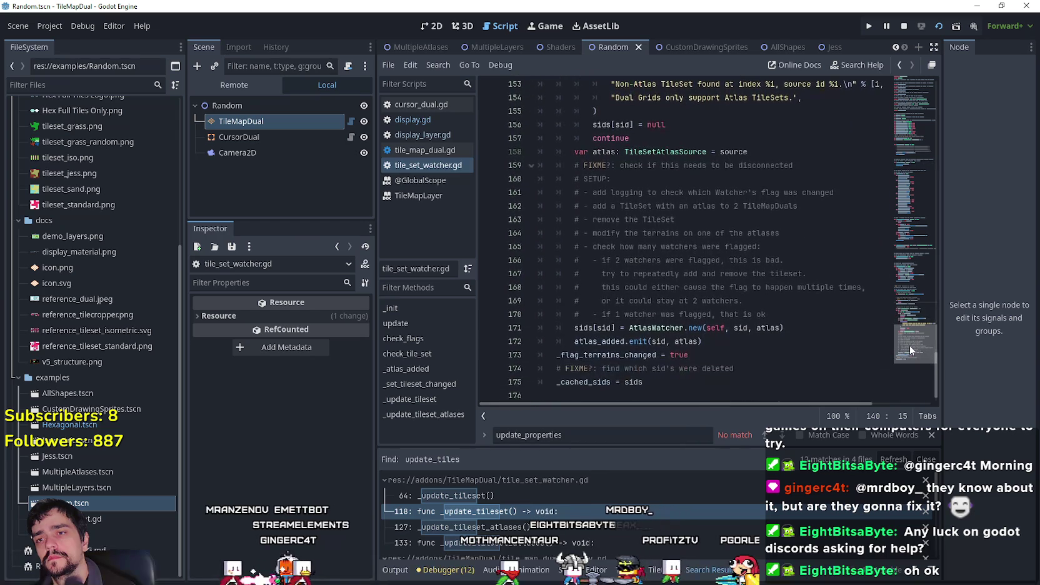
pyautogui.scroll(-1, 909, 345)
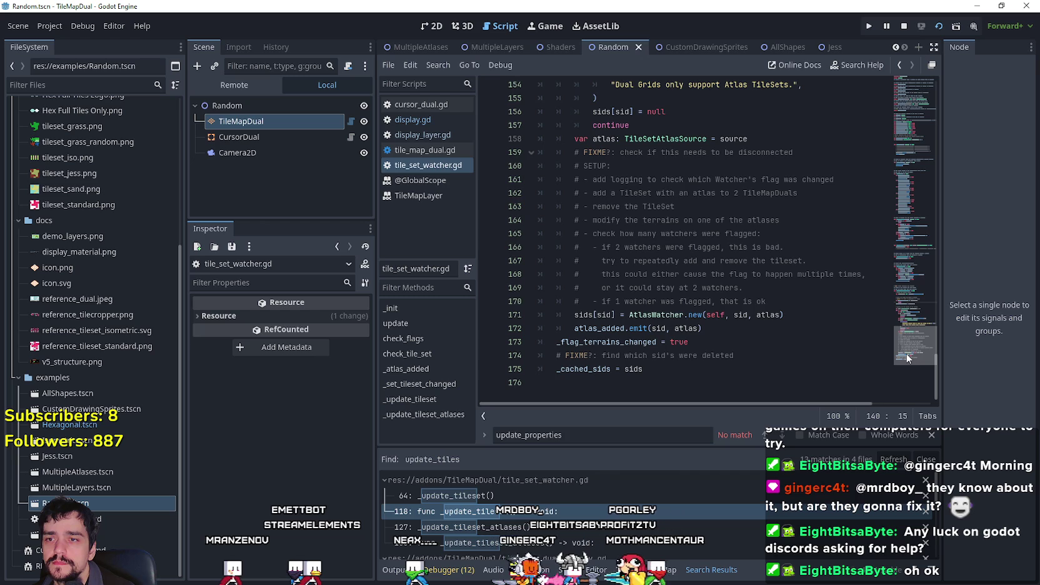
pyautogui.moveTo(906, 354)
pyautogui.mouseDown()
pyautogui.moveTo(891, 299)
pyautogui.moveTo(880, 325)
pyautogui.moveTo(884, 292)
pyautogui.mouseUp()
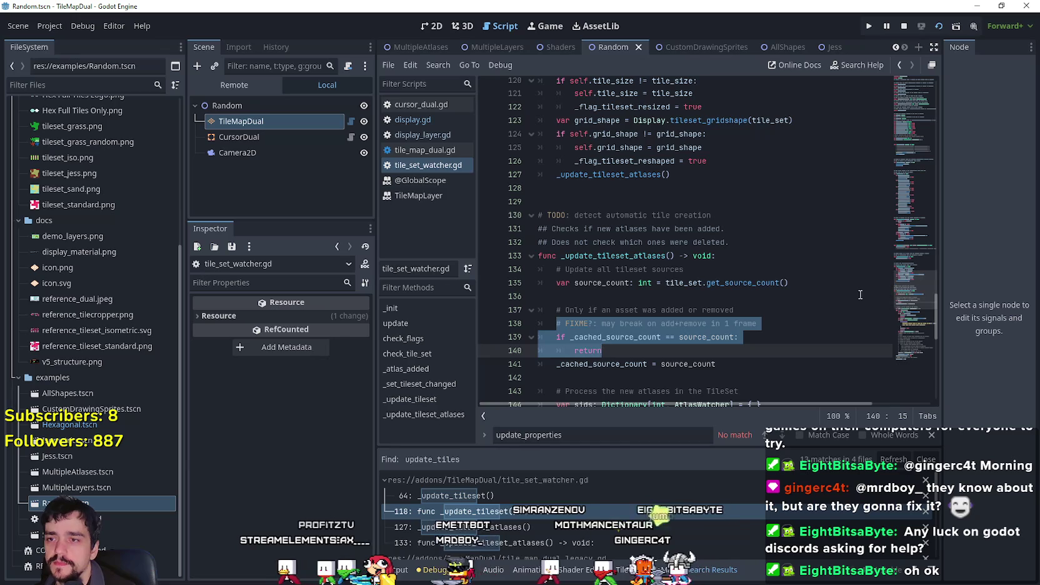
pyautogui.click(664, 310)
pyautogui.scroll(-1, 624, 310)
pyautogui.click(612, 310)
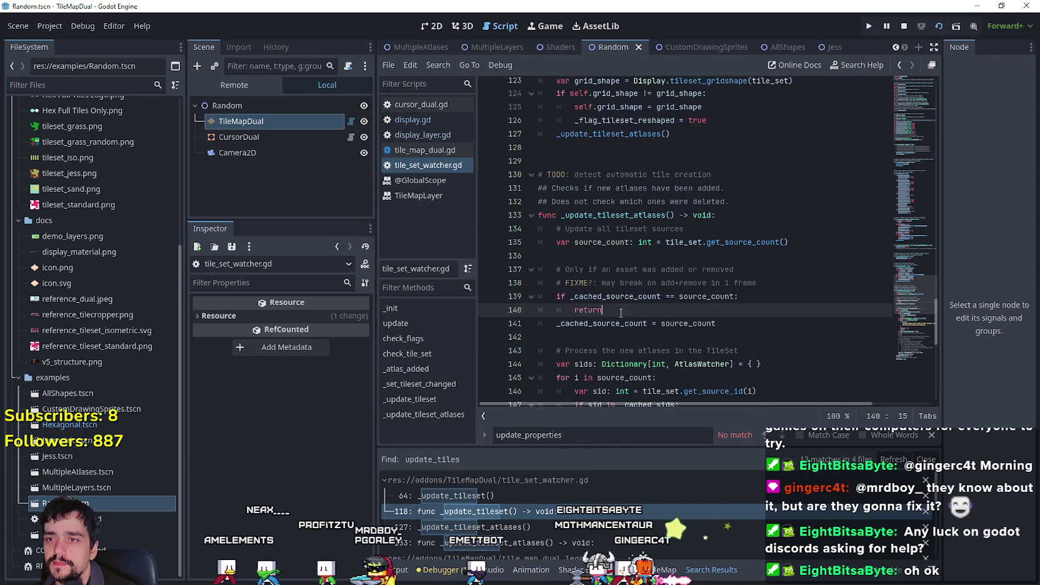
pyautogui.moveTo(763, 300); pyautogui.dragTo(519, 268)
pyautogui.moveTo(730, 326)
pyautogui.mouseDown()
pyautogui.moveTo(513, 289)
pyautogui.moveTo(507, 216)
pyautogui.mouseUp()
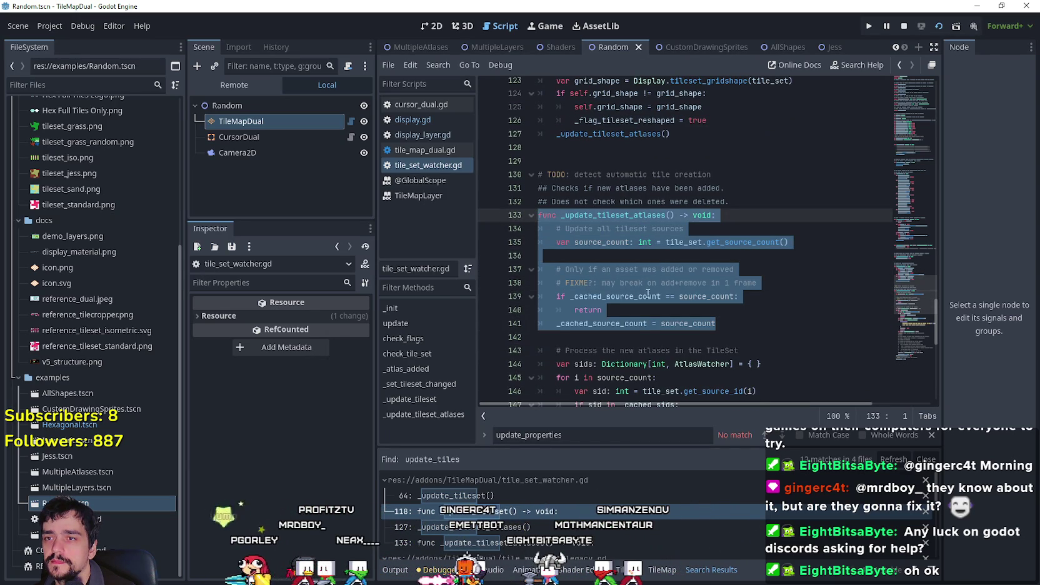
# Scroll further through tile_set_watcher.gd, then reopen godot.log from the TileMapDual logs folder.
pyautogui.scroll(5, 648, 293)
pyautogui.scroll(-4, 648, 294)
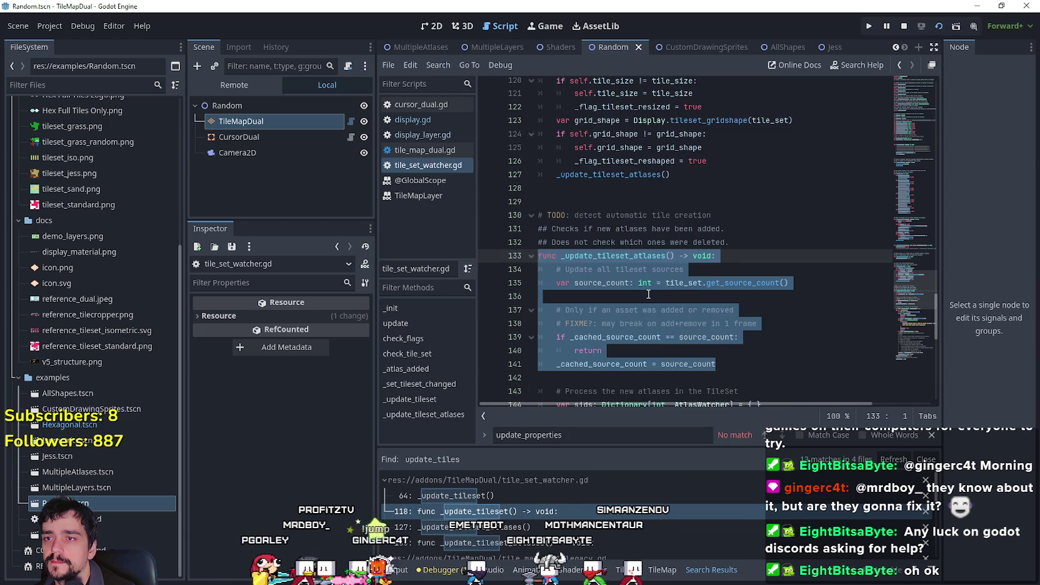
pyautogui.scroll(-10, 649, 294)
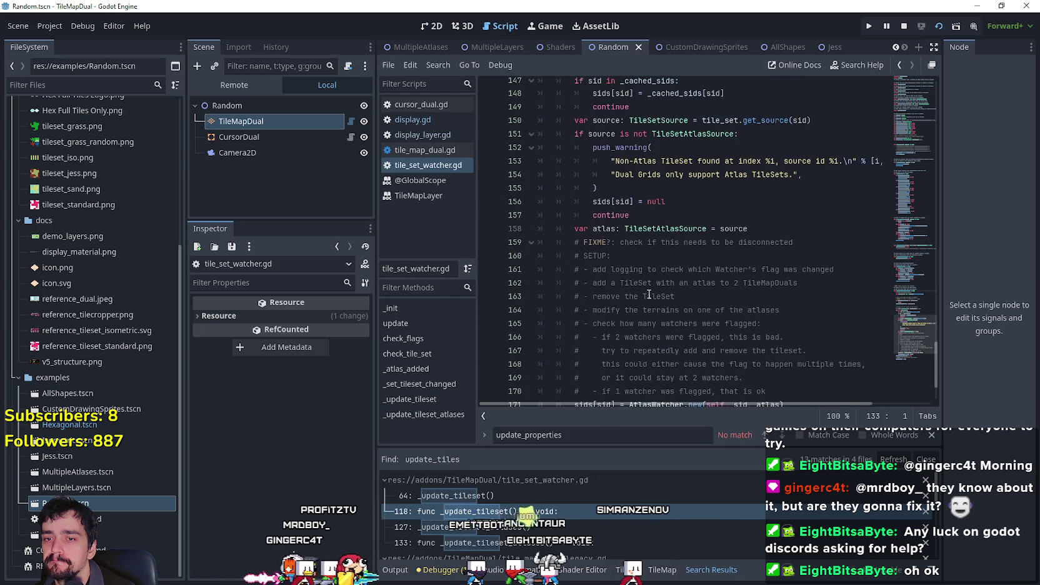
pyautogui.scroll(-1, 649, 294)
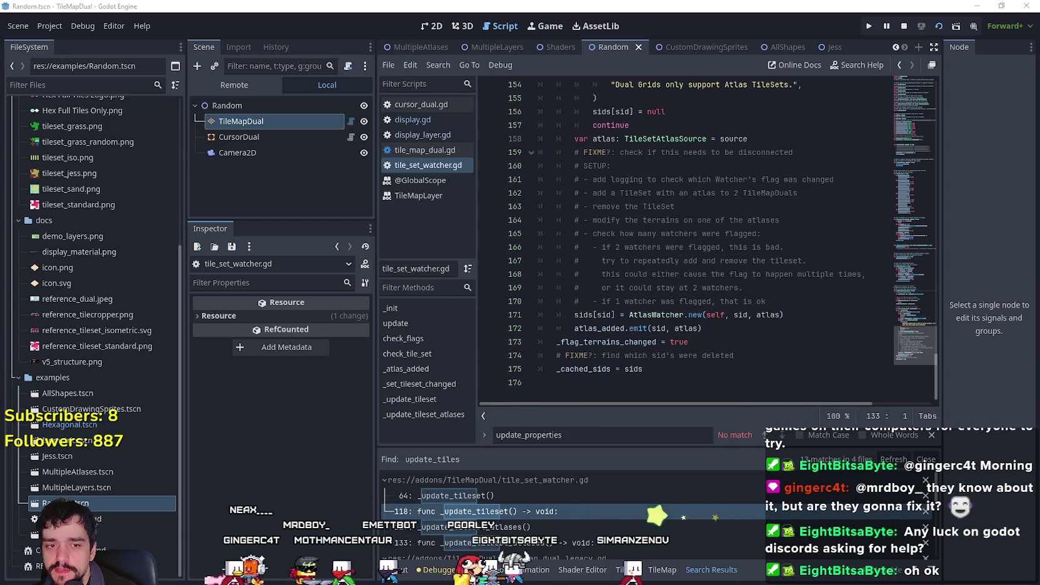
pyautogui.hotkey('alt', 'Tab')
pyautogui.doubleClick(162, 149)
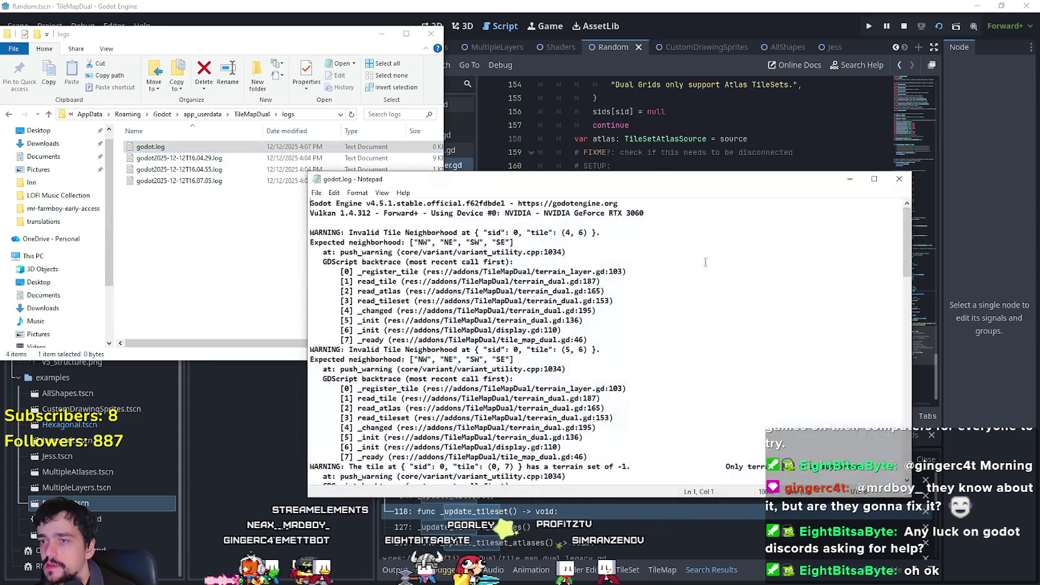
# Open godot2025-12-12T16.04.29.log instead and select its signal 11 crash backtrace.
pyautogui.scroll(-10, 897, 246)
pyautogui.click(899, 178)
pyautogui.press('Down')
pyautogui.press('Return')
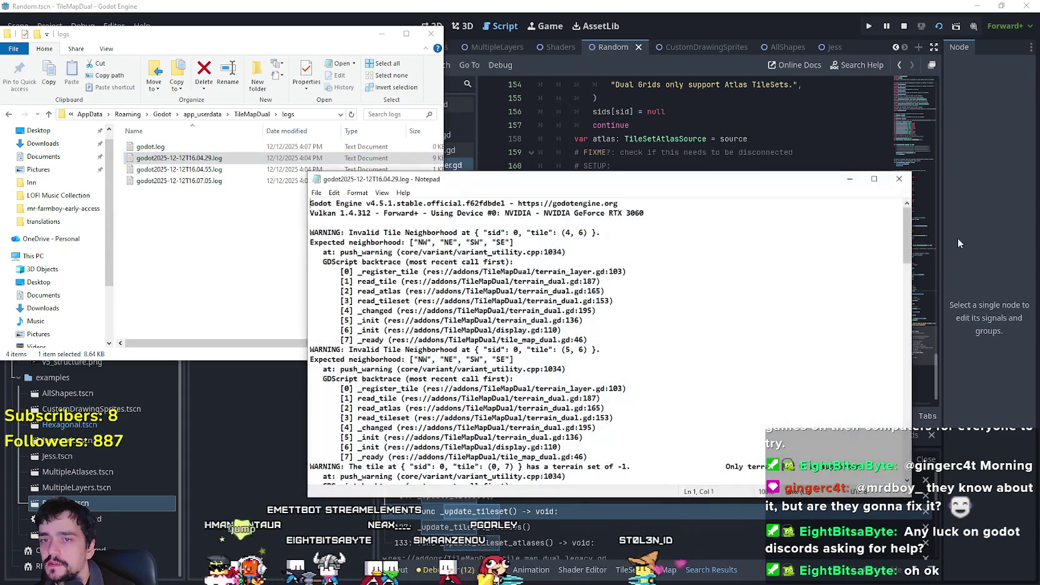
pyautogui.moveTo(907, 240); pyautogui.dragTo(907, 466)
pyautogui.moveTo(571, 462)
pyautogui.mouseDown()
pyautogui.moveTo(437, 456)
pyautogui.moveTo(562, 467)
pyautogui.moveTo(270, 246)
pyautogui.mouseUp()
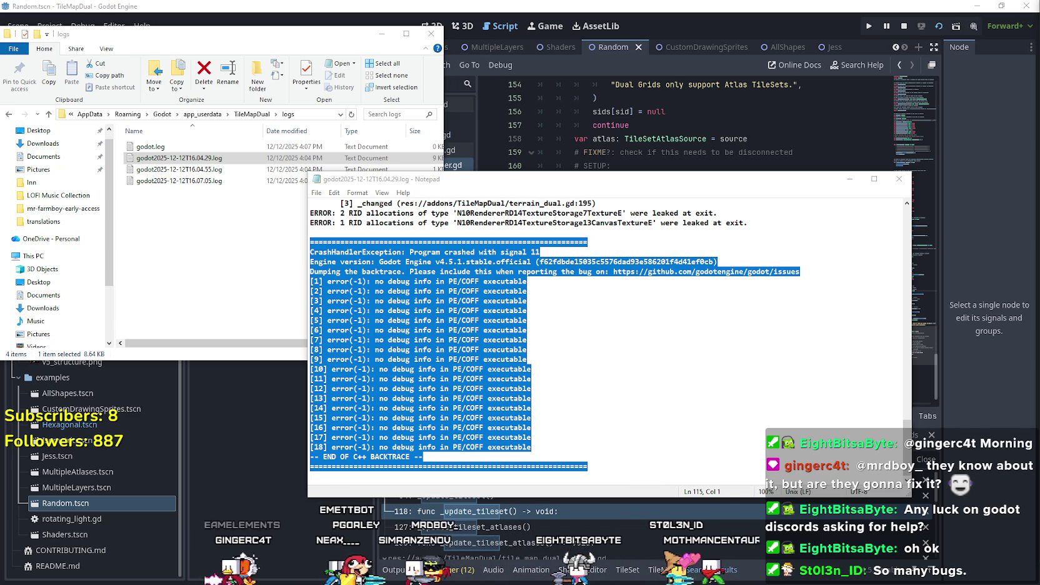
# Clear the backtrace selection and switch back to the Godot editor.
pyautogui.click(753, 443)
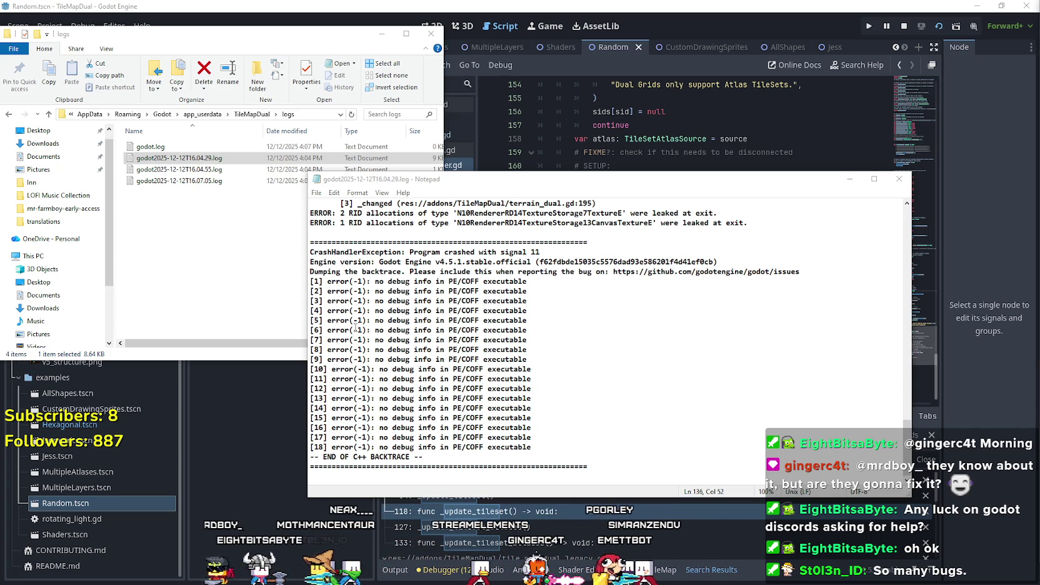
pyautogui.moveTo(593, 172)
pyautogui.mouseDown()
pyautogui.moveTo(593, 108)
pyautogui.moveTo(403, 63)
pyautogui.mouseUp()
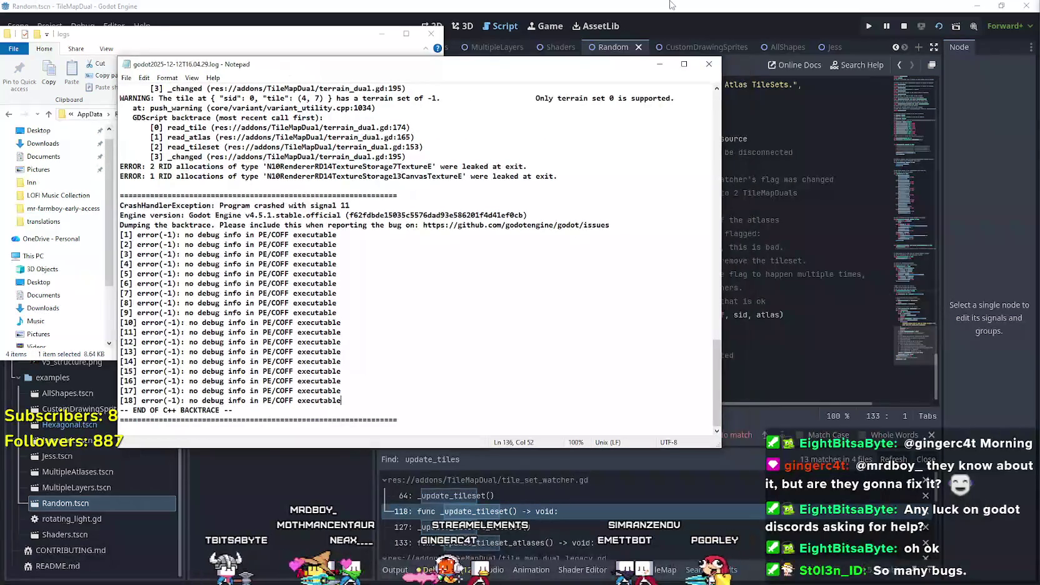
pyautogui.click(654, 13)
# Dismiss the TileSetAtlasSource documentation popup and read through tile_set_watcher.gd.
pyautogui.moveTo(665, 139)
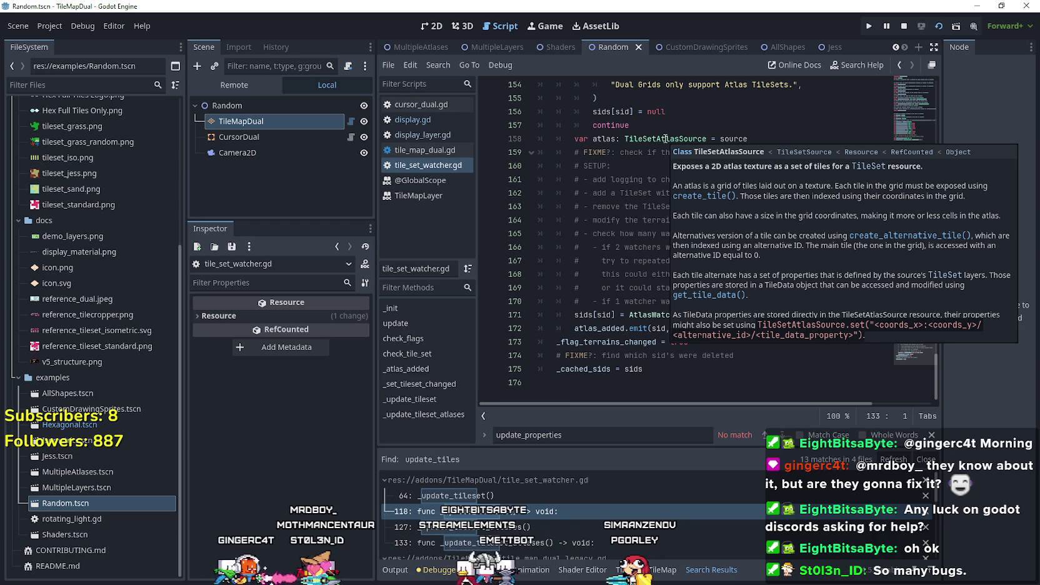
pyautogui.click(638, 301)
pyautogui.scroll(7, 751, 359)
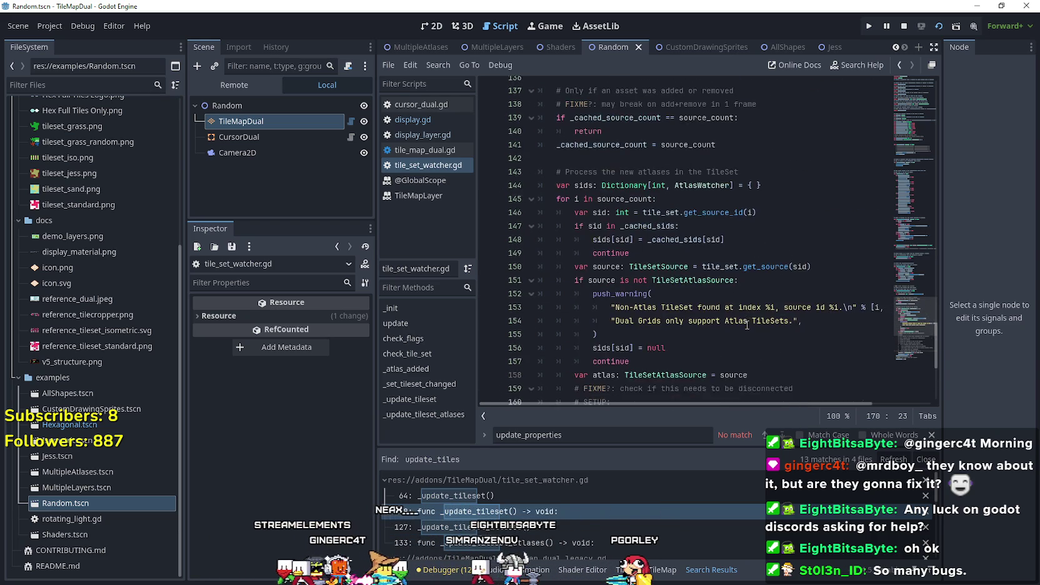
pyautogui.scroll(3, 746, 324)
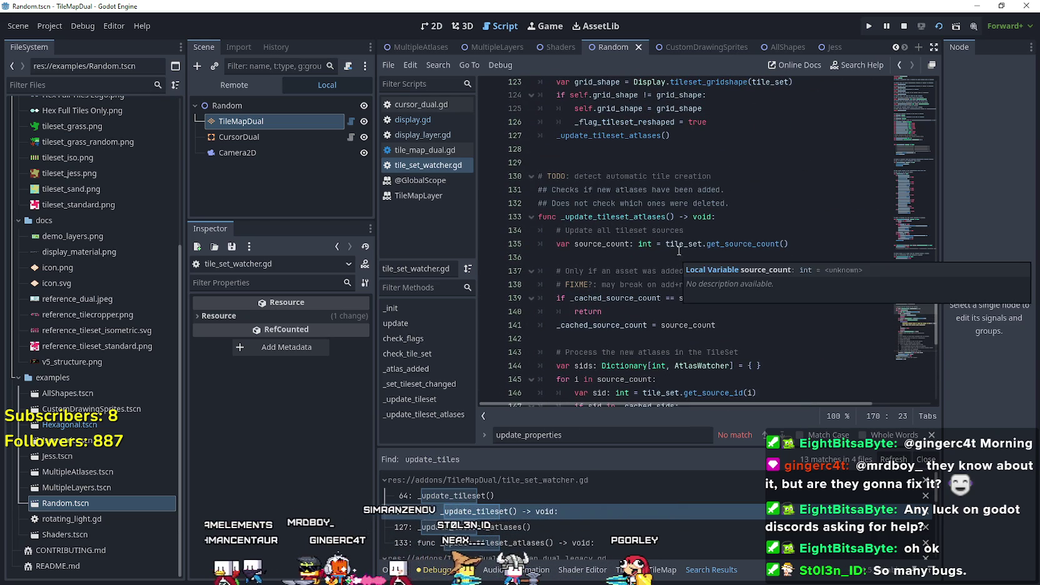
pyautogui.moveTo(680, 245)
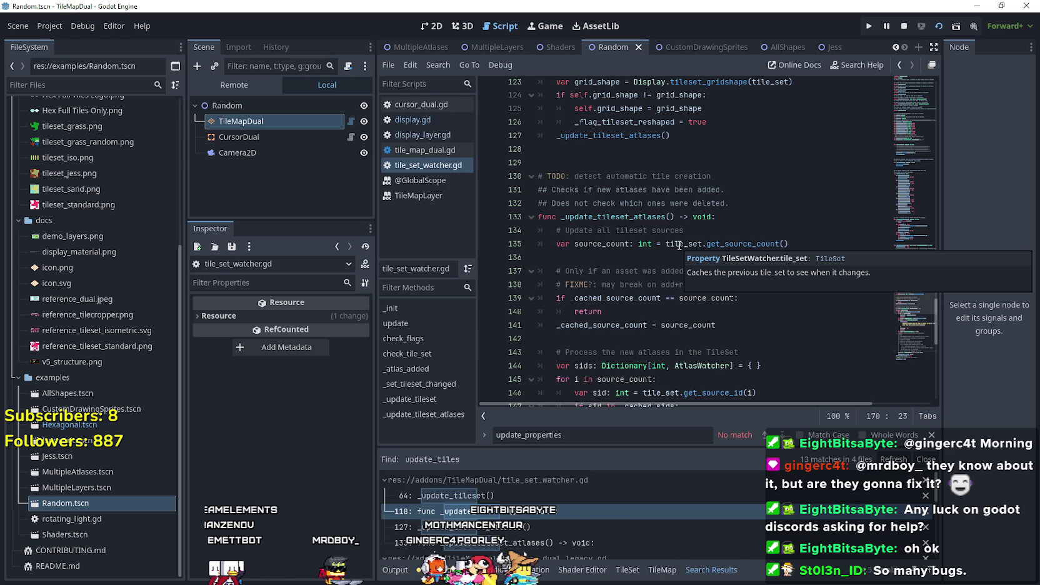
pyautogui.scroll(1, 723, 325)
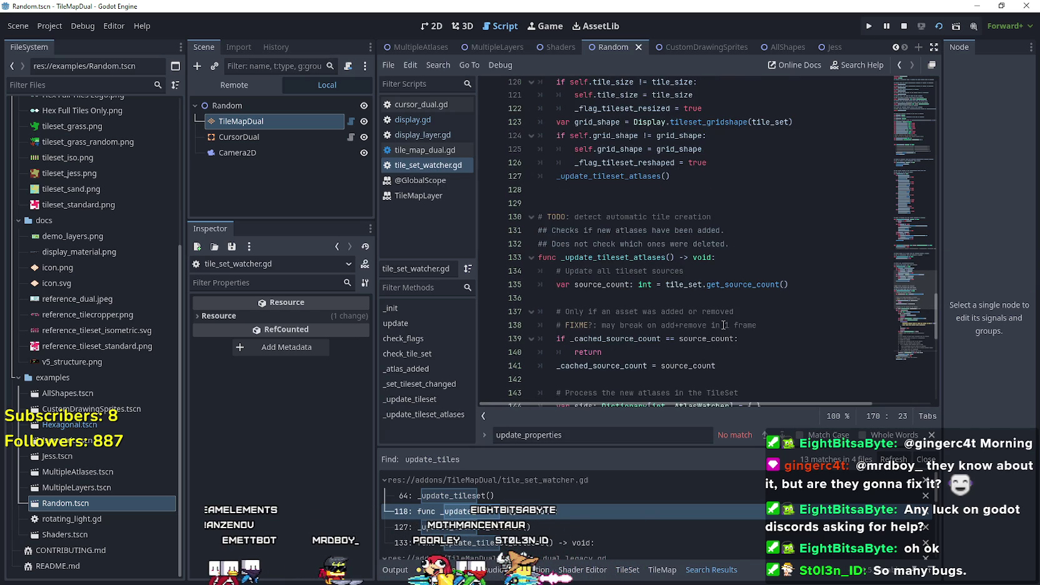
pyautogui.scroll(9, 641, 251)
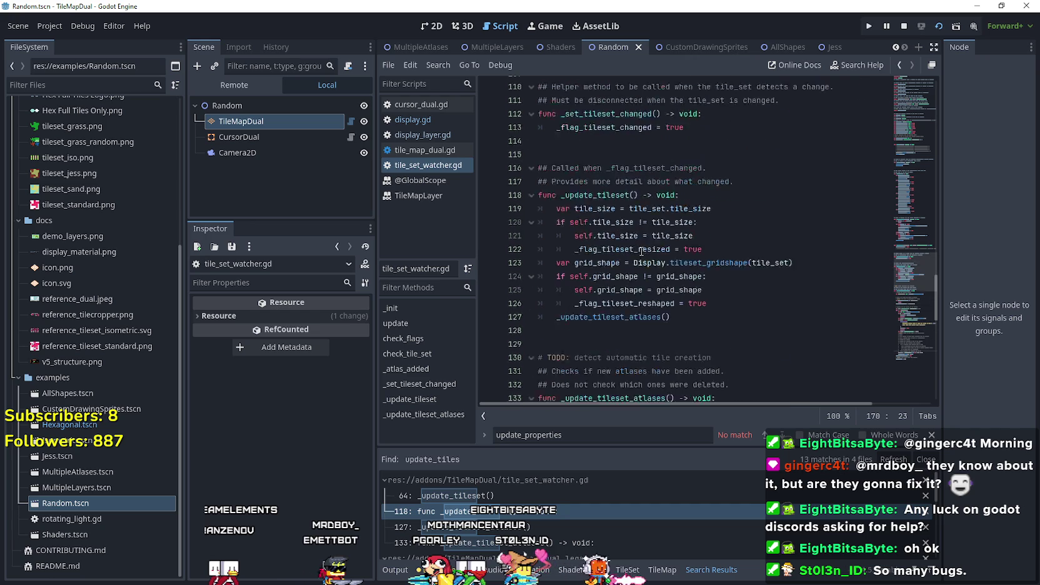
pyautogui.scroll(3, 641, 251)
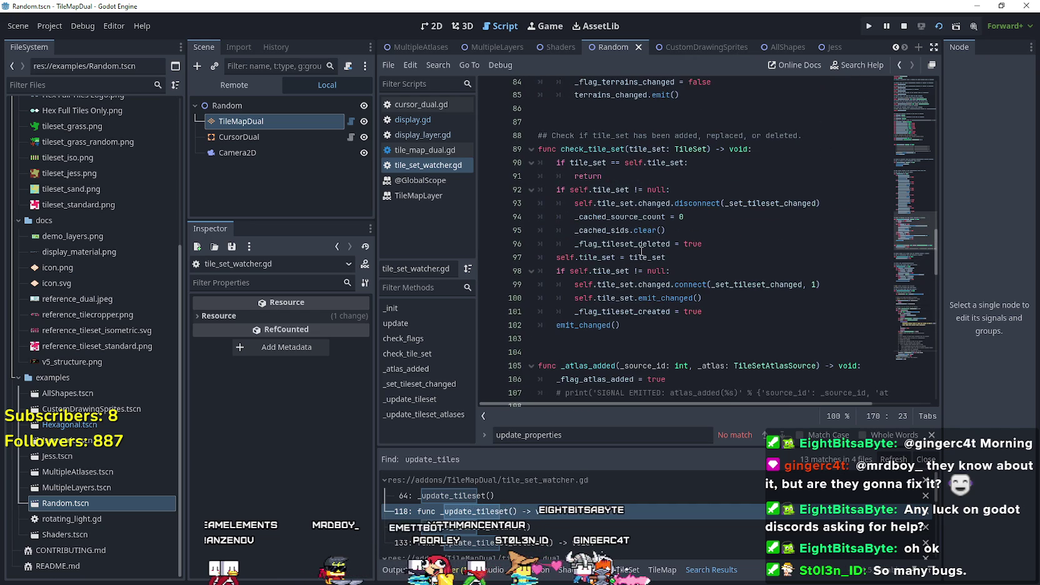
pyautogui.scroll(3, 641, 251)
pyautogui.scroll(5, 640, 251)
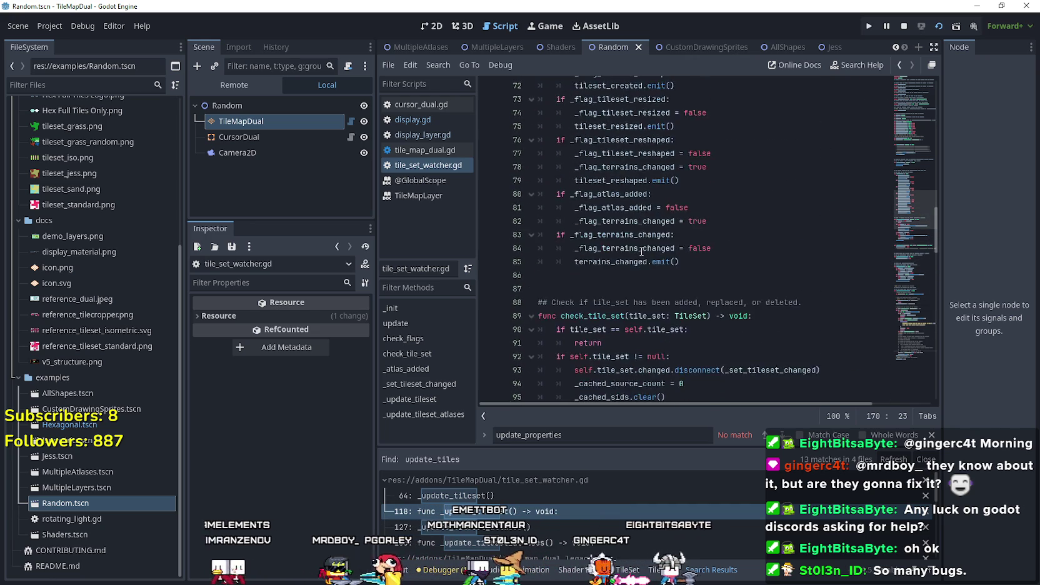
pyautogui.scroll(4, 640, 251)
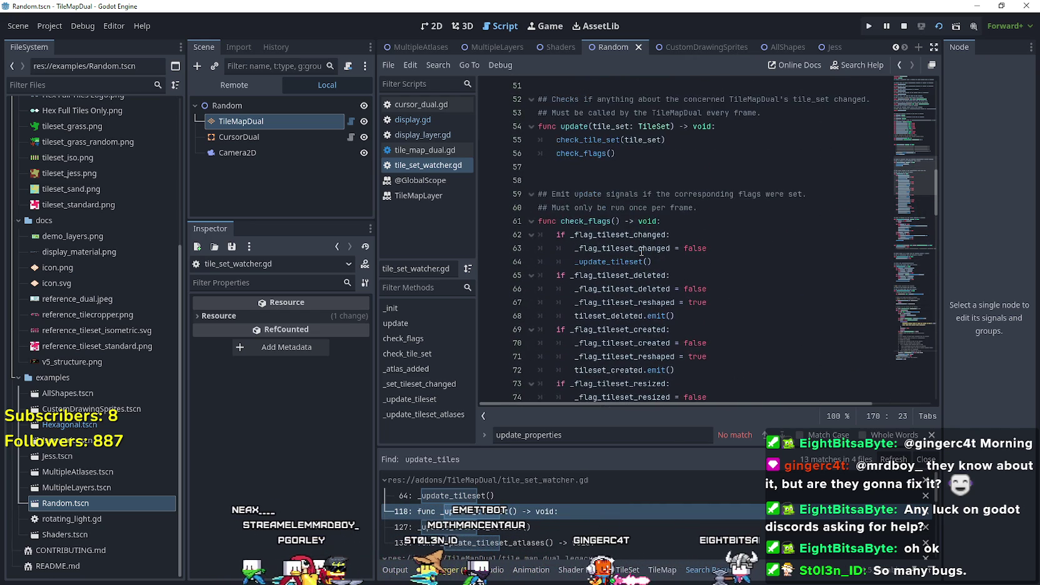
pyautogui.scroll(-20, 639, 251)
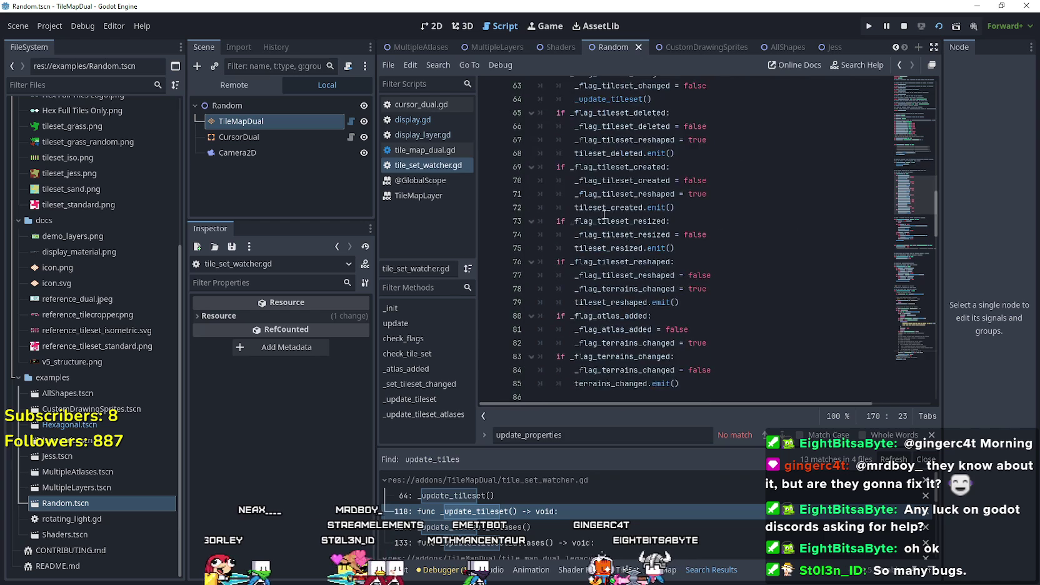
pyautogui.scroll(-3, 600, 218)
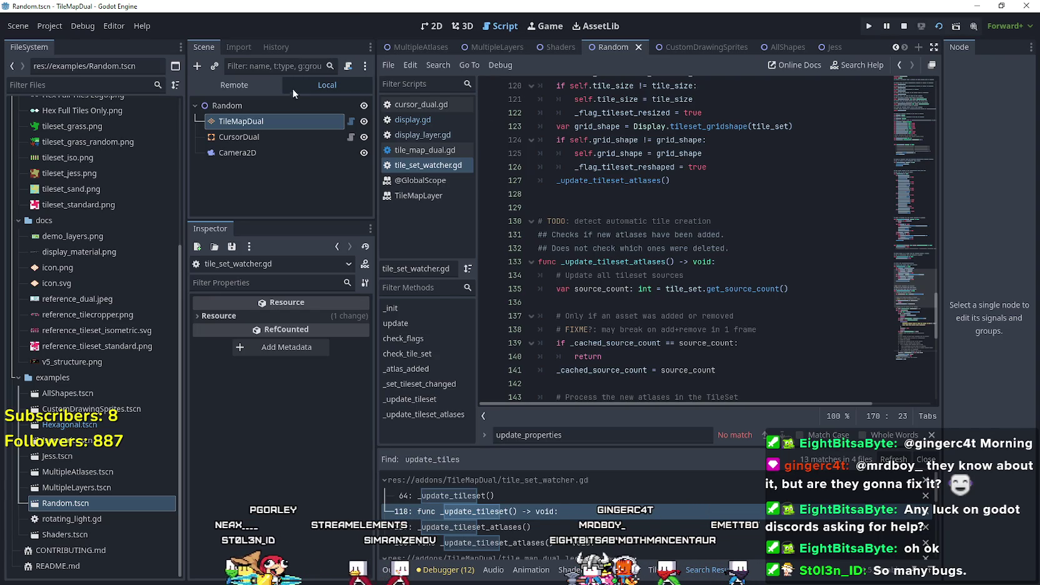
# In tile_map_dual.gd, look up the TileSetWatcher type to jump to its class definition.
pyautogui.click(351, 121)
pyautogui.scroll(20, 912, 321)
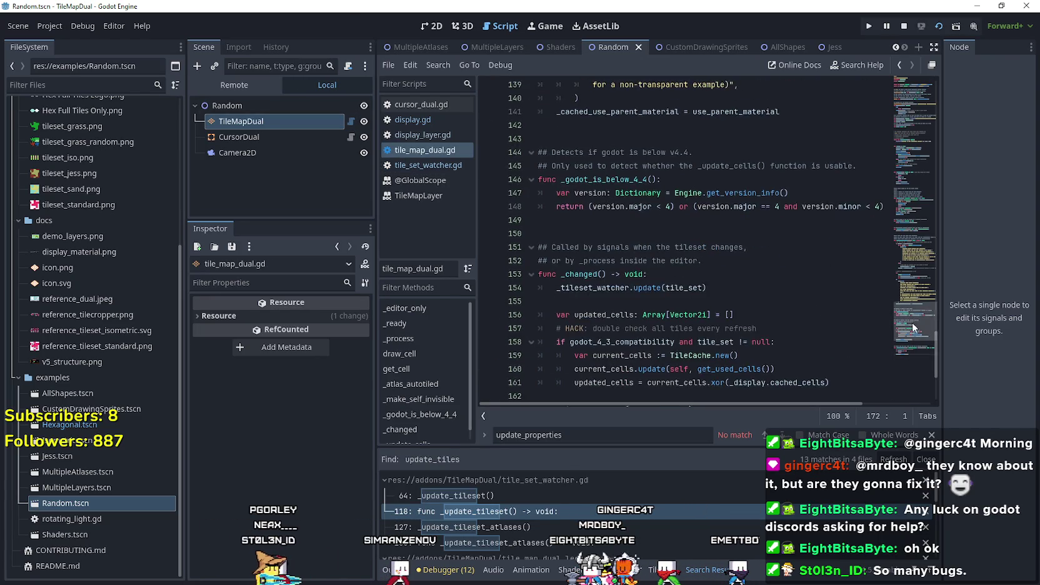
pyautogui.scroll(8, 884, 102)
pyautogui.scroll(-3, 882, 110)
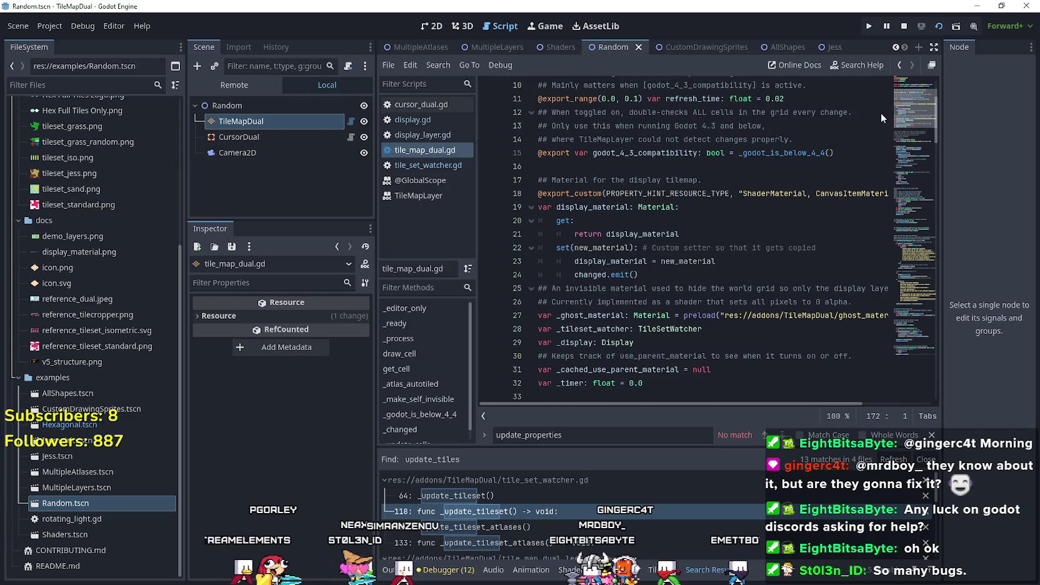
pyautogui.scroll(-4, 880, 110)
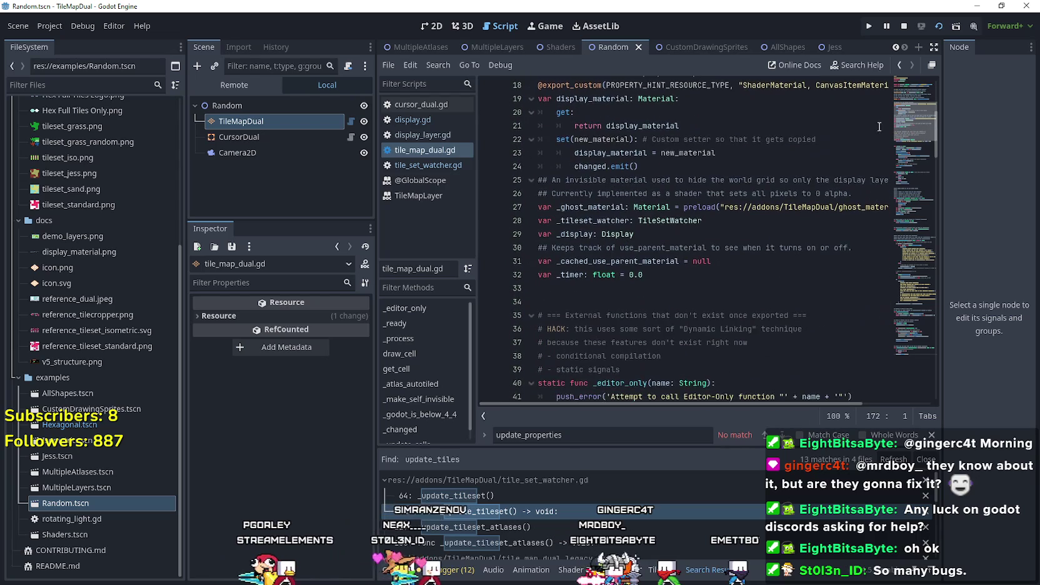
pyautogui.moveTo(634, 234); pyautogui.dragTo(539, 220)
pyautogui.click(652, 221)
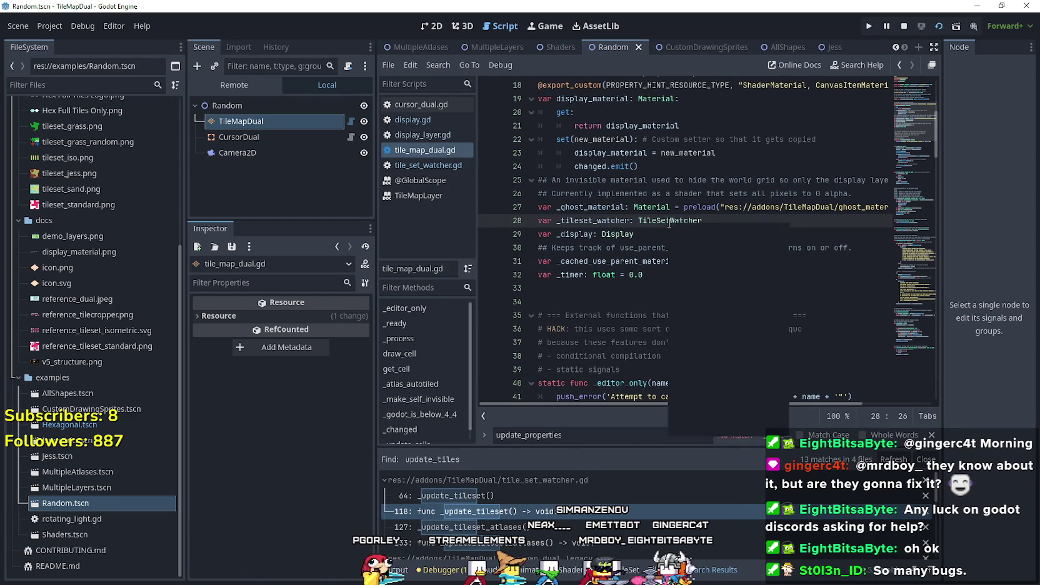
pyautogui.rightClick(668, 221)
pyautogui.click(720, 428)
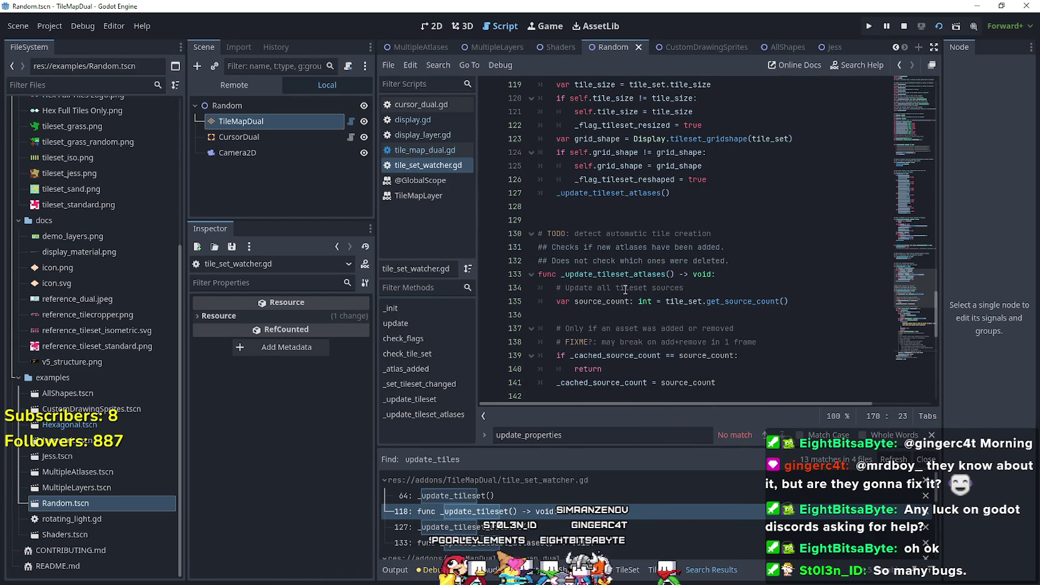
pyautogui.scroll(1, 625, 286)
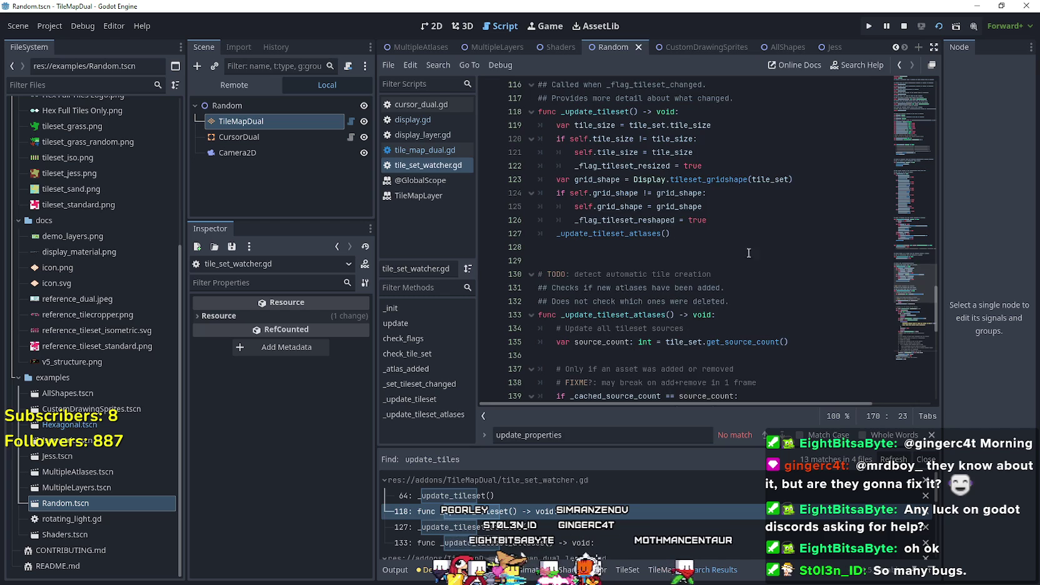
pyautogui.moveTo(911, 327); pyautogui.dragTo(899, 66)
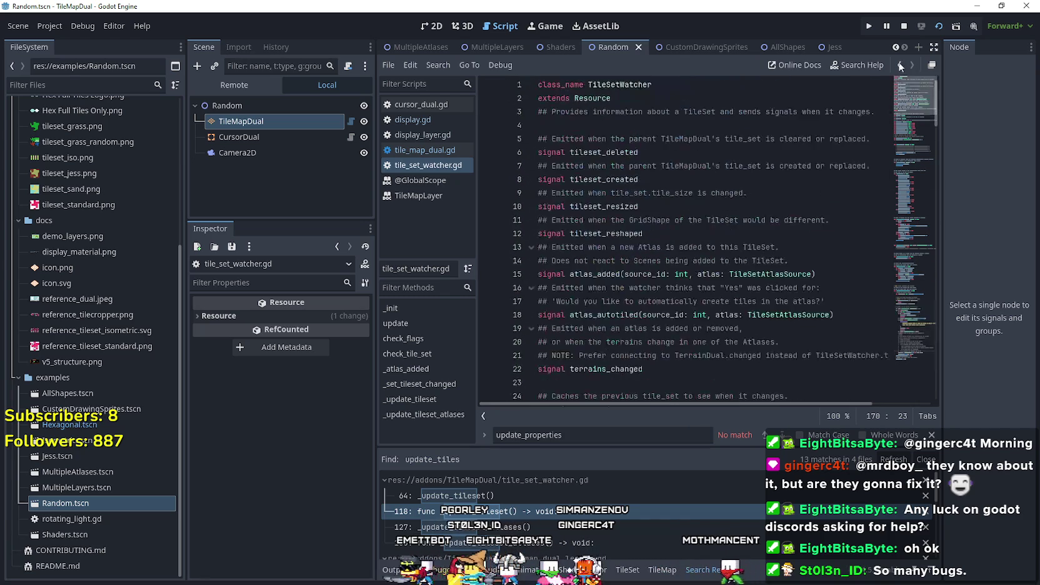
pyautogui.moveTo(537, 111); pyautogui.dragTo(537, 84)
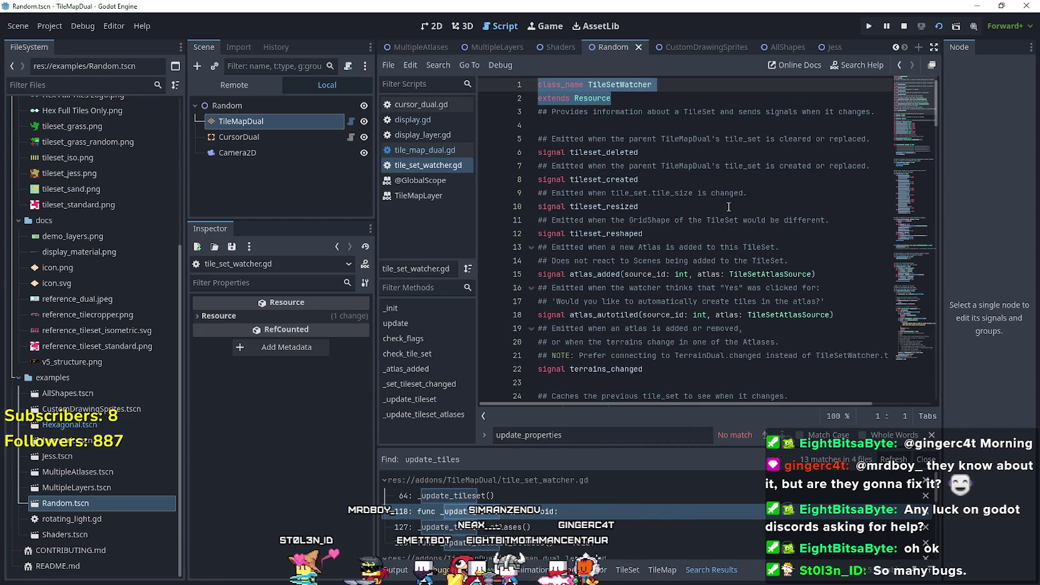
pyautogui.scroll(-3, 727, 201)
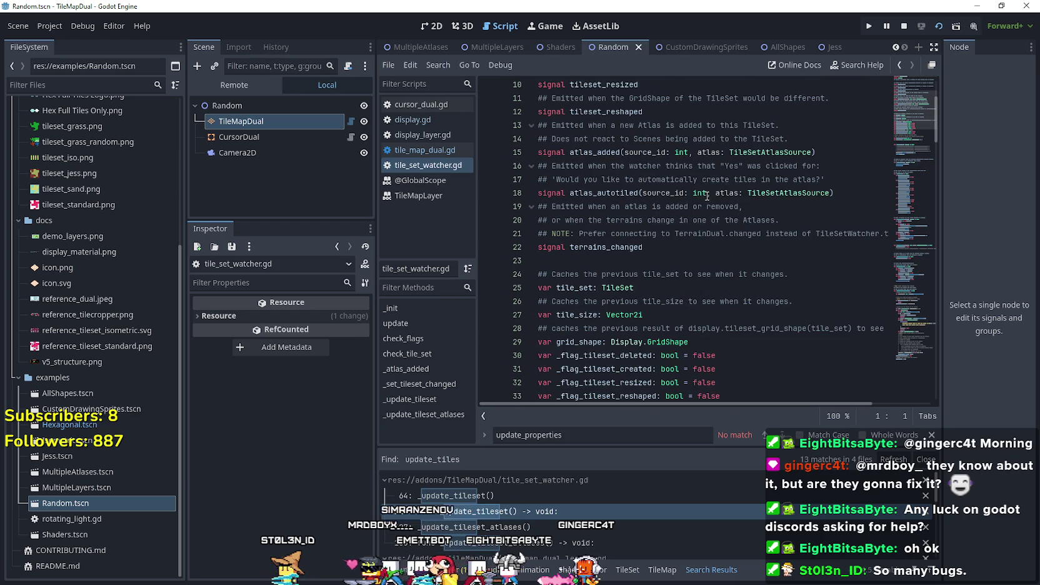
pyautogui.scroll(3, 693, 188)
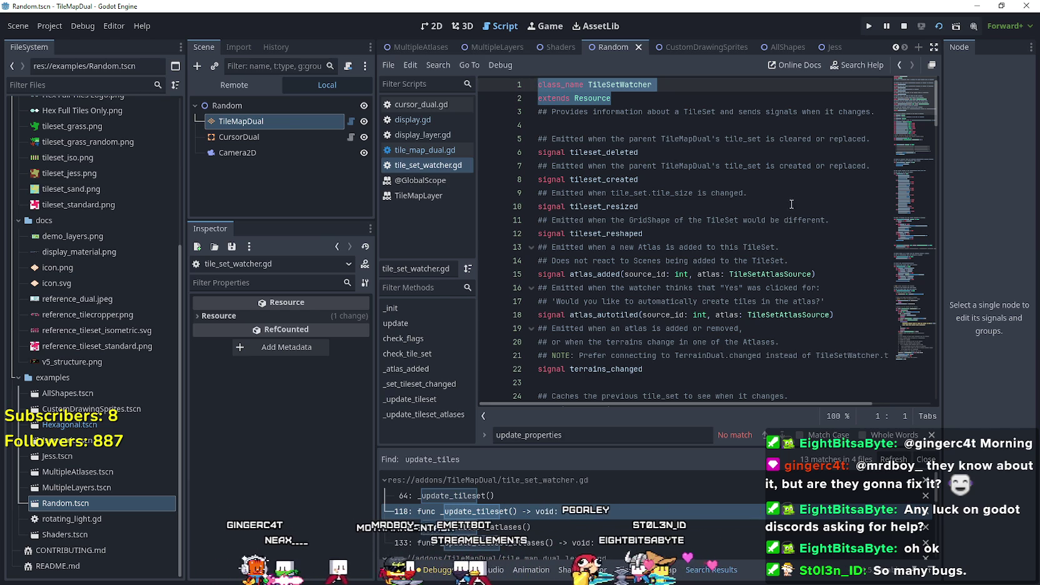
pyautogui.scroll(-3, 657, 222)
pyautogui.scroll(-1, 658, 221)
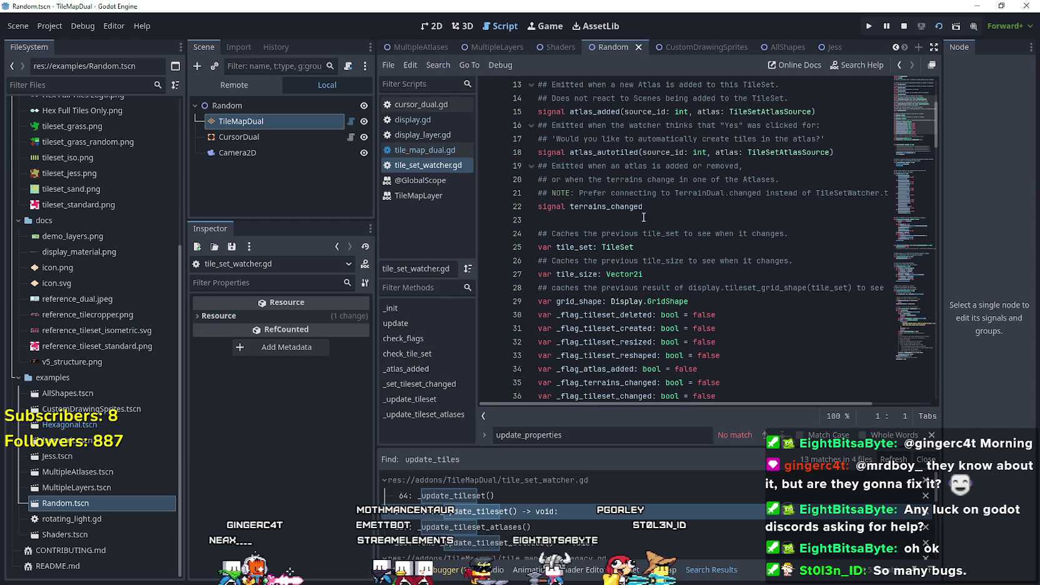
pyautogui.scroll(-2, 720, 238)
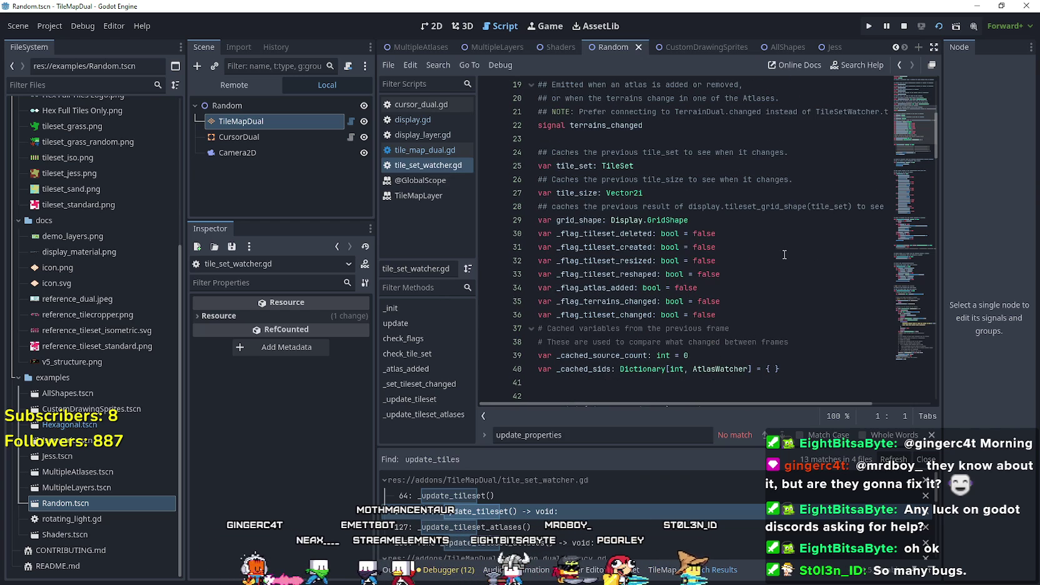
pyautogui.scroll(-4, 571, 192)
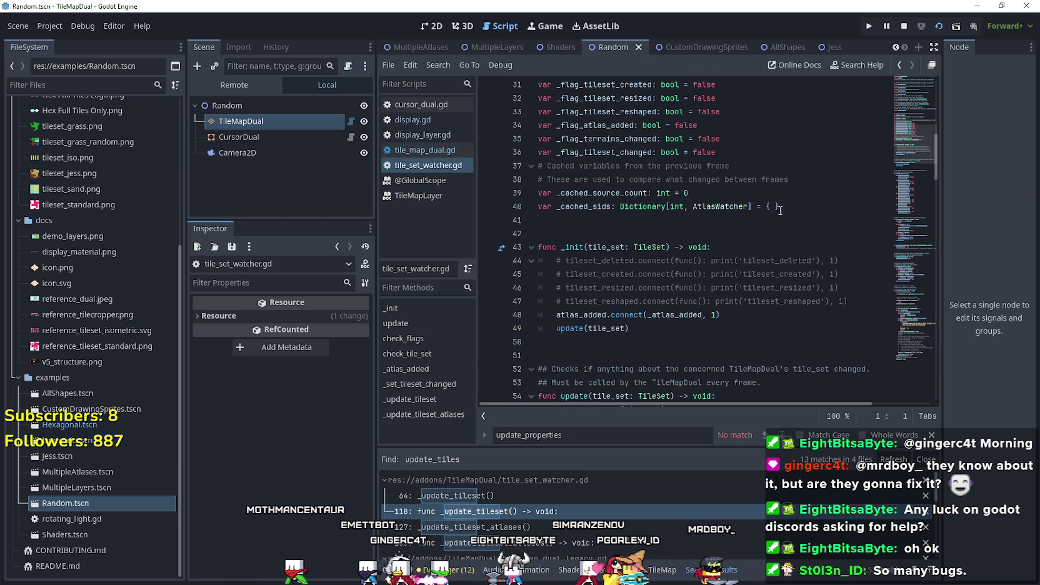
pyautogui.scroll(-3, 671, 214)
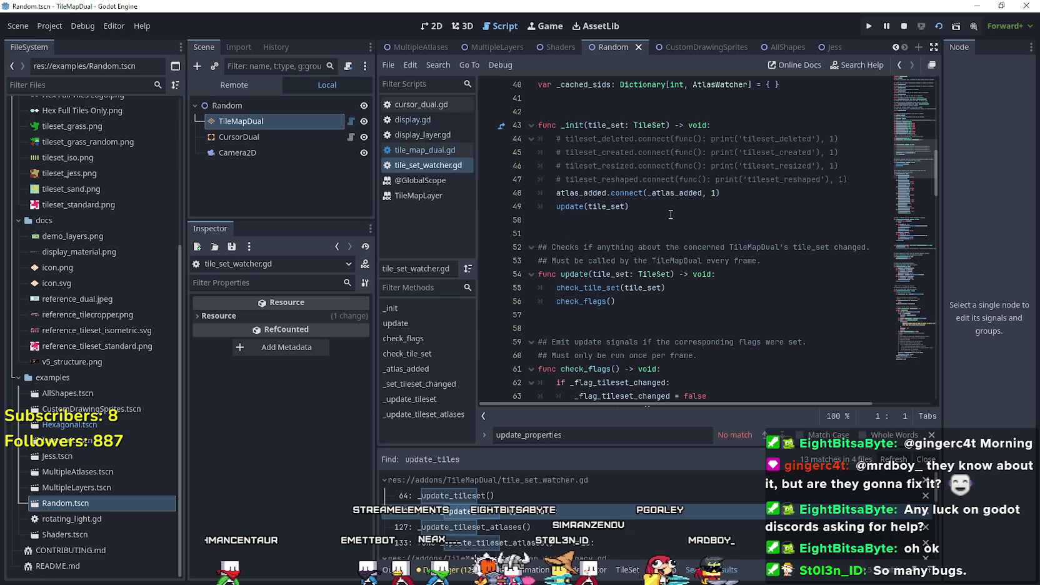
pyautogui.scroll(-6, 671, 212)
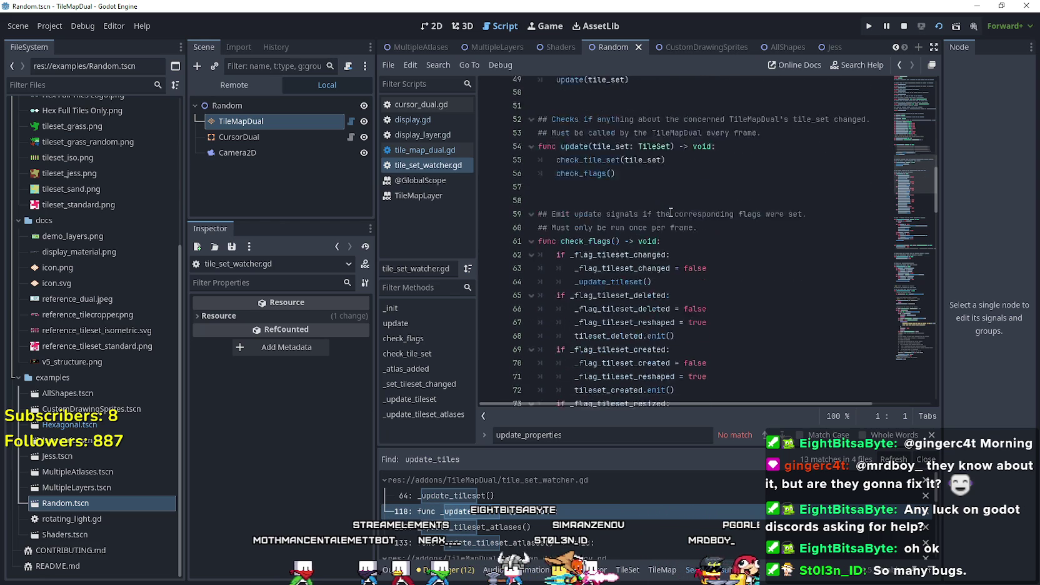
pyautogui.scroll(-4, 670, 212)
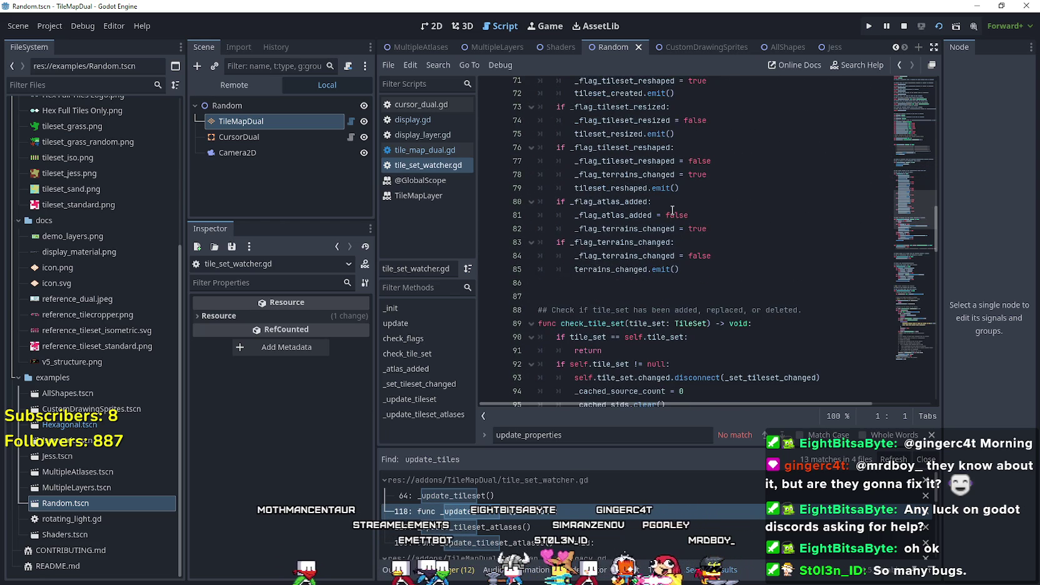
pyautogui.scroll(-5, 672, 210)
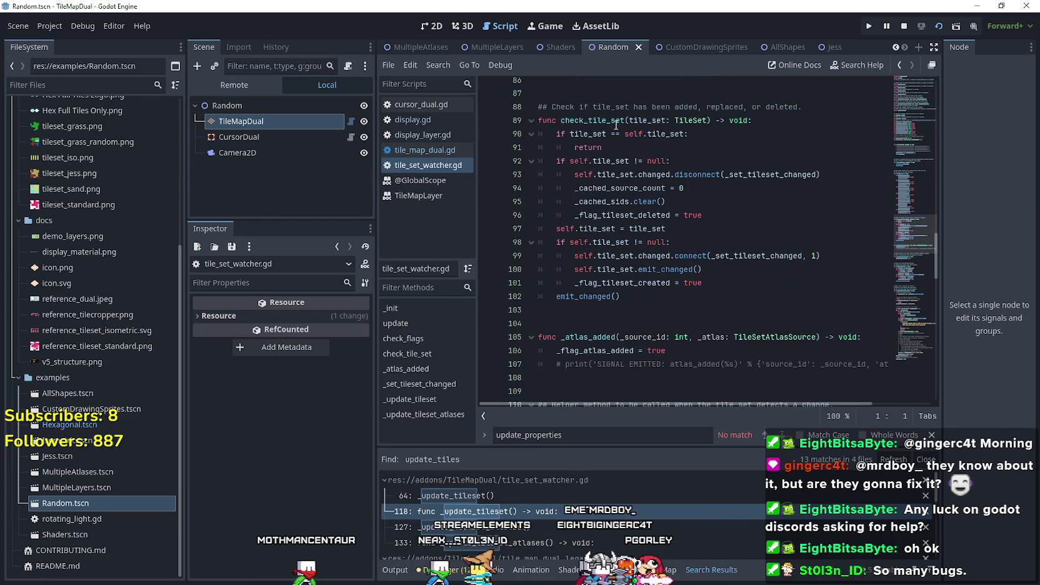
pyautogui.scroll(-3, 625, 175)
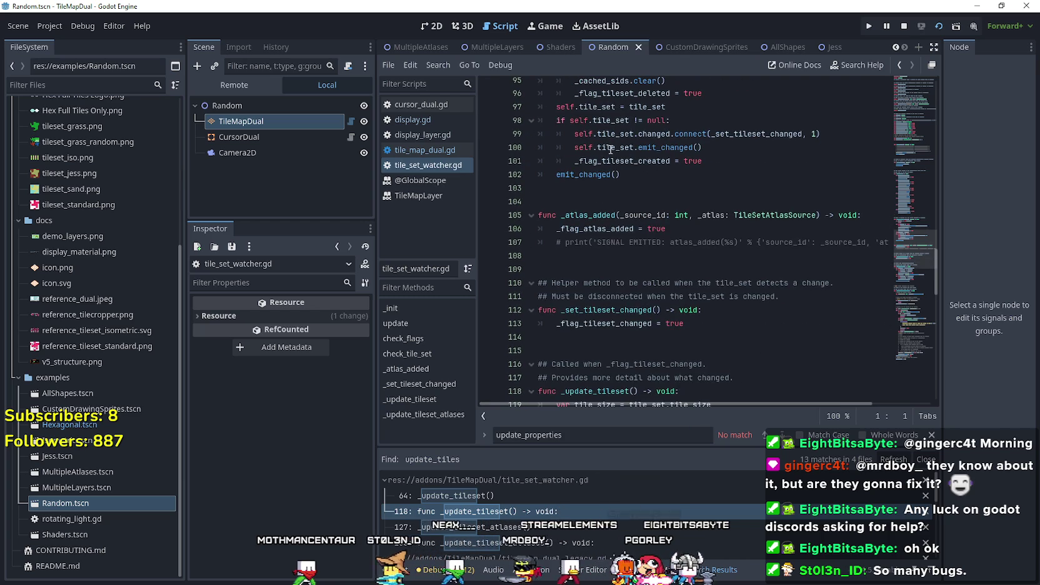
pyautogui.scroll(-1, 641, 231)
pyautogui.scroll(-7, 638, 235)
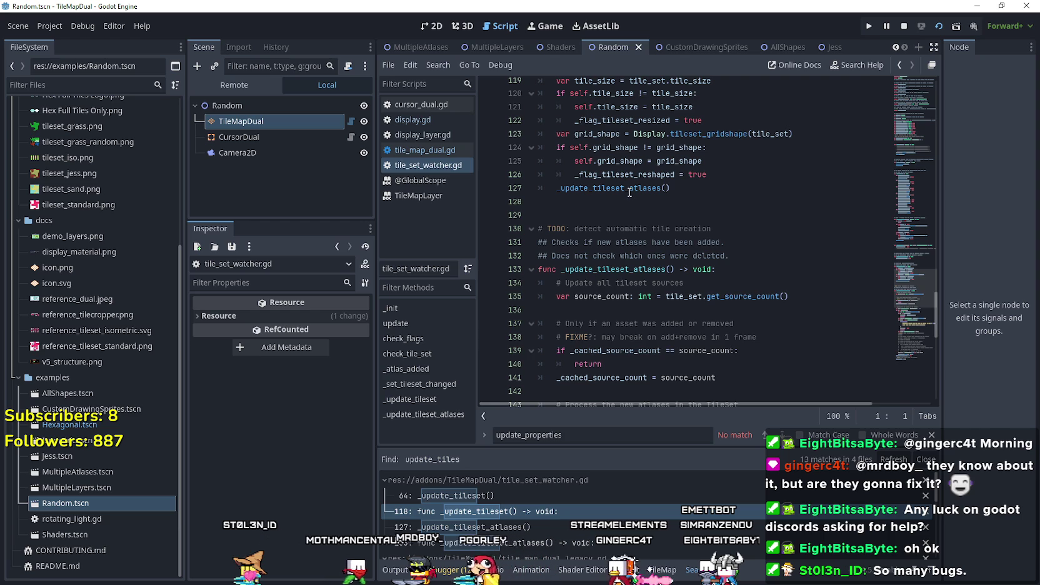
pyautogui.scroll(-2, 629, 200)
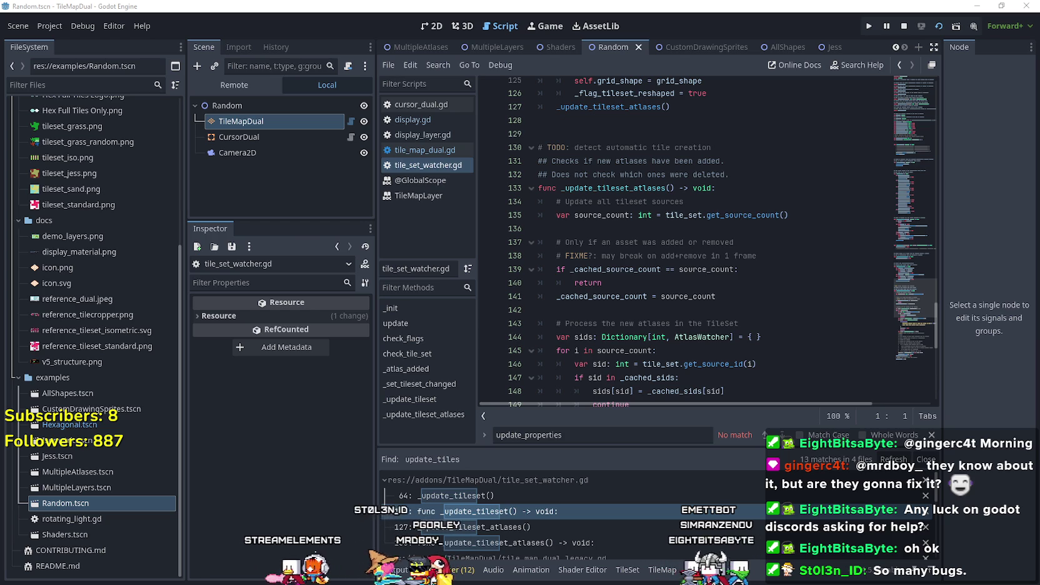
pyautogui.click(617, 225)
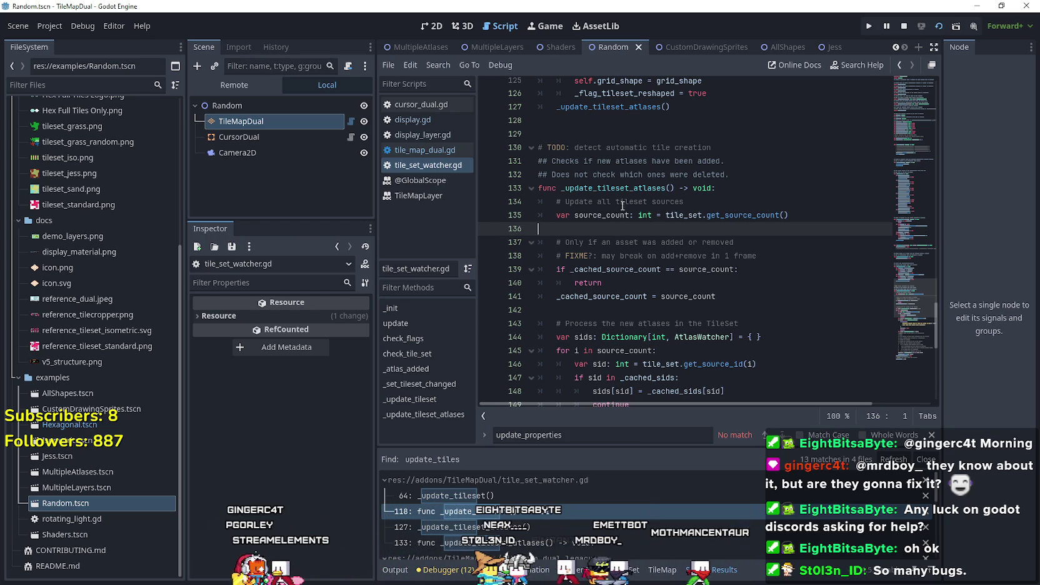
pyautogui.scroll(-4, 609, 250)
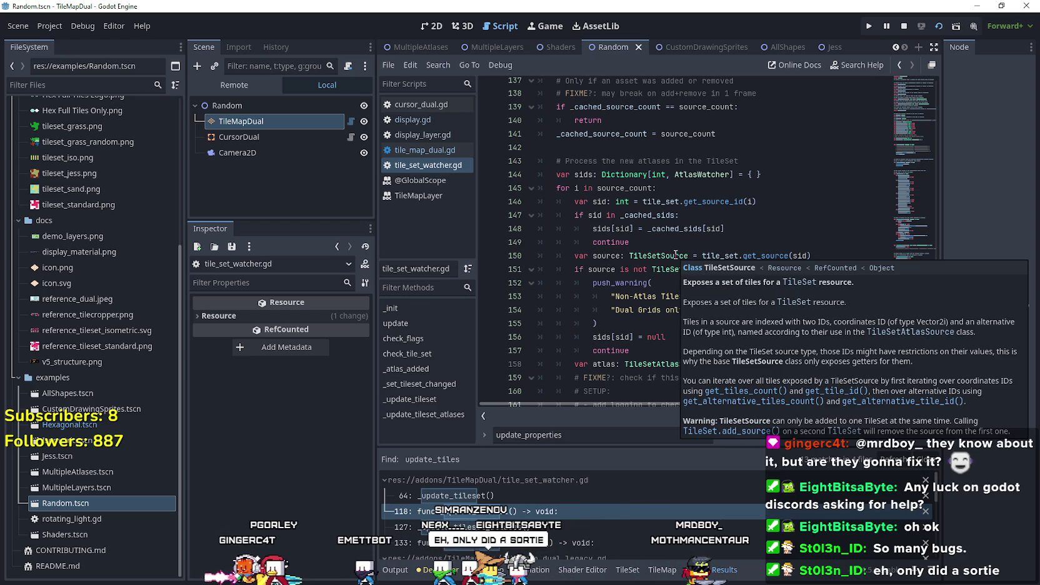
pyautogui.click(644, 243)
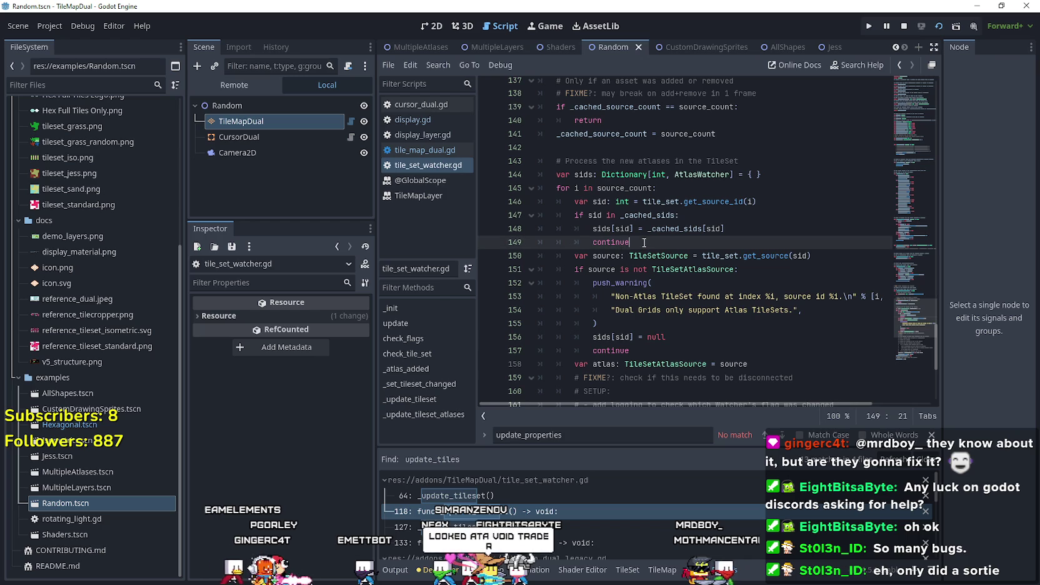
pyautogui.moveTo(635, 215)
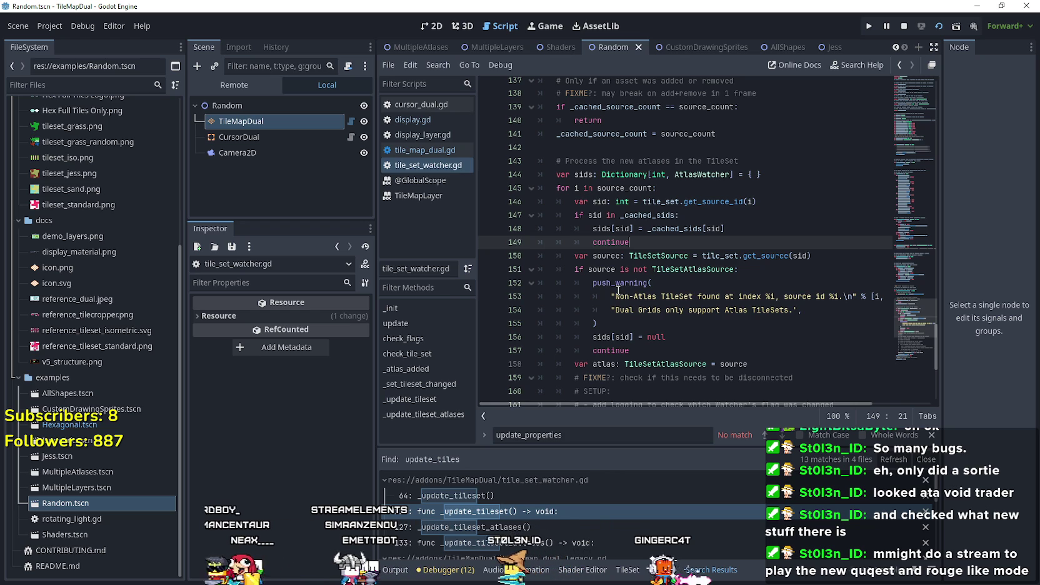
pyautogui.moveTo(617, 292)
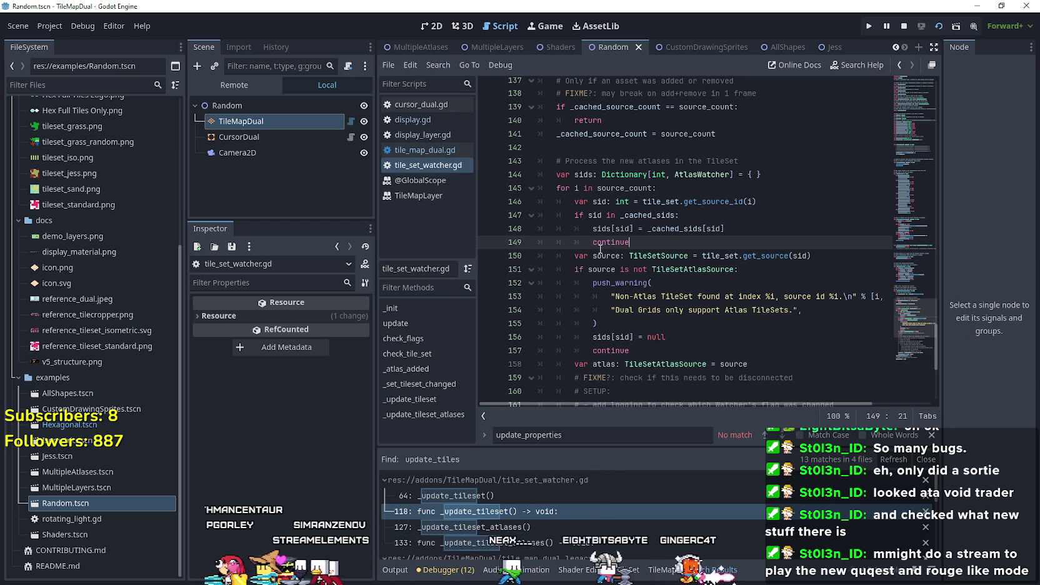
pyautogui.moveTo(597, 269)
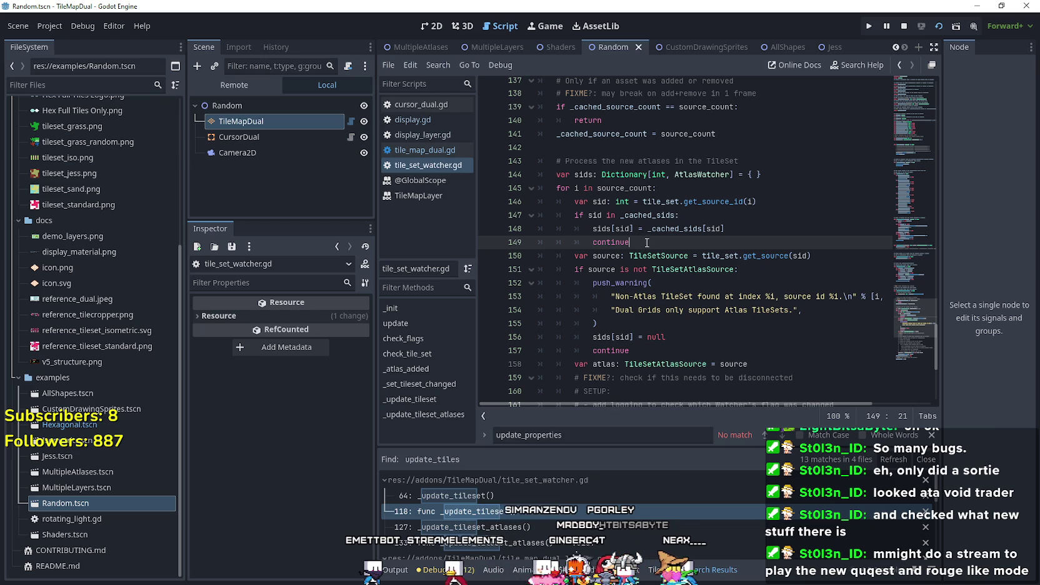
pyautogui.hotkey('shift', 'Up')
pyautogui.hotkey('shift', 'Up')
pyautogui.hotkey('shift', 'Up')
pyautogui.click(651, 253)
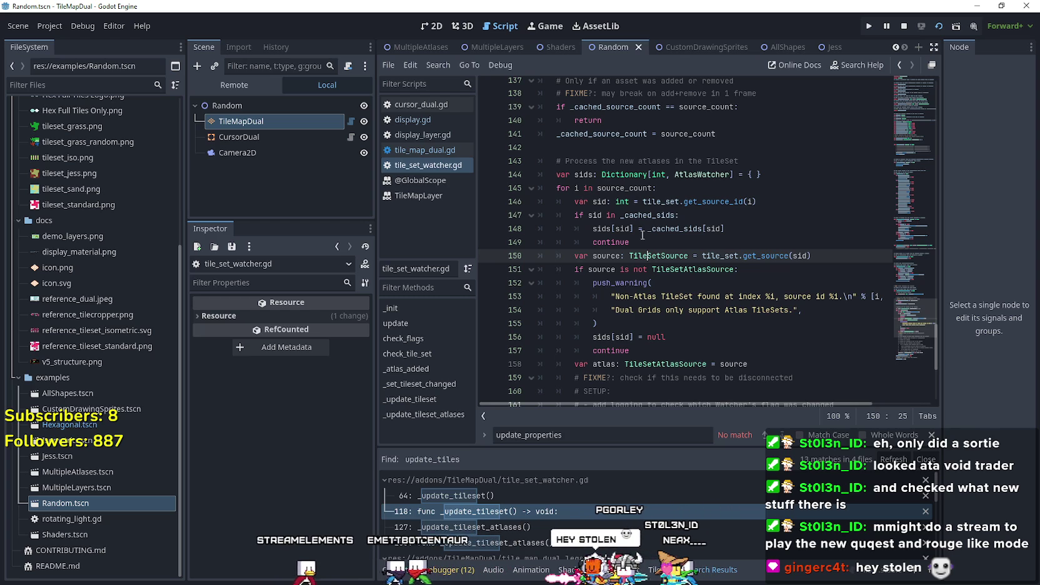
pyautogui.click(651, 242)
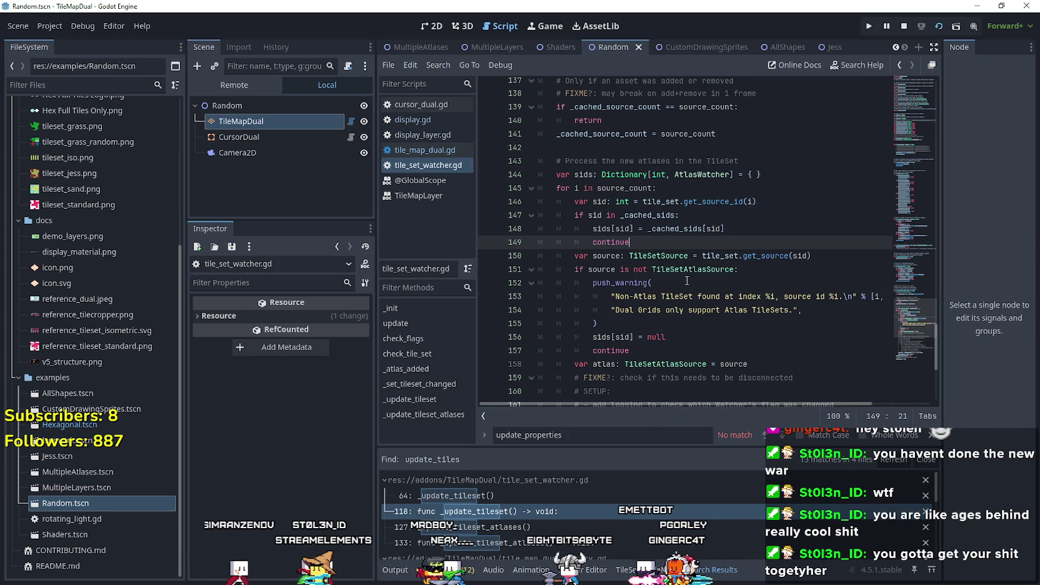
pyautogui.scroll(-3, 686, 280)
pyautogui.click(684, 230)
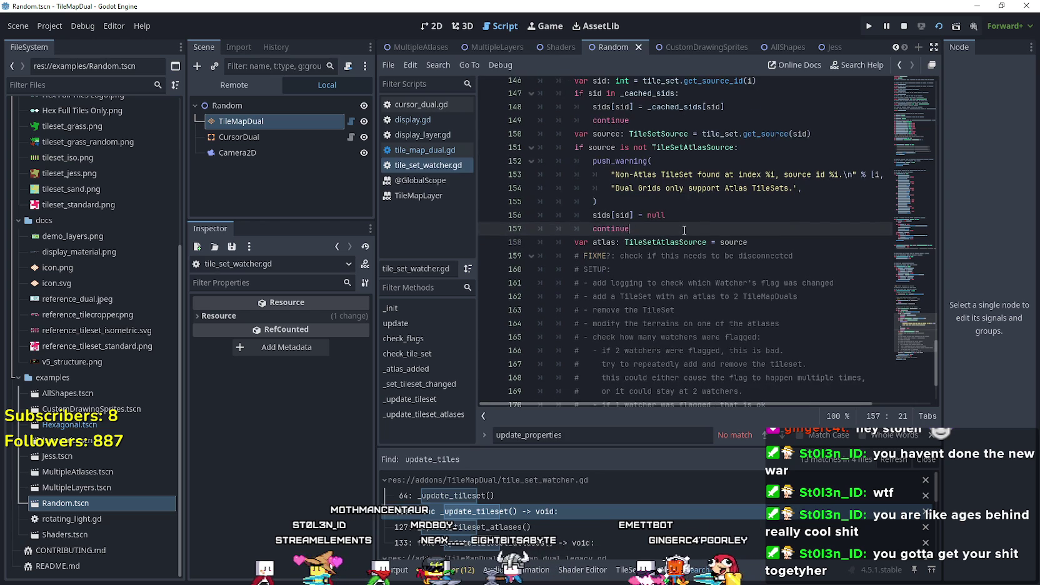
# Review lines 170–172 of tile_set_watcher.gd.
pyautogui.scroll(-3, 684, 230)
pyautogui.click(720, 326)
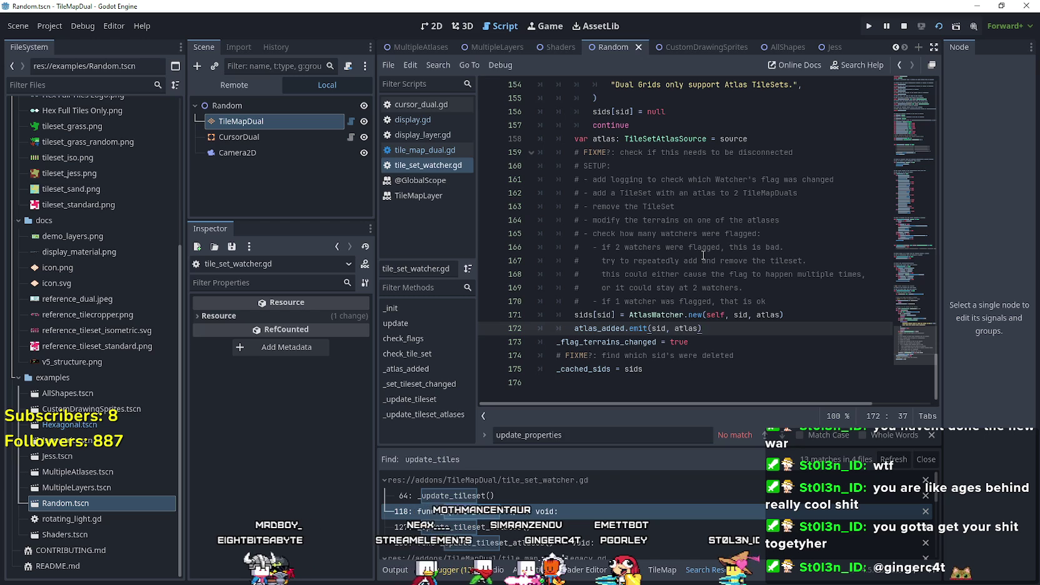
pyautogui.click(702, 306)
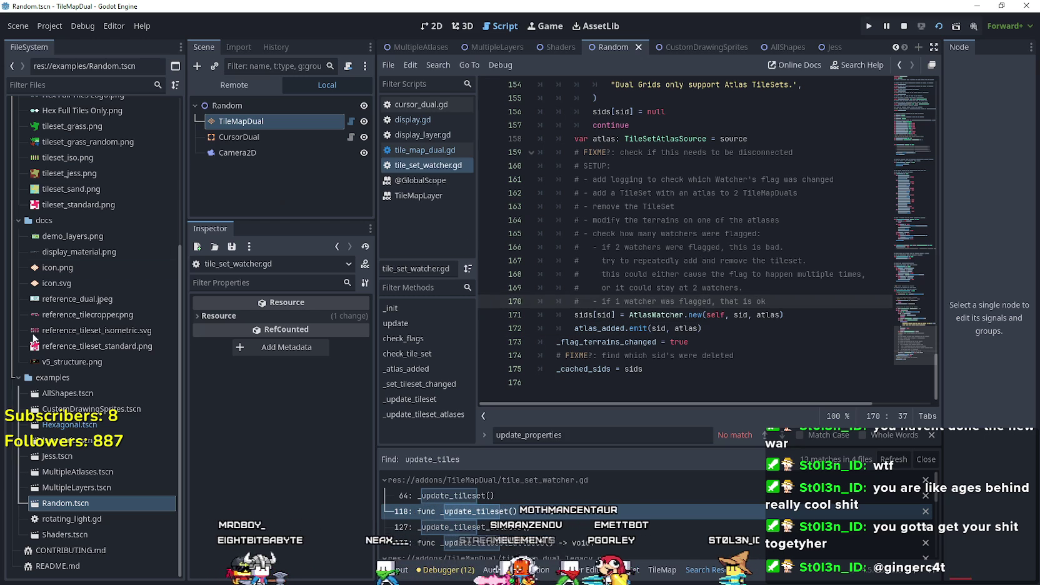
# Open tile_map_dual.gd's declarations, stop the running project, and close the editor.
pyautogui.click(351, 121)
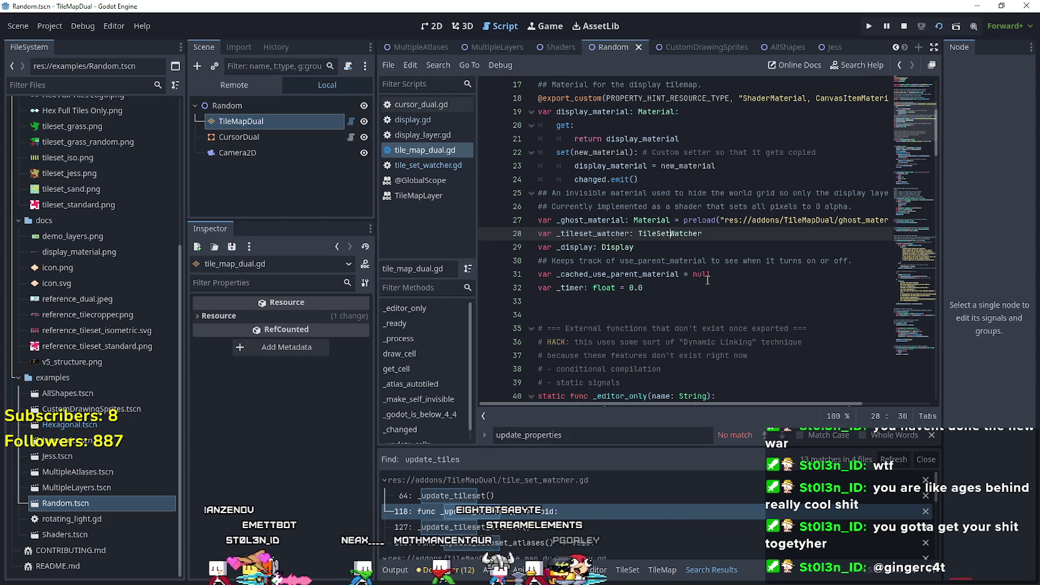
pyautogui.click(728, 248)
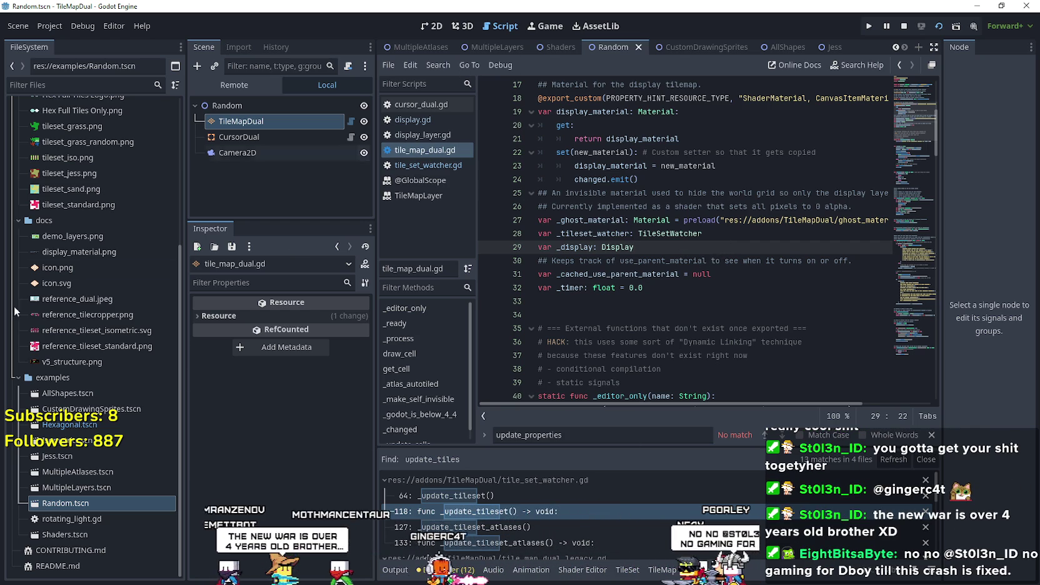
pyautogui.click(903, 28)
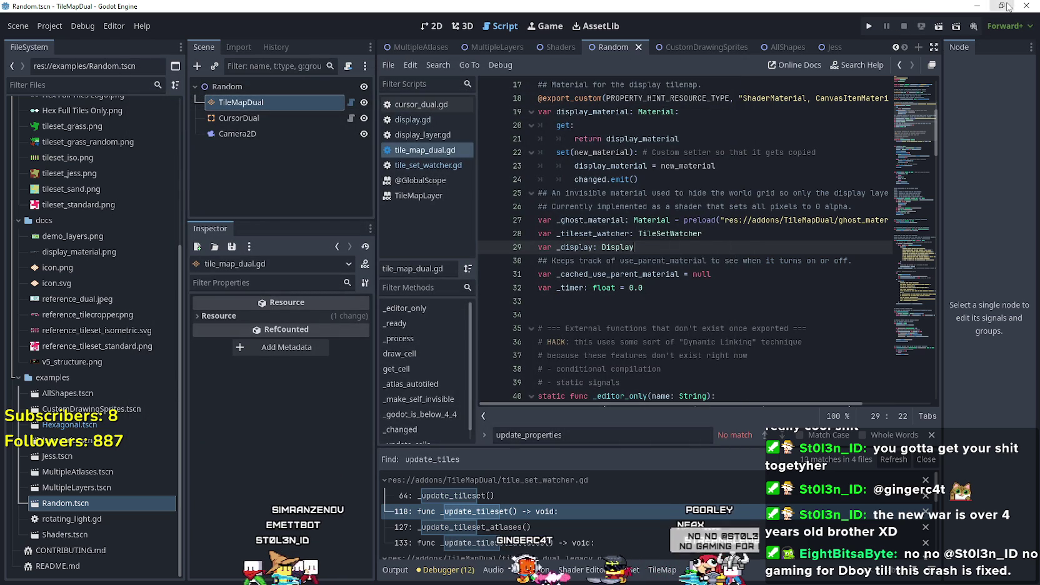
pyautogui.click(1017, 8)
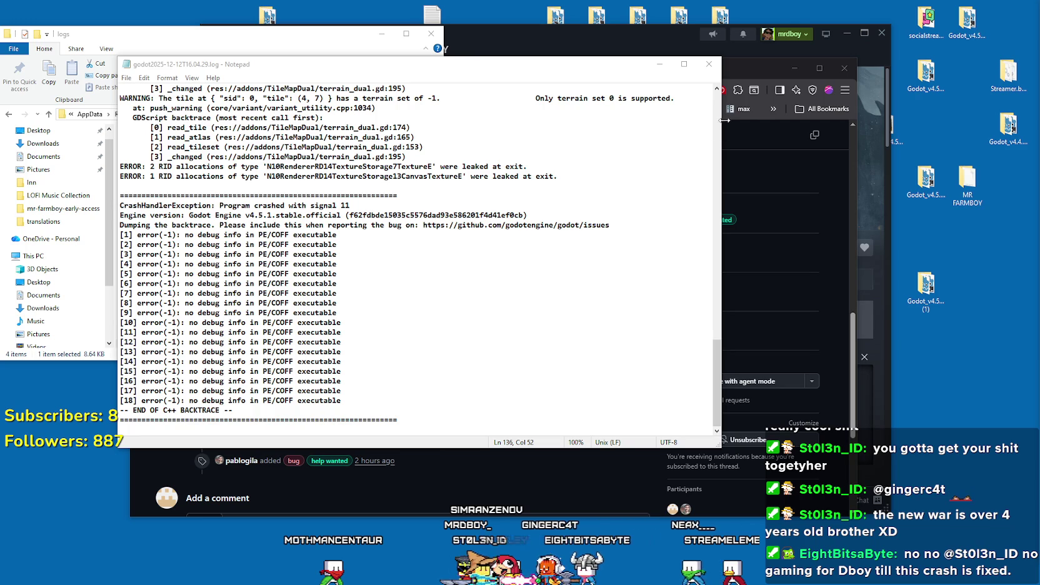
# Close the crash log and logs folder, minimize Steam, and select Godot_v4.5.1-stable_win64.exe.
pyautogui.click(708, 63)
pyautogui.click(430, 33)
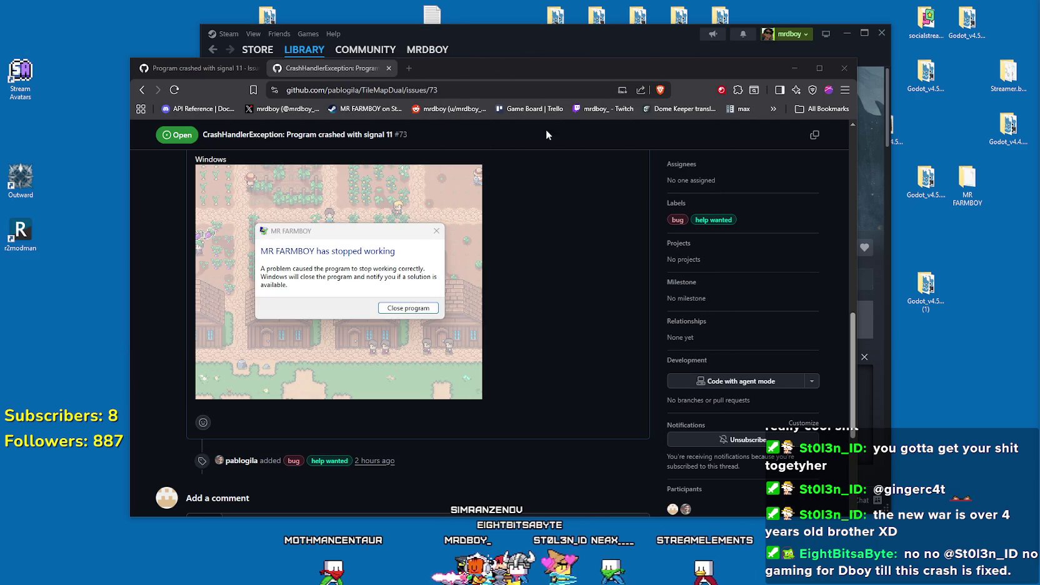
pyautogui.scroll(10, 513, 300)
pyautogui.moveTo(691, 70); pyautogui.dragTo(588, 33)
pyautogui.click(812, 51)
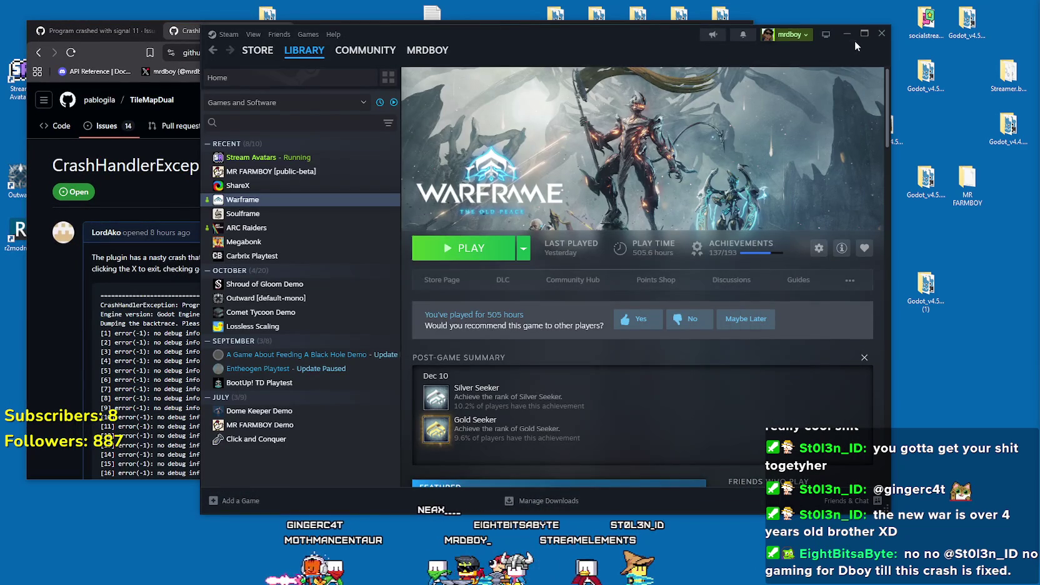
pyautogui.click(854, 39)
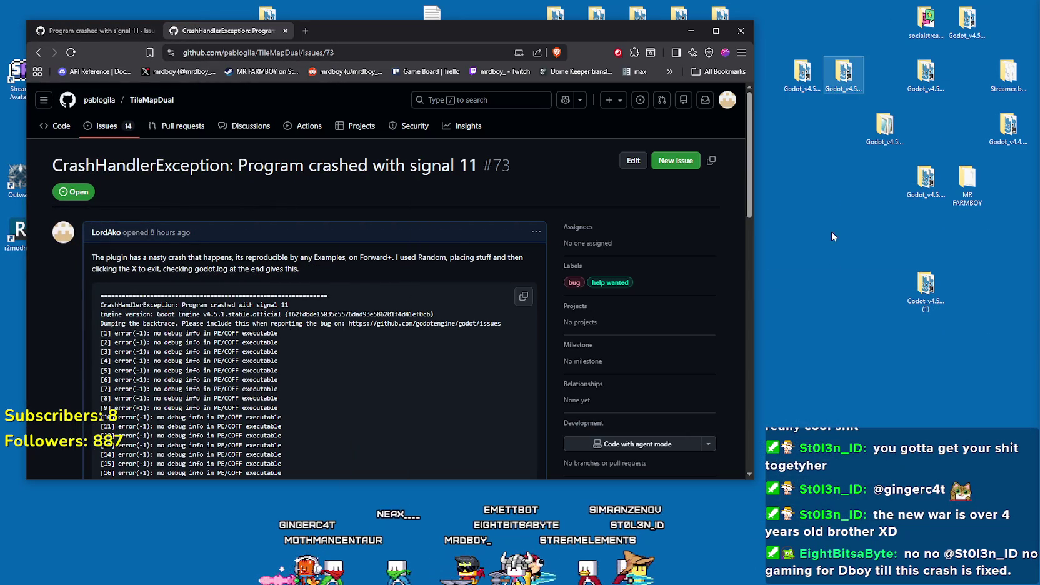
pyautogui.doubleClick(923, 181)
pyautogui.moveTo(254, 38)
pyautogui.mouseDown()
pyautogui.moveTo(650, 178)
pyautogui.moveTo(653, 170)
pyautogui.mouseUp()
pyautogui.click(549, 281)
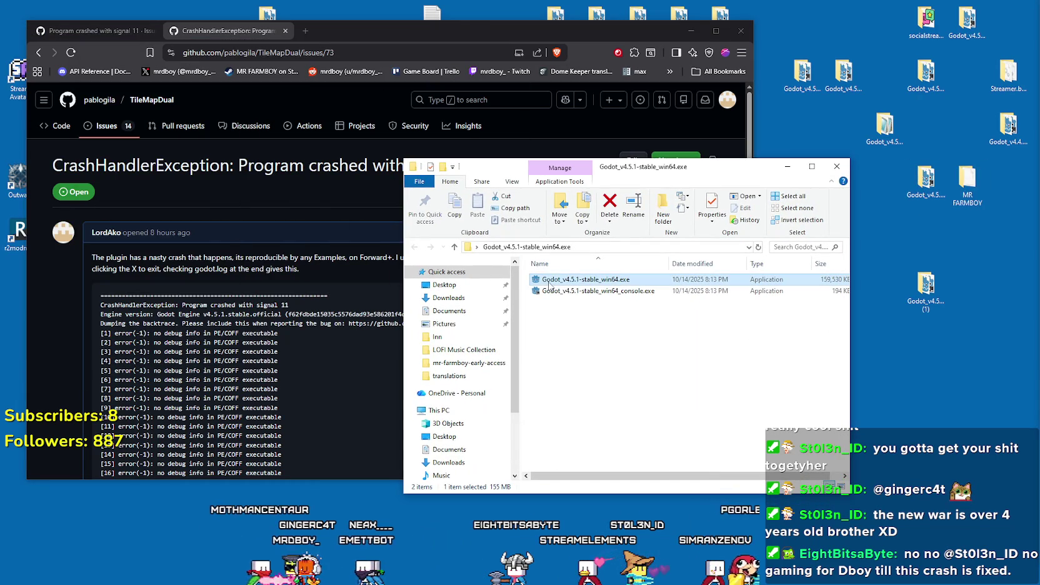
# Return to GitHub issue #73, select its engine version text, and hide the MR FARMBOY splash.
pyautogui.click(327, 205)
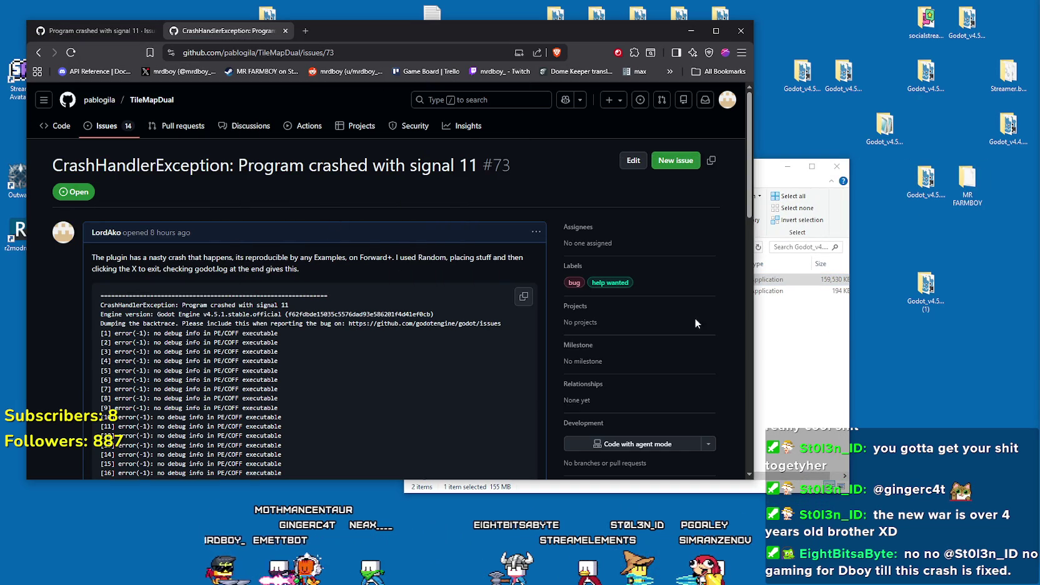
pyautogui.click(792, 370)
pyautogui.click(331, 177)
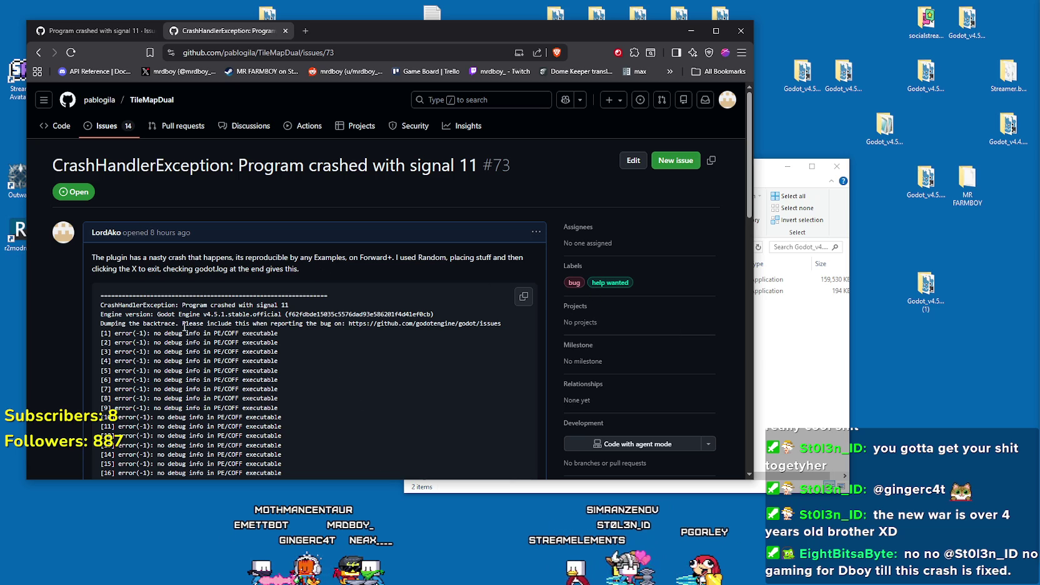
pyautogui.moveTo(215, 314)
pyautogui.mouseDown()
pyautogui.moveTo(103, 306)
pyautogui.moveTo(275, 315)
pyautogui.mouseUp()
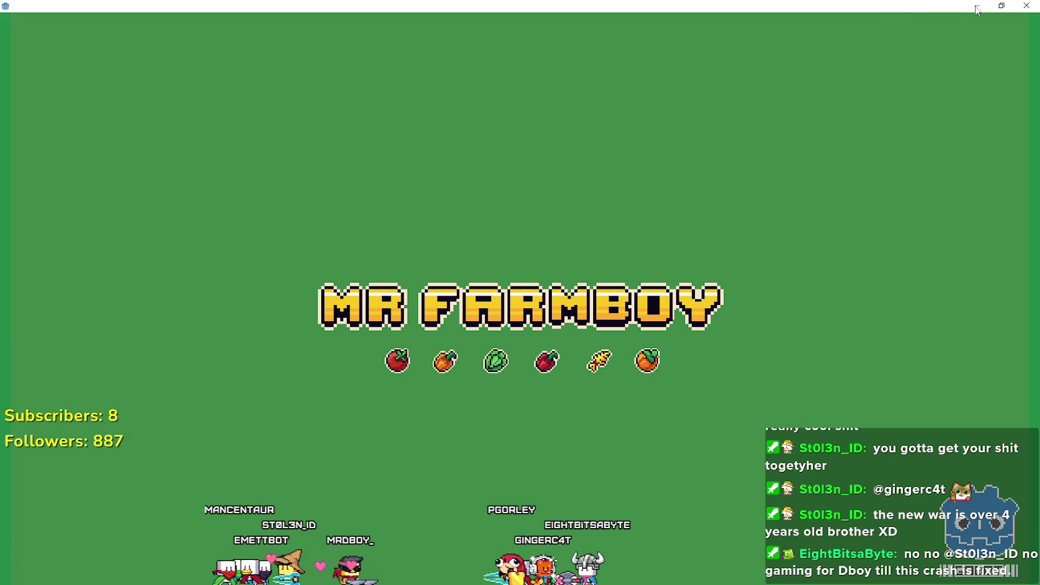
pyautogui.click(976, 9)
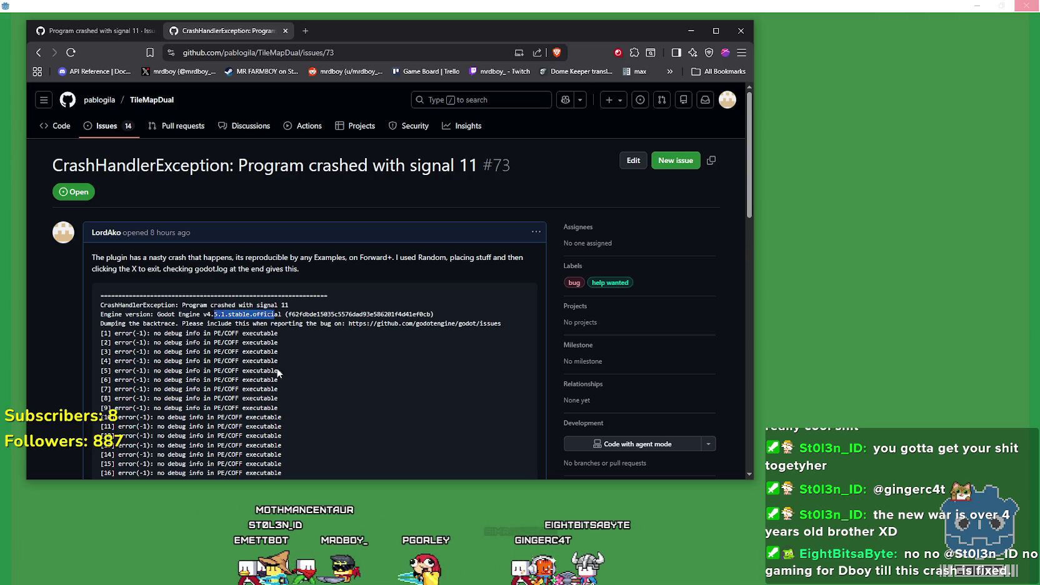
# Reload issue #73, review it, then view the repository's issues list before minimizing the browser.
pyautogui.scroll(-5, 313, 394)
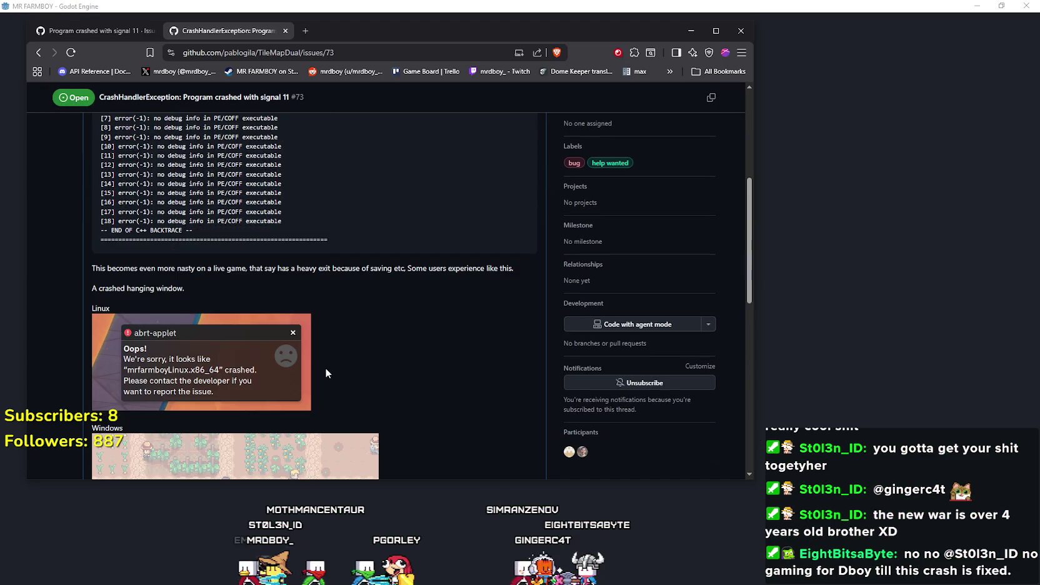
pyautogui.scroll(-6, 325, 367)
pyautogui.rightClick(475, 241)
pyautogui.click(504, 285)
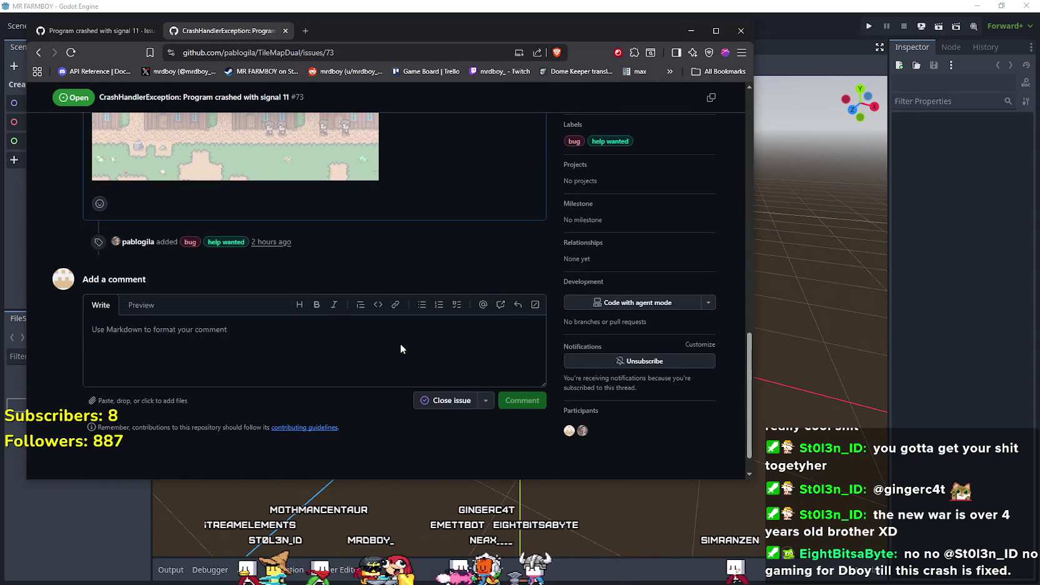
pyautogui.scroll(10, 401, 350)
pyautogui.scroll(-6, 401, 349)
pyautogui.scroll(-3, 401, 348)
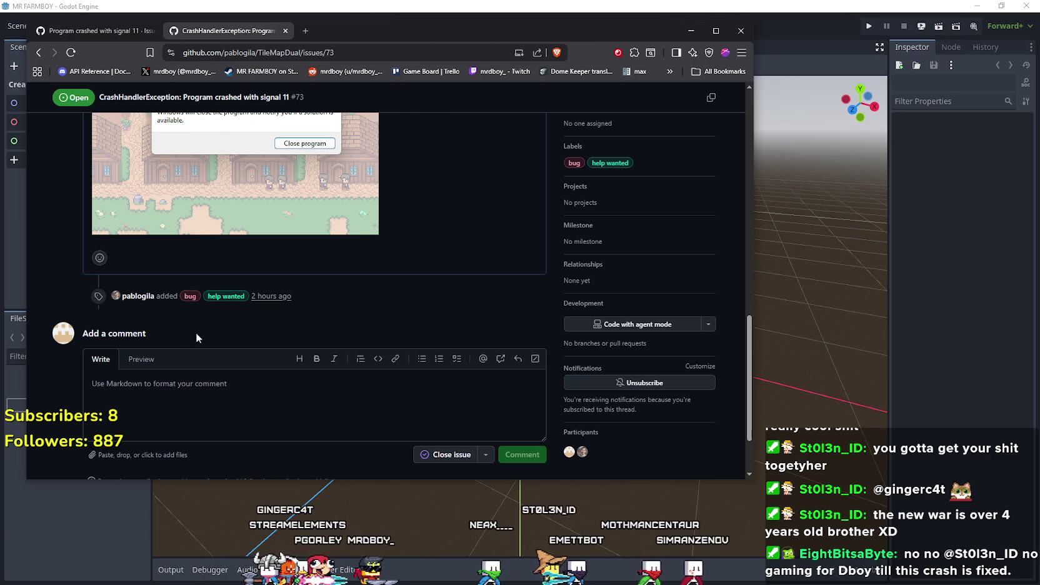
pyautogui.scroll(10, 273, 384)
pyautogui.scroll(2, 288, 388)
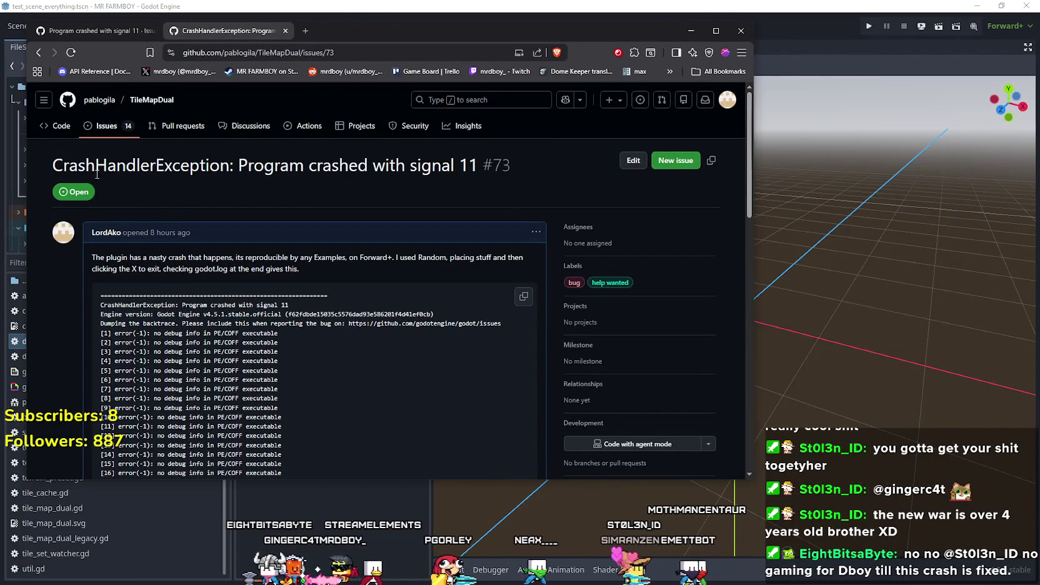
pyautogui.click(105, 128)
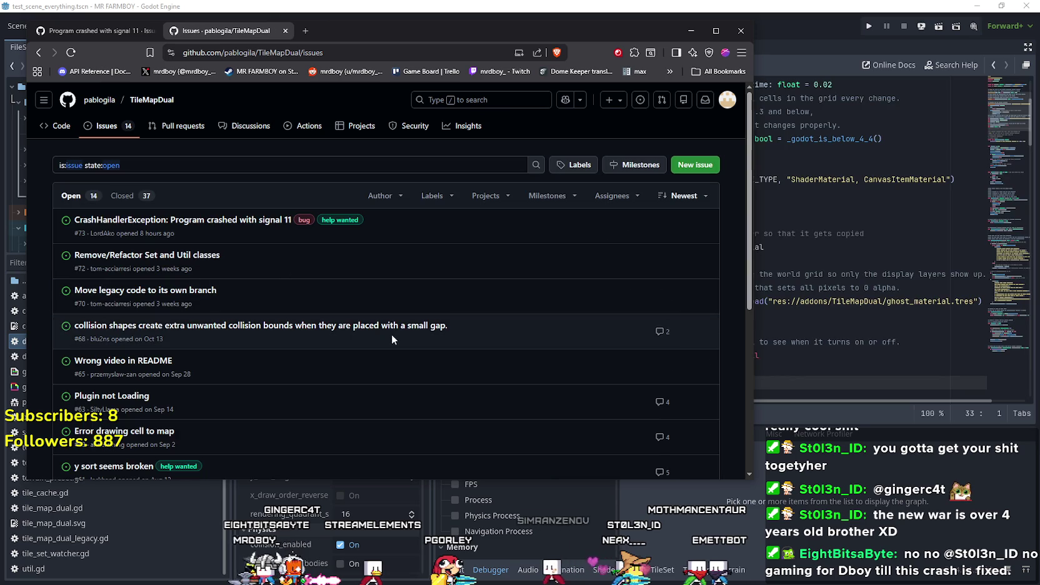
pyautogui.click(542, 5)
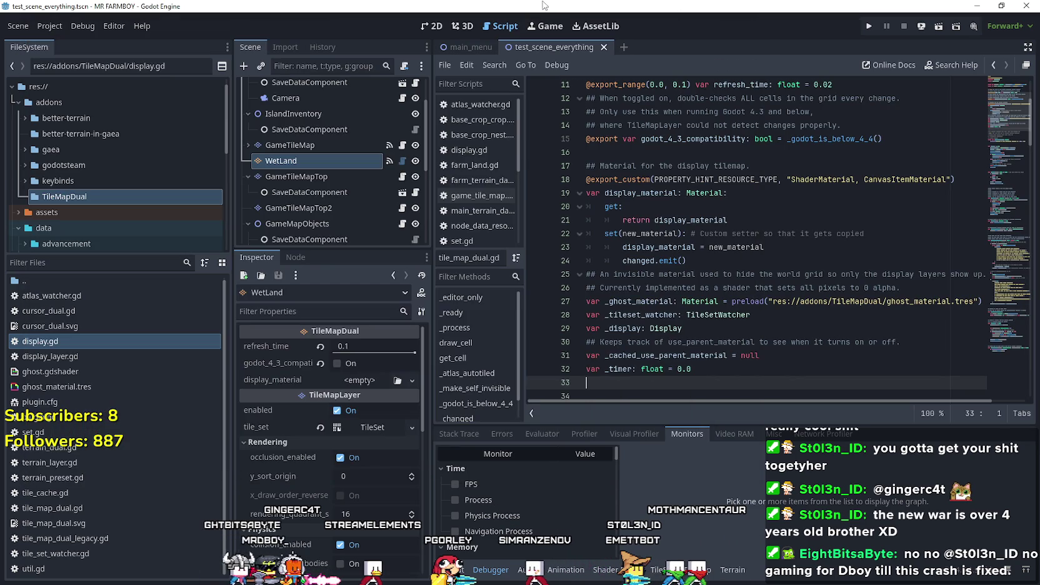
# Open game_tile_map.gd and delete WetLand's tree_exiting connection to _on_wet_land_tree_exiting.
pyautogui.click(716, 250)
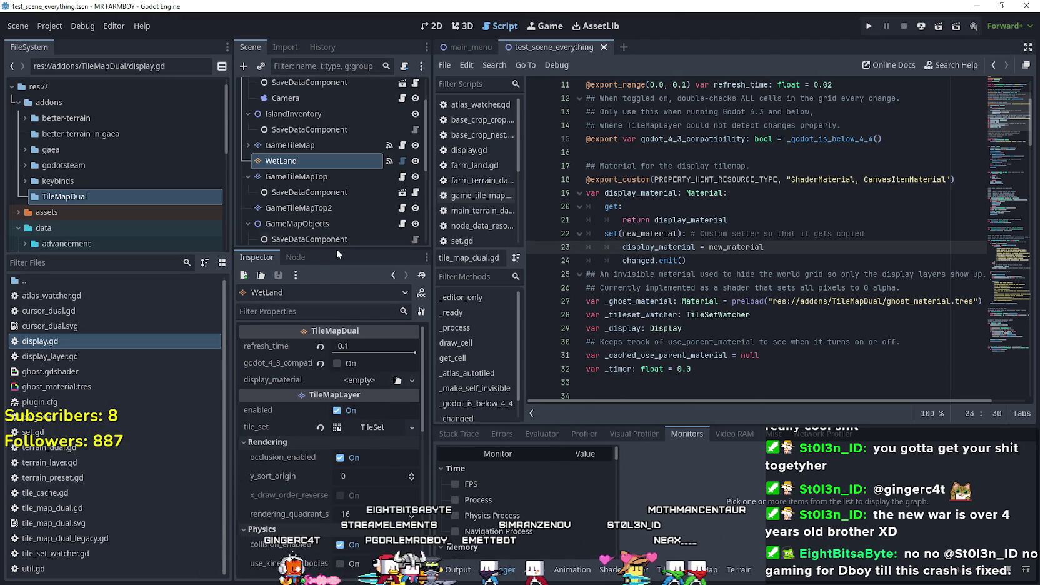
pyautogui.click(402, 147)
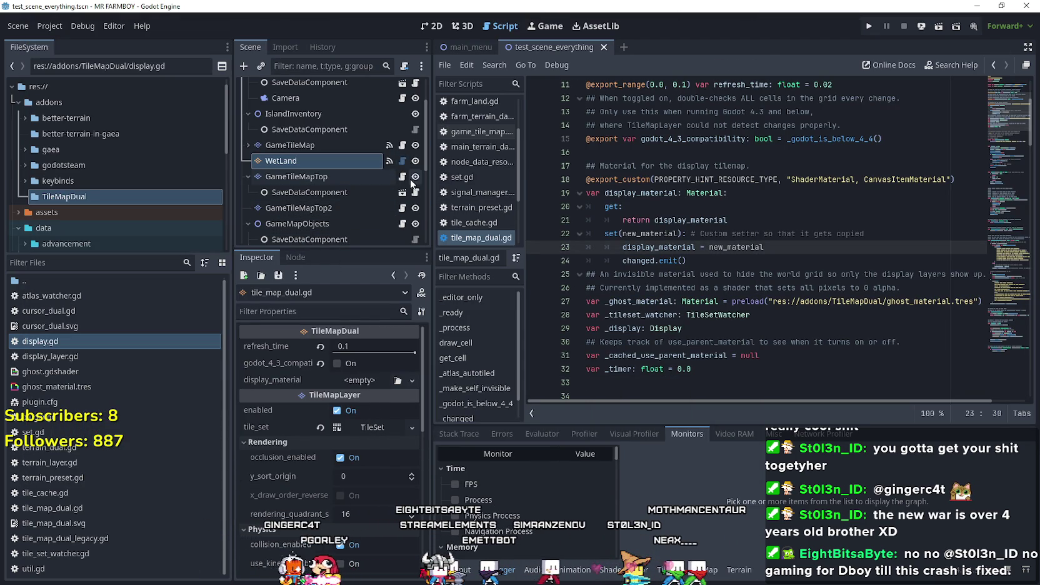
pyautogui.click(402, 145)
pyautogui.press('Up')
pyautogui.press('Up')
pyautogui.press('Up')
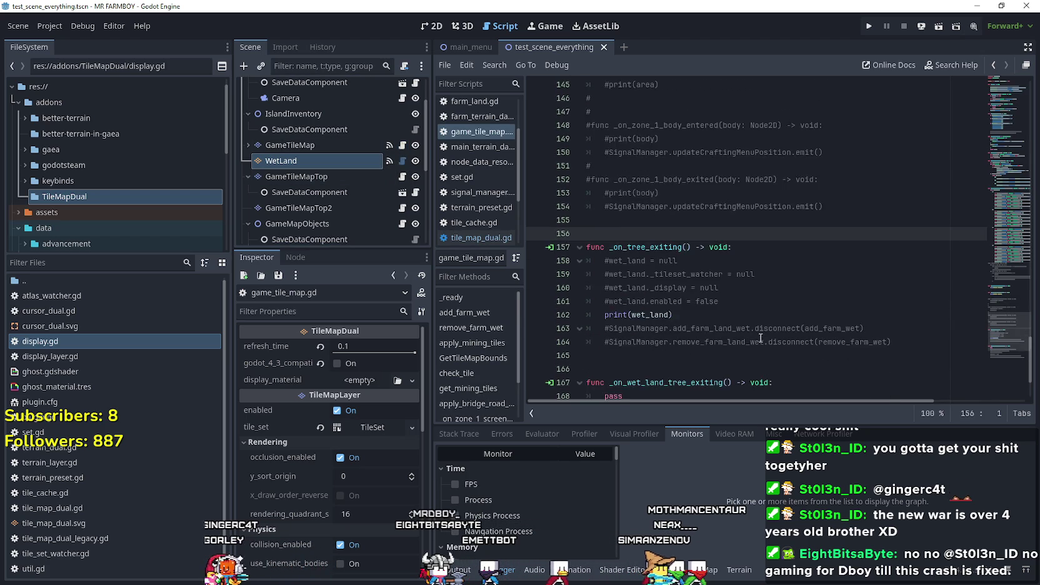
pyautogui.scroll(4, 767, 229)
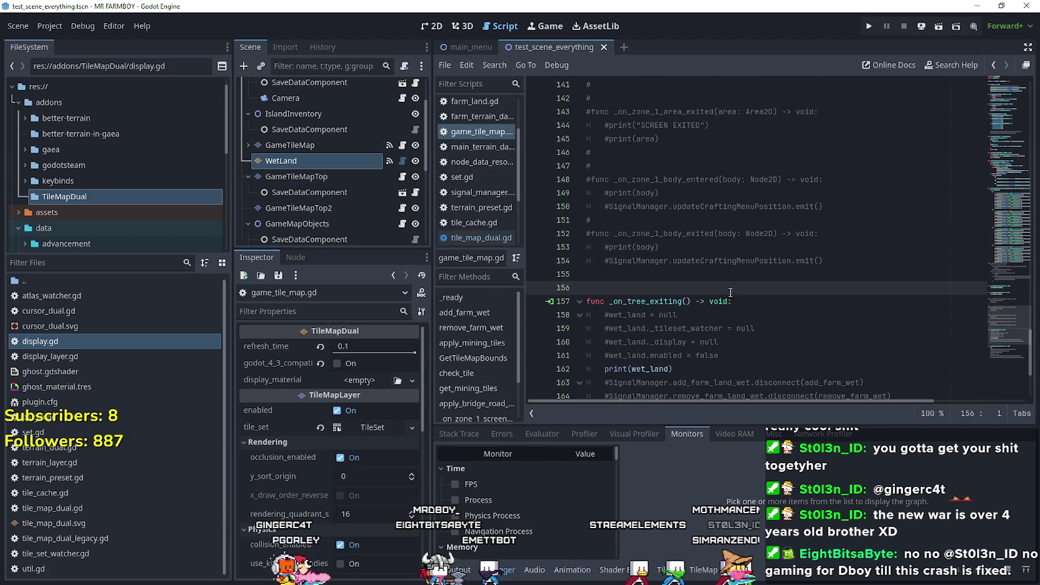
pyautogui.click(296, 256)
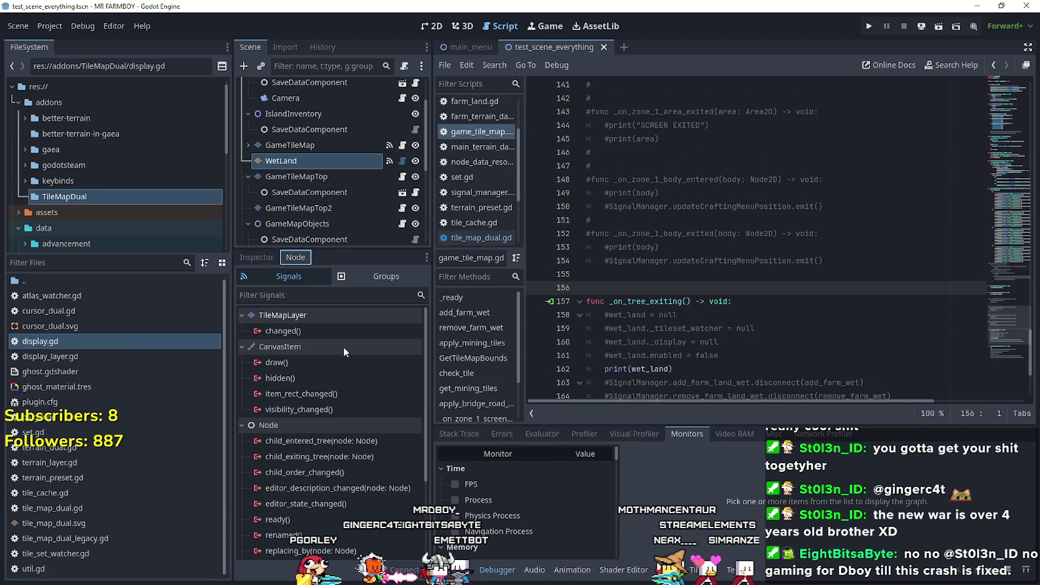
pyautogui.rightClick(325, 551)
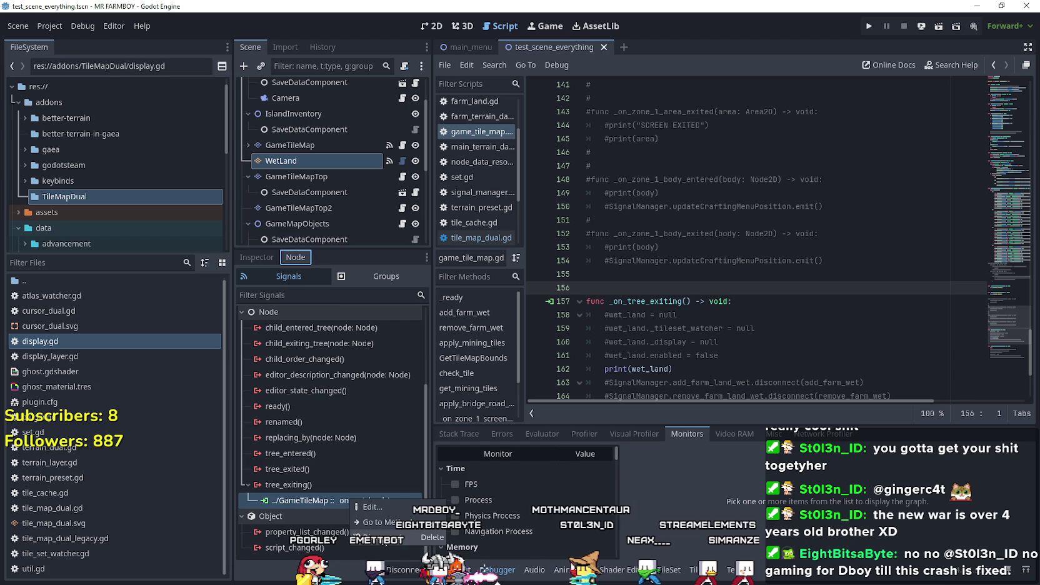
pyautogui.click(349, 539)
# Check the null check in remove_farm_wet, then reselect WetLand and show its properties.
pyautogui.moveTo(998, 341); pyautogui.dragTo(997, 56)
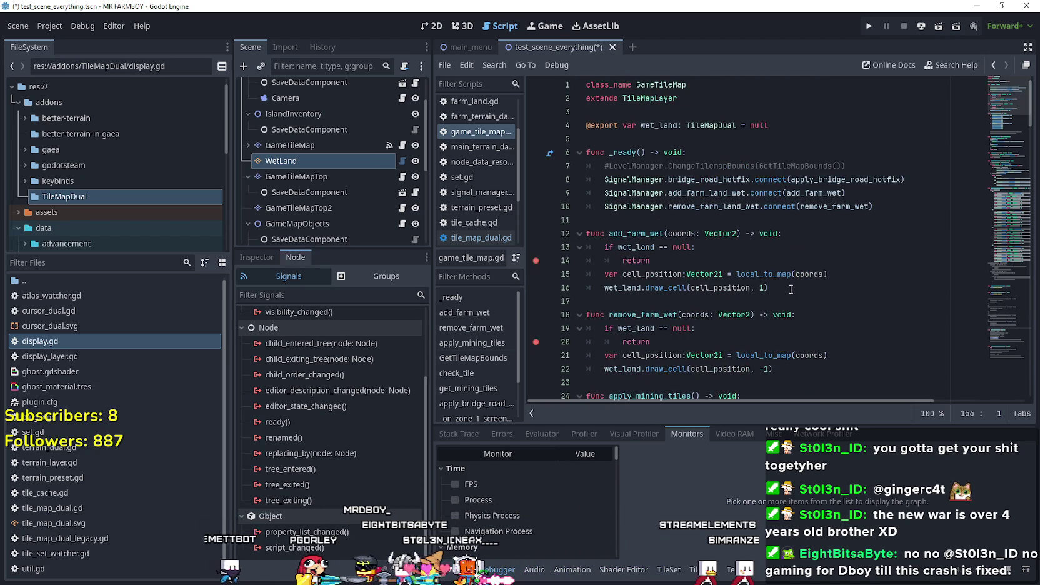
pyautogui.moveTo(696, 341); pyautogui.dragTo(555, 328)
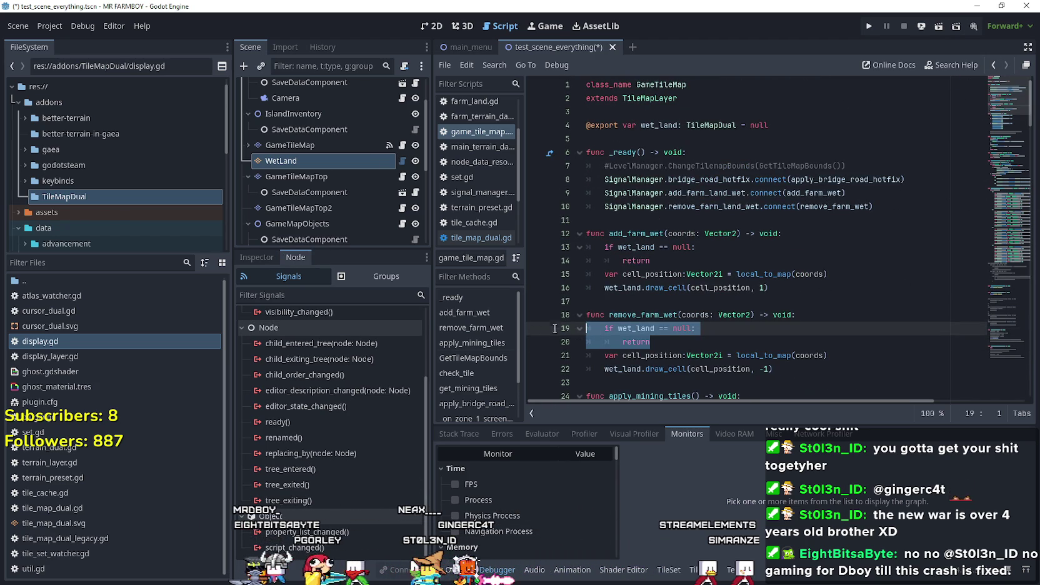
pyautogui.click(687, 136)
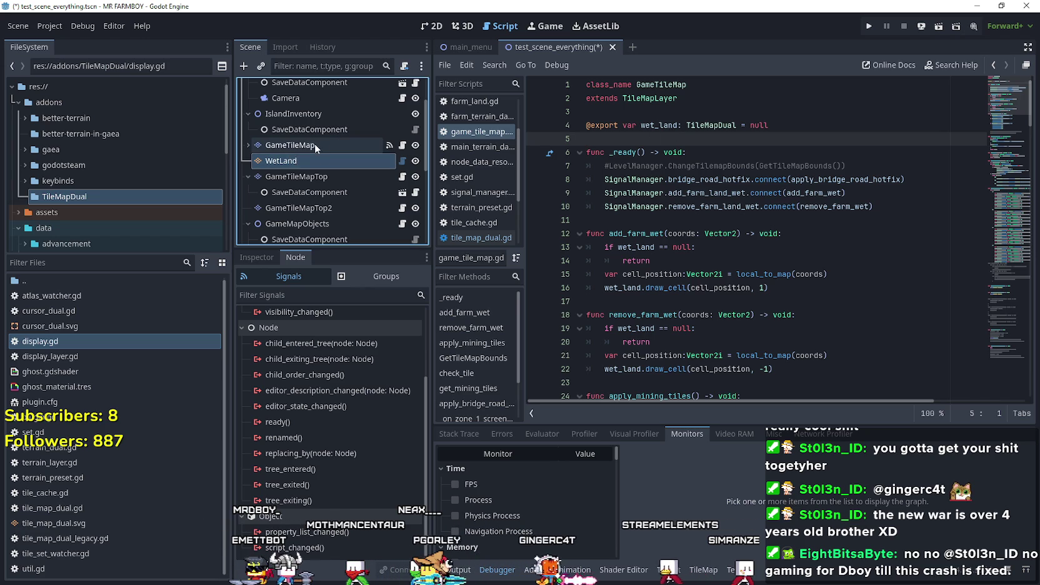
pyautogui.click(298, 163)
pyautogui.click(266, 257)
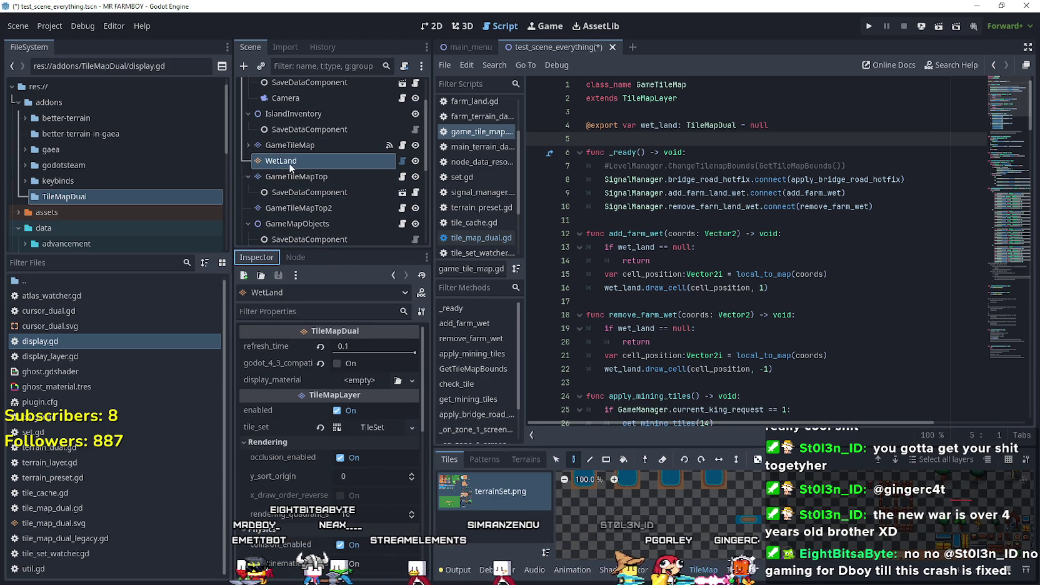
# Copy IslandInventory's SaveDataComponent and paste it as a child of WetLand.
pyautogui.click(319, 194)
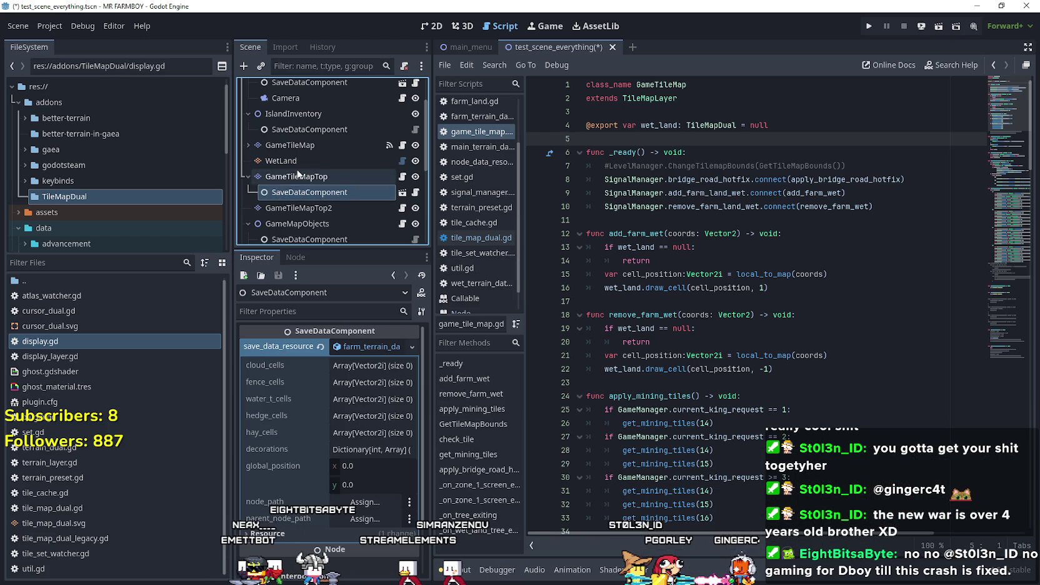
pyautogui.click(298, 129)
pyautogui.rightClick(296, 130)
pyautogui.click(355, 225)
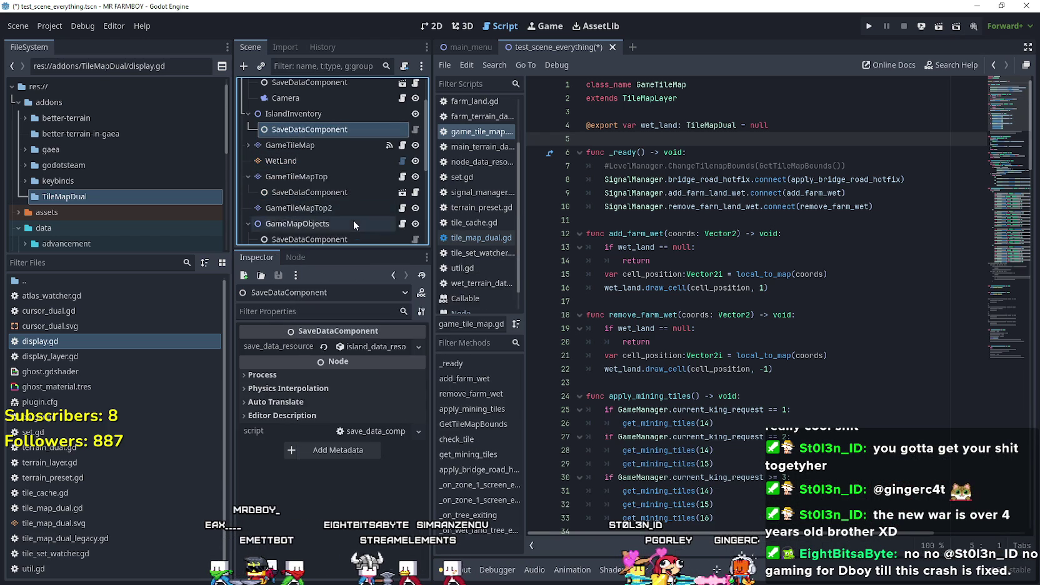
pyautogui.click(289, 161)
pyautogui.rightClick(290, 161)
pyautogui.click(342, 272)
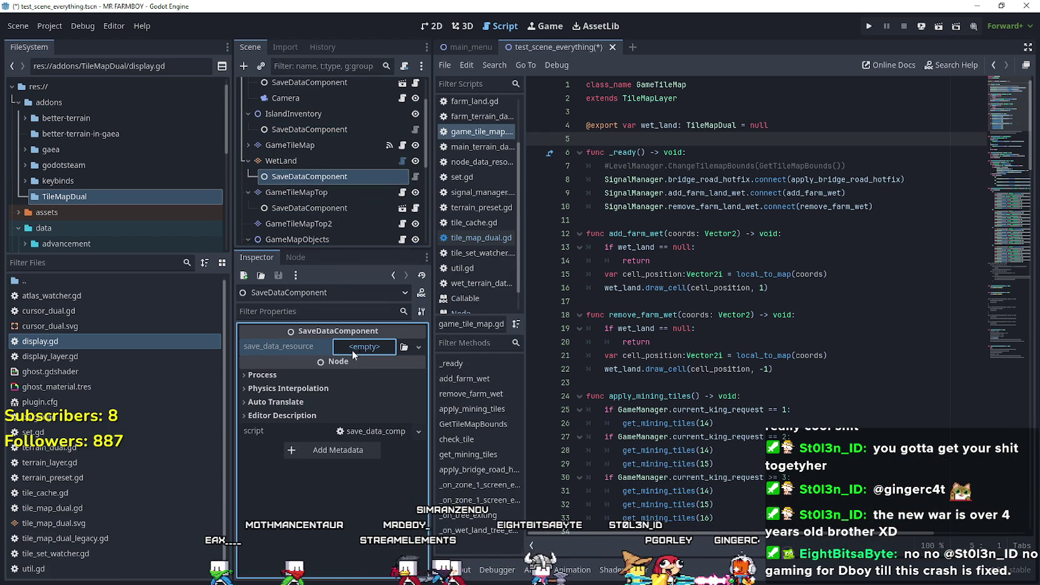
# Filter FileSystem for 'wet' and assign wet_terrain_data_resource.tres as save_data_resource.
pyautogui.click(72, 263)
pyautogui.write('wt')
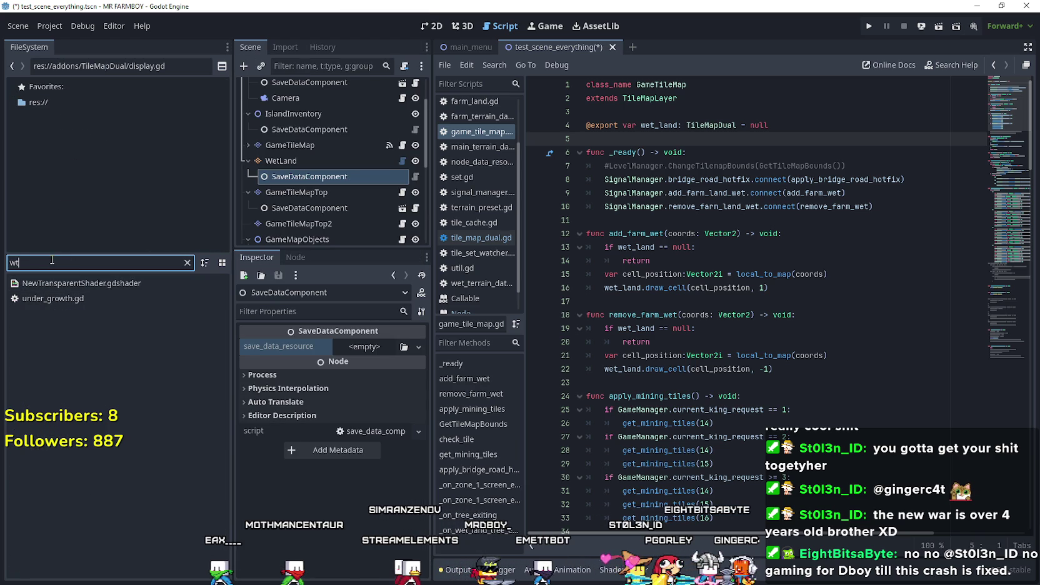
pyautogui.write('wt')
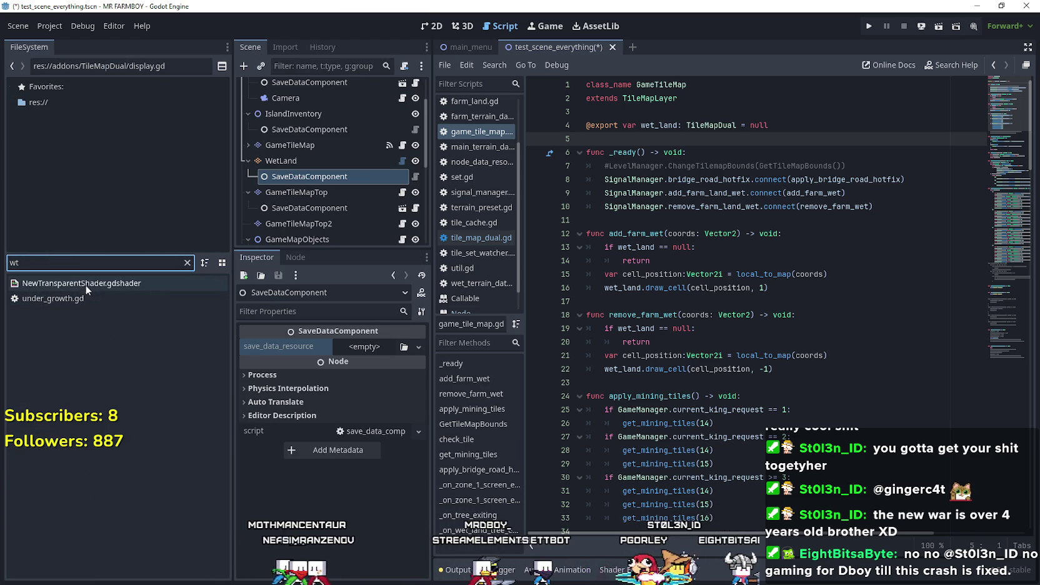
pyautogui.write('wet')
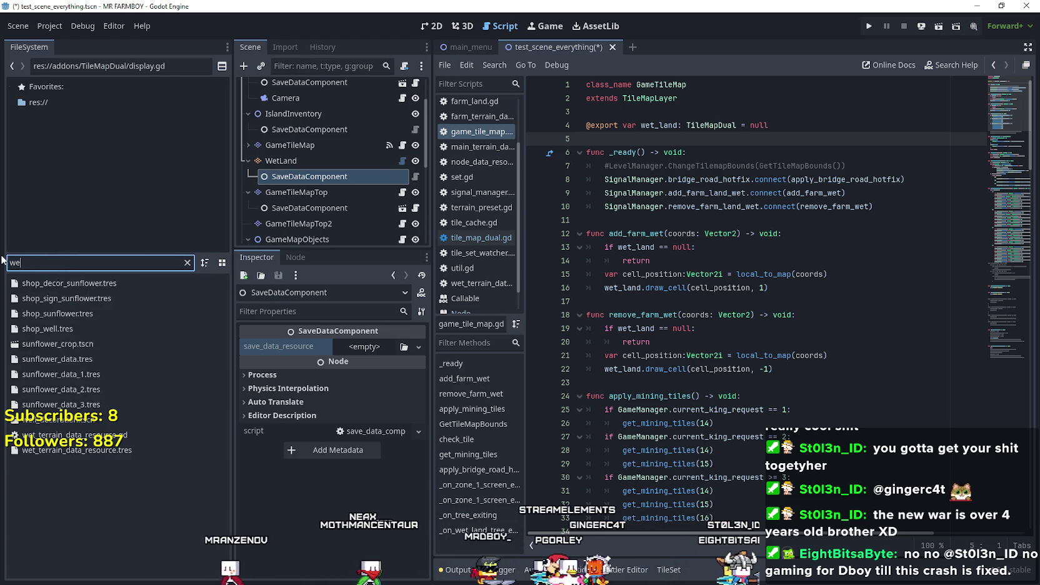
pyautogui.moveTo(41, 298); pyautogui.dragTo(365, 352)
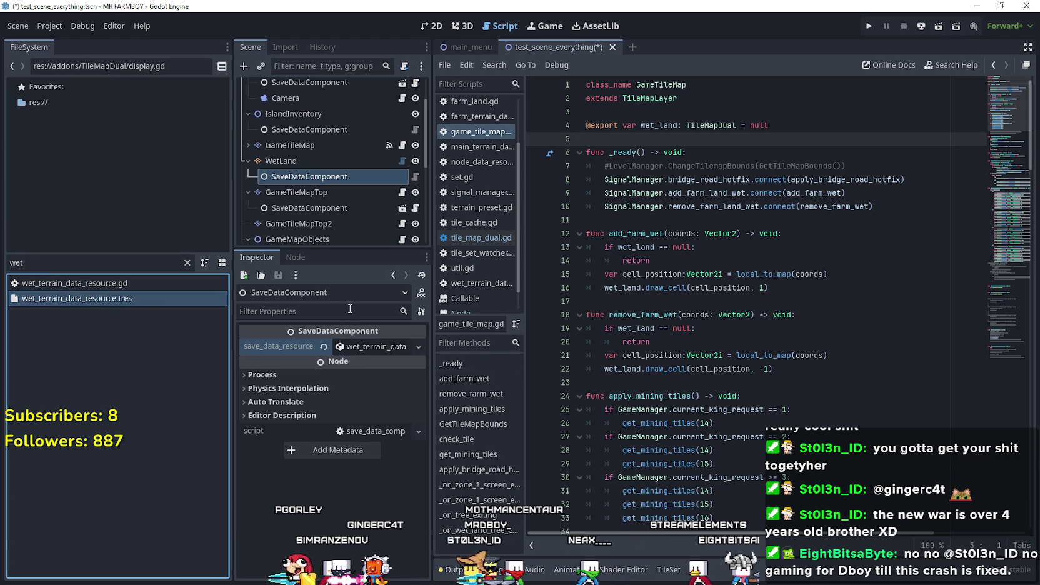
pyautogui.rightClick(376, 345)
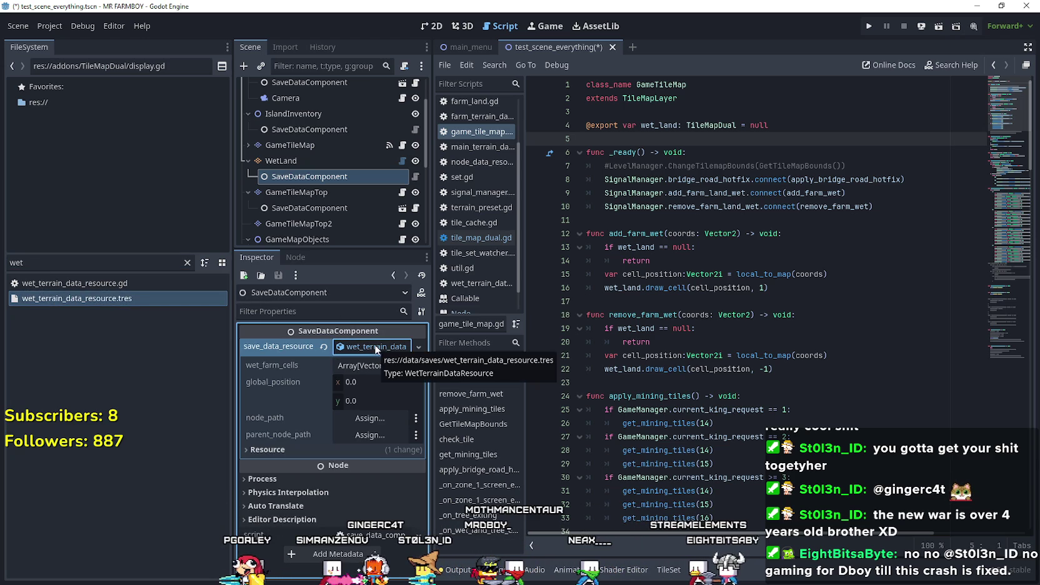
pyautogui.press('Escape')
pyautogui.click(625, 219)
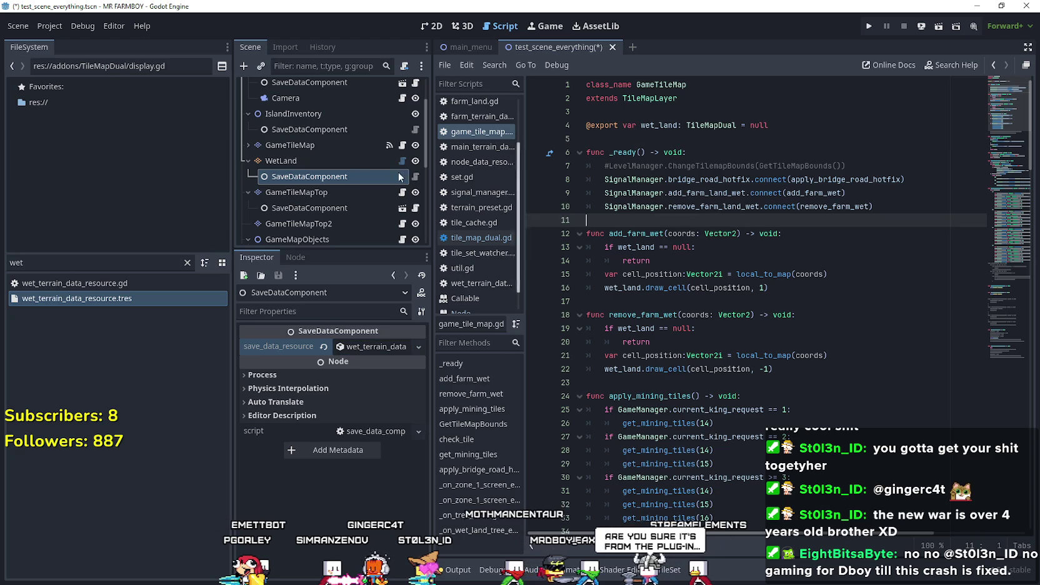
pyautogui.scroll(-1, 343, 202)
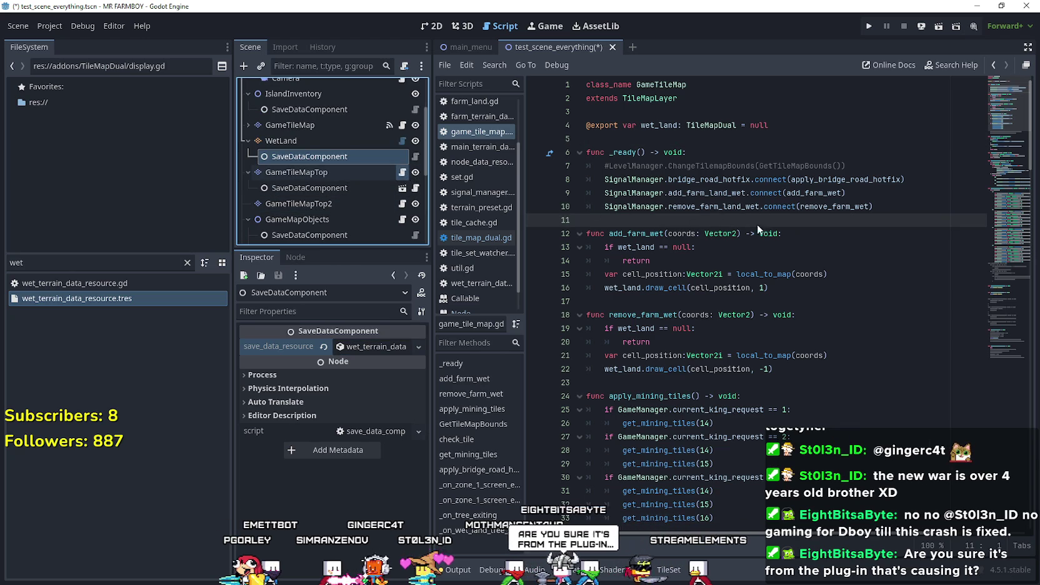
# Select the WetLand node in the scene tree.
pyautogui.moveTo(1006, 107)
pyautogui.mouseDown()
pyautogui.moveTo(998, 266)
pyautogui.moveTo(1010, 303)
pyautogui.moveTo(1016, 31)
pyautogui.mouseUp()
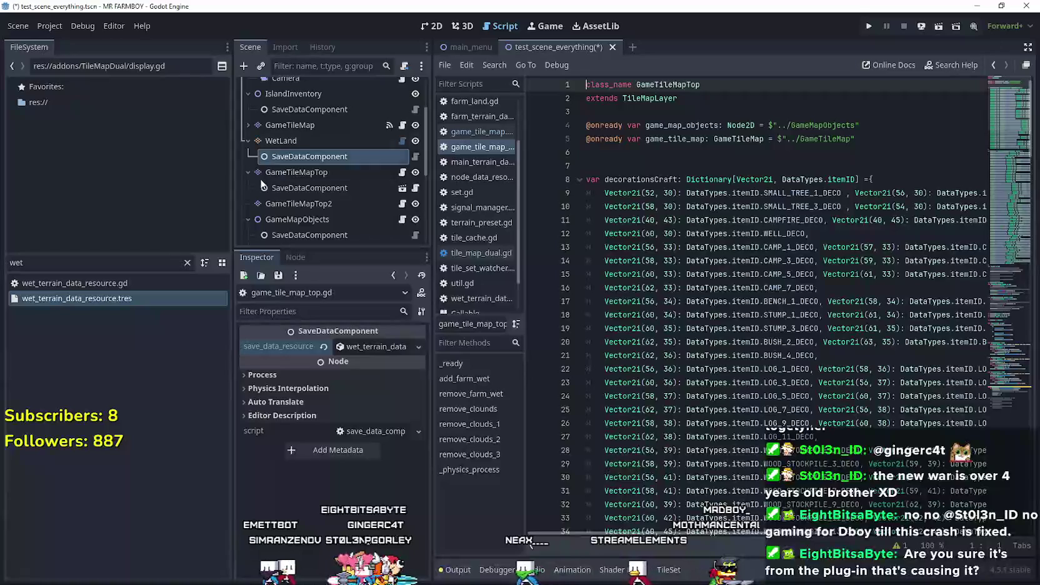
pyautogui.scroll(2, 399, 187)
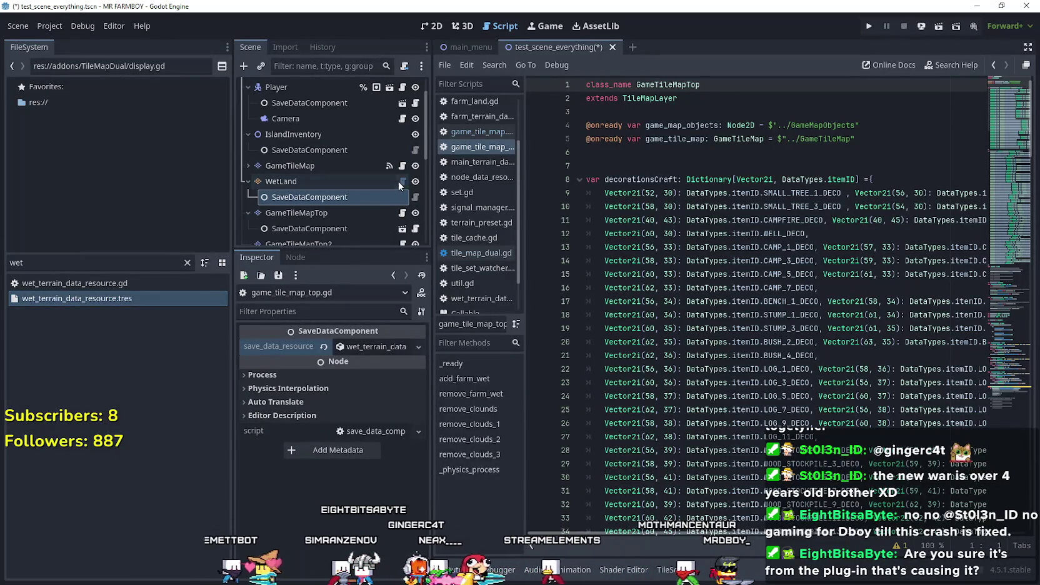
pyautogui.click(370, 178)
pyautogui.scroll(1, 372, 191)
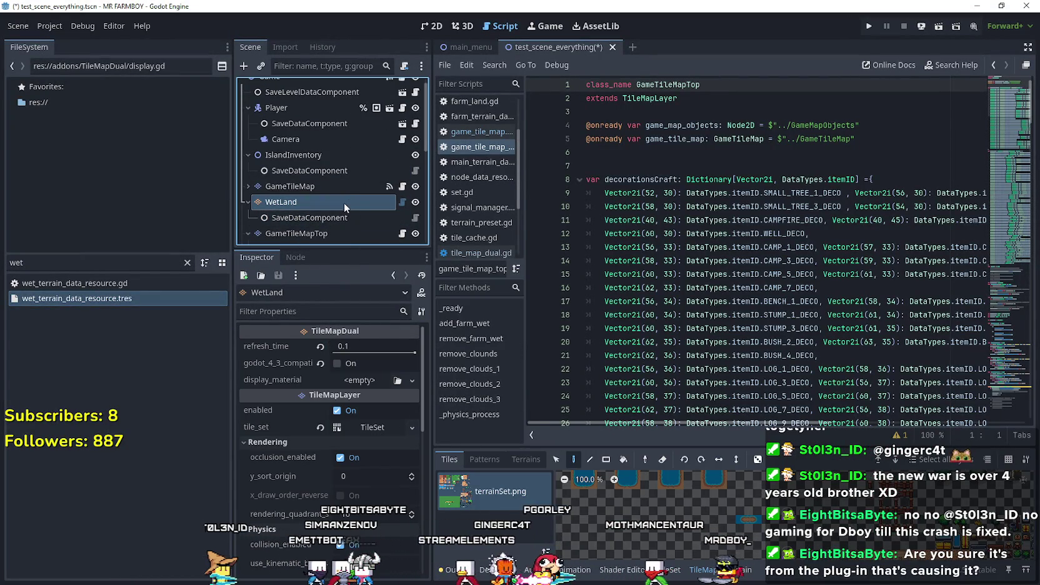
pyautogui.scroll(1, 346, 205)
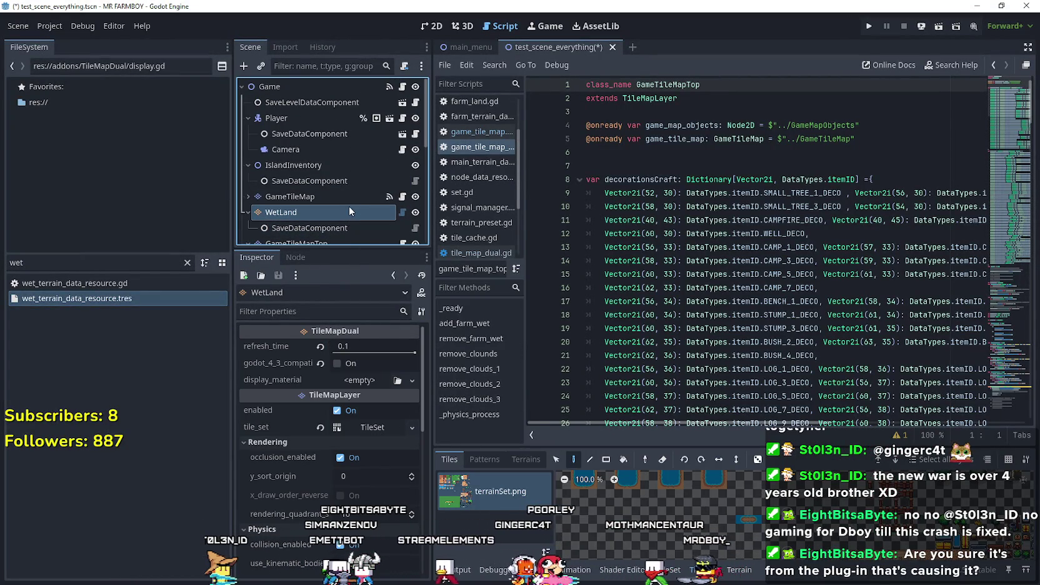
# Inspect the wet_land.draw_cell call on line 16 of game_tile_map.gd, then run the game, saving the scene.
pyautogui.click(402, 197)
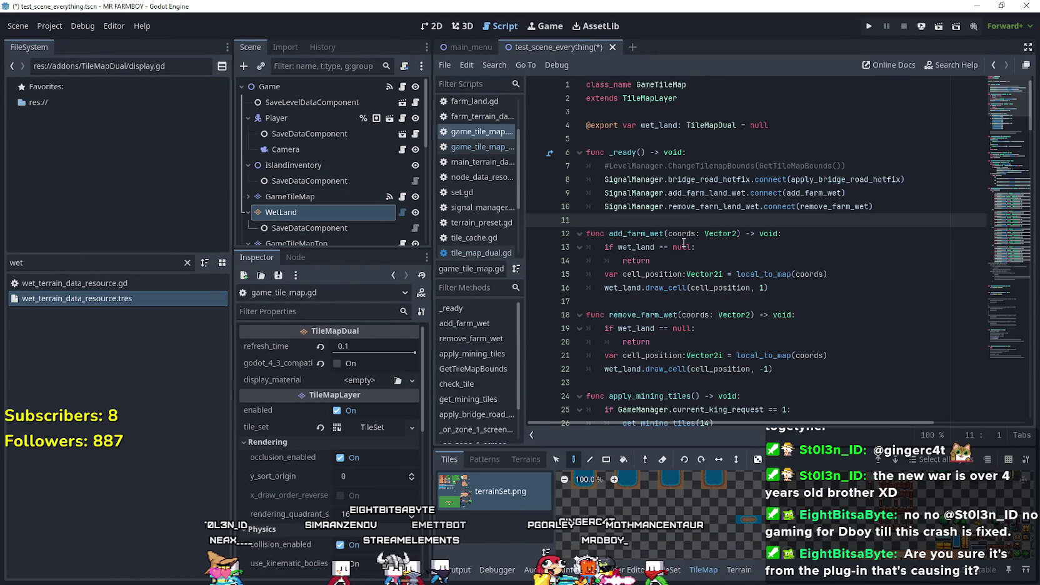
pyautogui.click(796, 293)
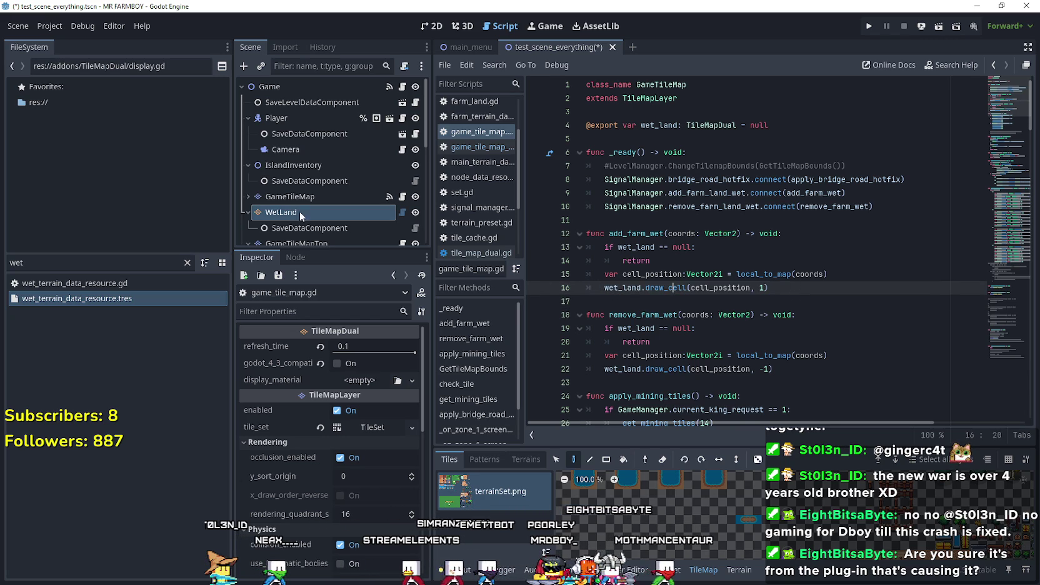
pyautogui.click(662, 314)
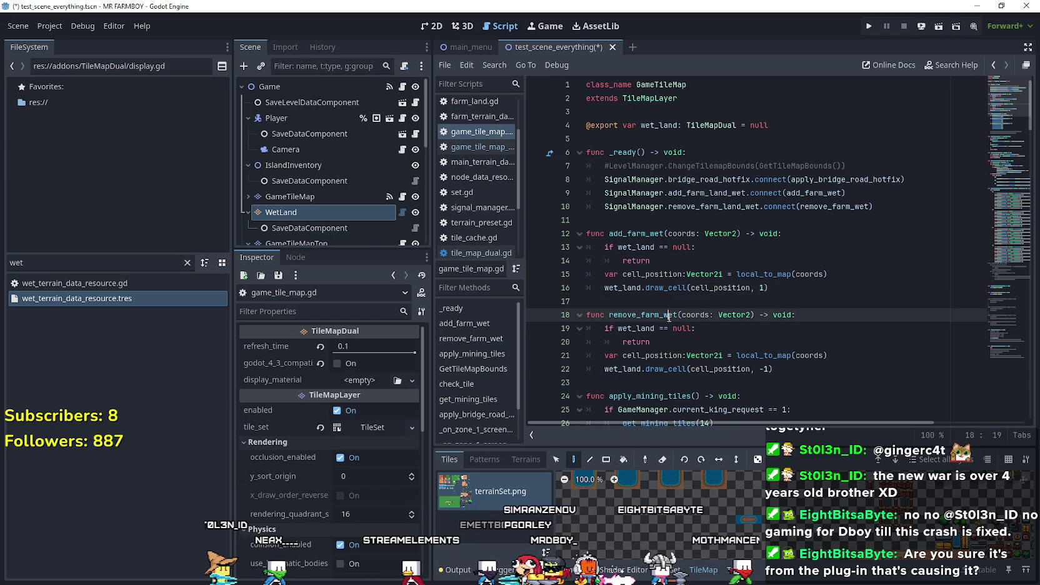
pyautogui.click(660, 306)
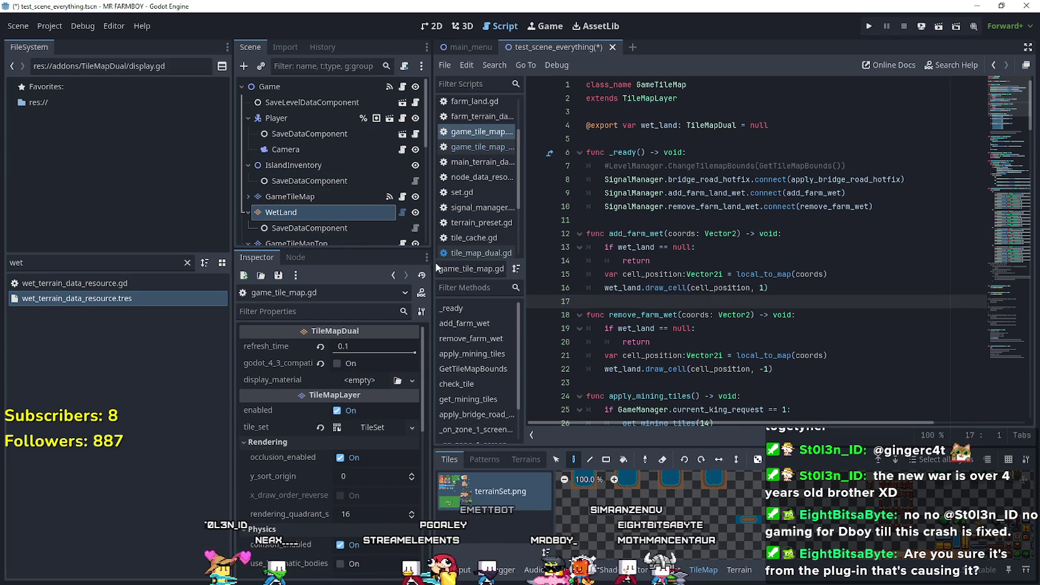
pyautogui.click(598, 288)
pyautogui.hotkey('shift', 'Home')
pyautogui.scroll(-1, 577, 260)
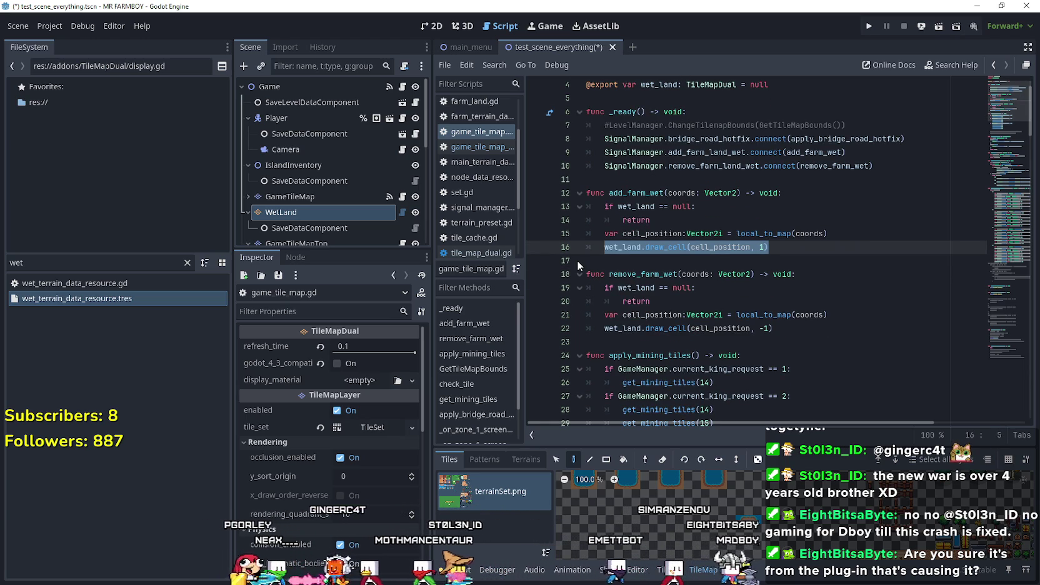
pyautogui.click(868, 28)
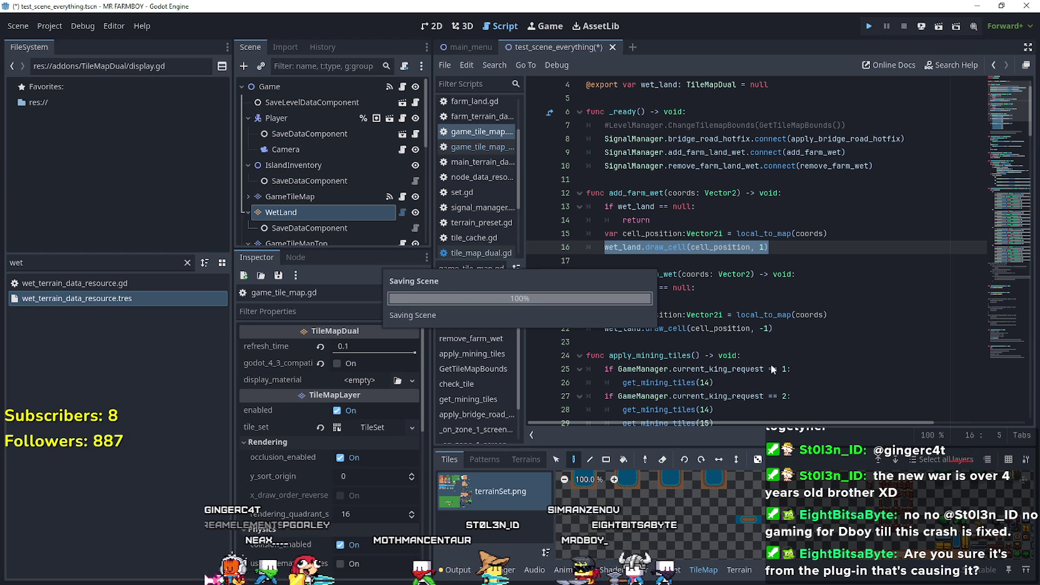
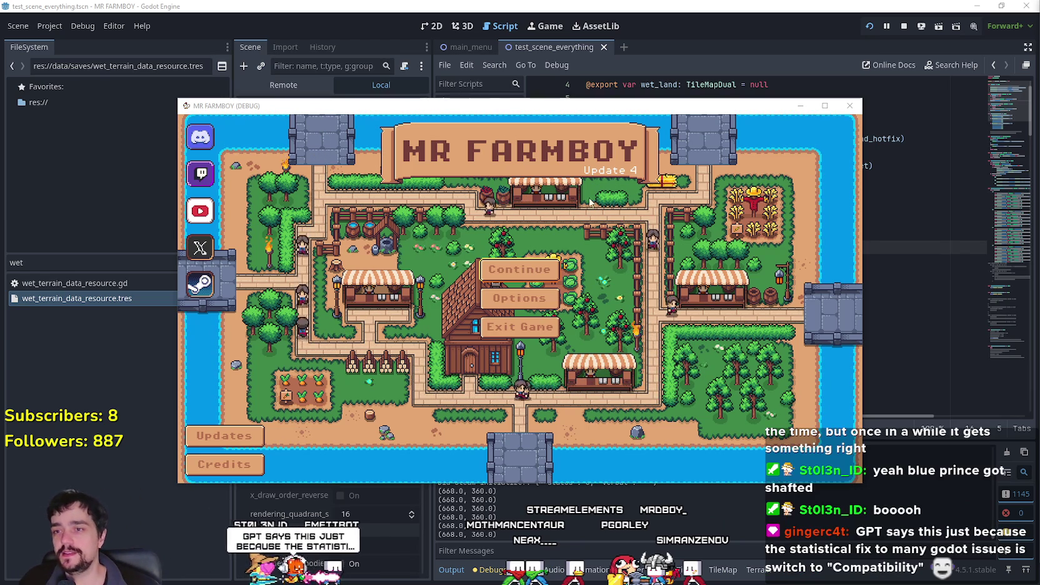
# Raise the MR FARMBOY window and continue to the Save 1–4 selection screen.
pyautogui.moveTo(596, 106)
pyautogui.mouseDown()
pyautogui.moveTo(650, 51)
pyautogui.moveTo(614, 32)
pyautogui.mouseUp()
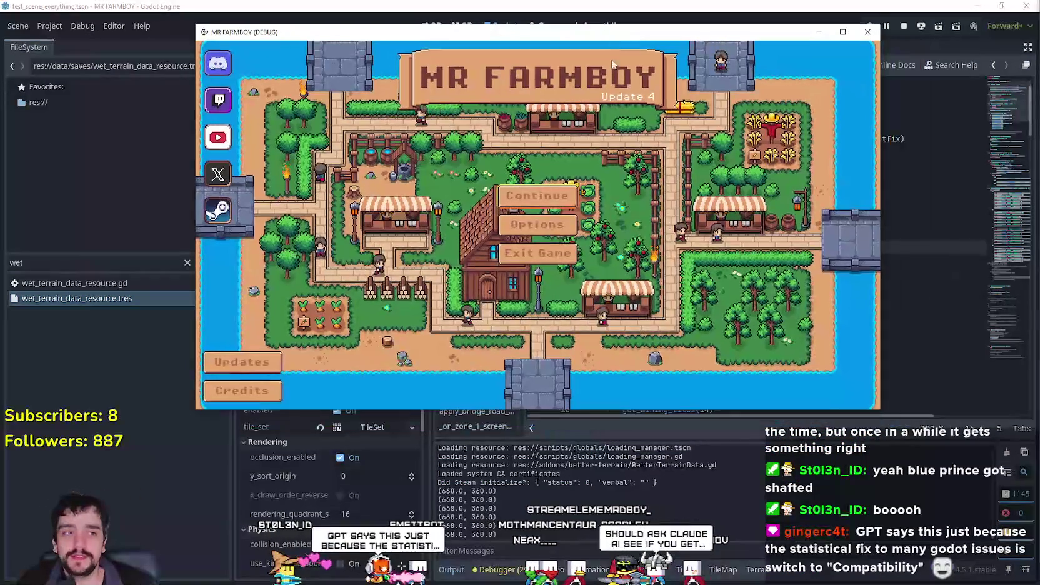
pyautogui.click(560, 199)
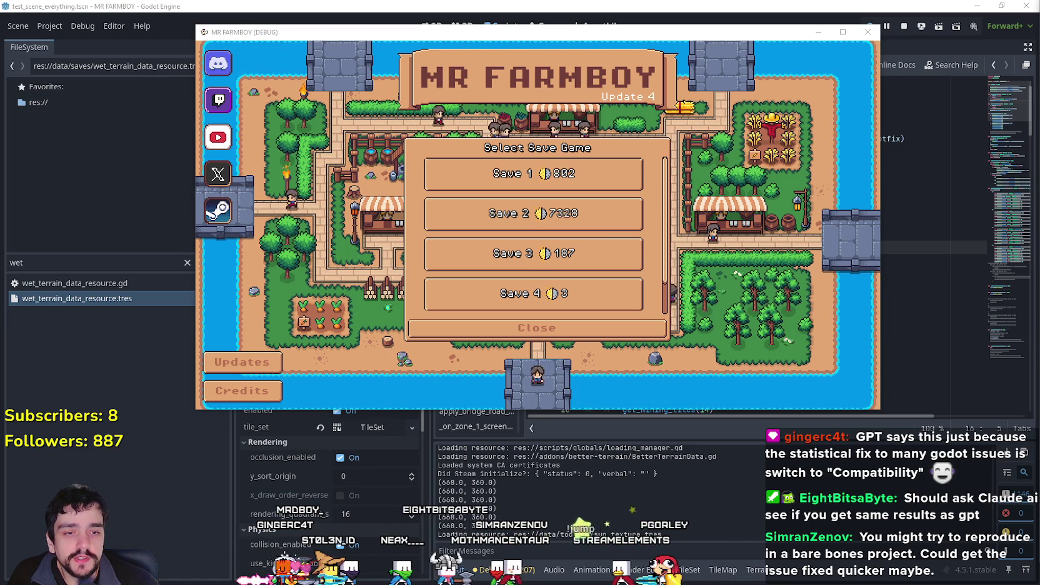
pyautogui.hotkey('alt', 'Tab')
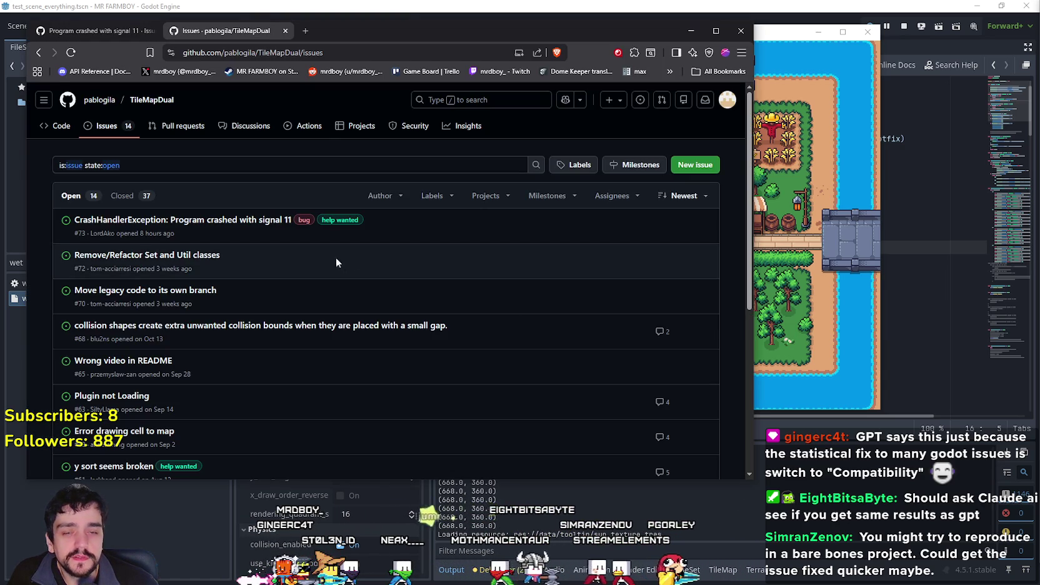
# Open TileMapDual issue #73 on the signal 11 crash and scroll through it.
pyautogui.click(267, 219)
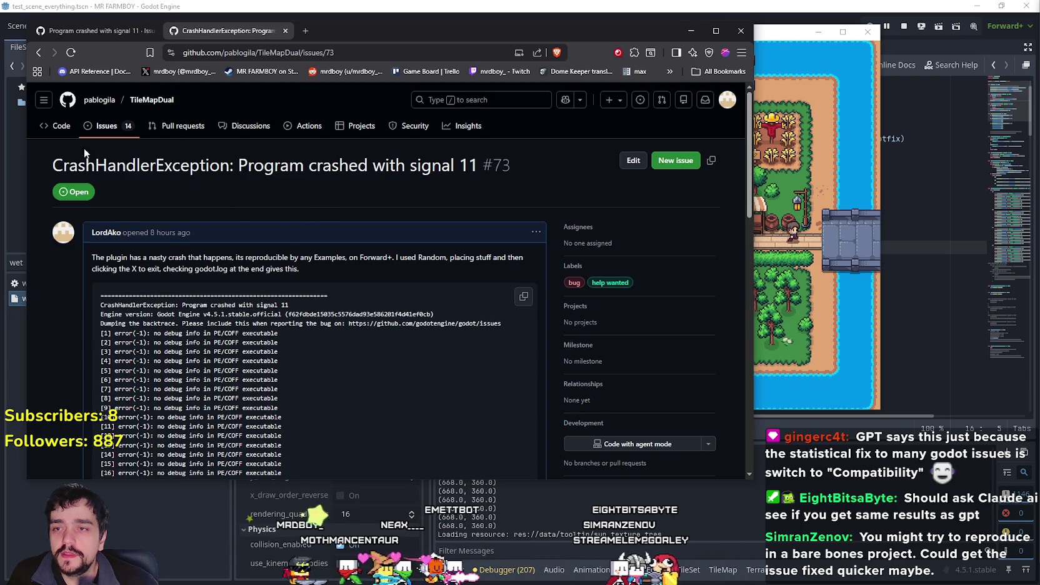
pyautogui.scroll(-10, 331, 296)
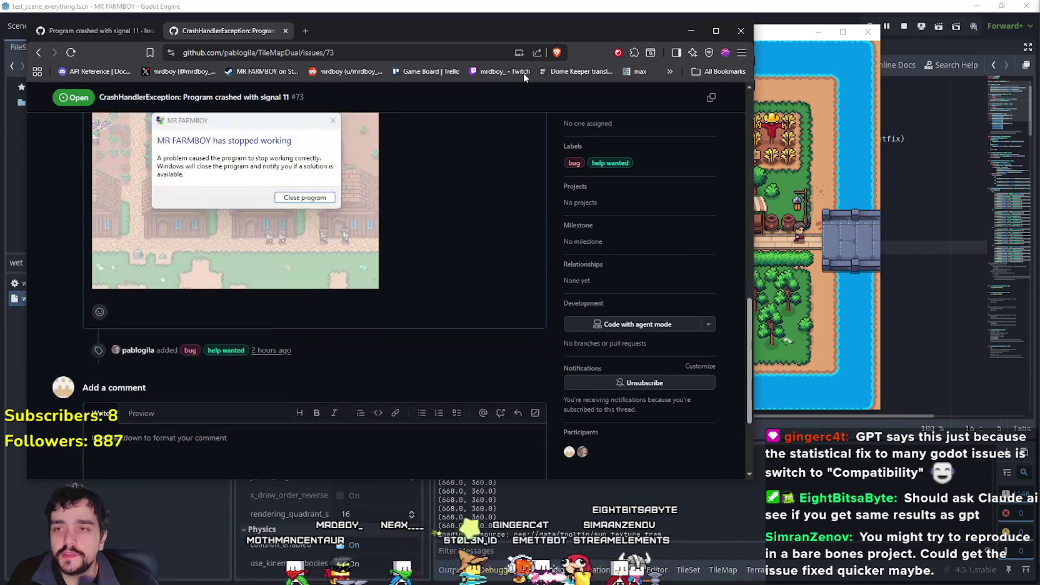
pyautogui.moveTo(520, 34); pyautogui.dragTo(637, 47)
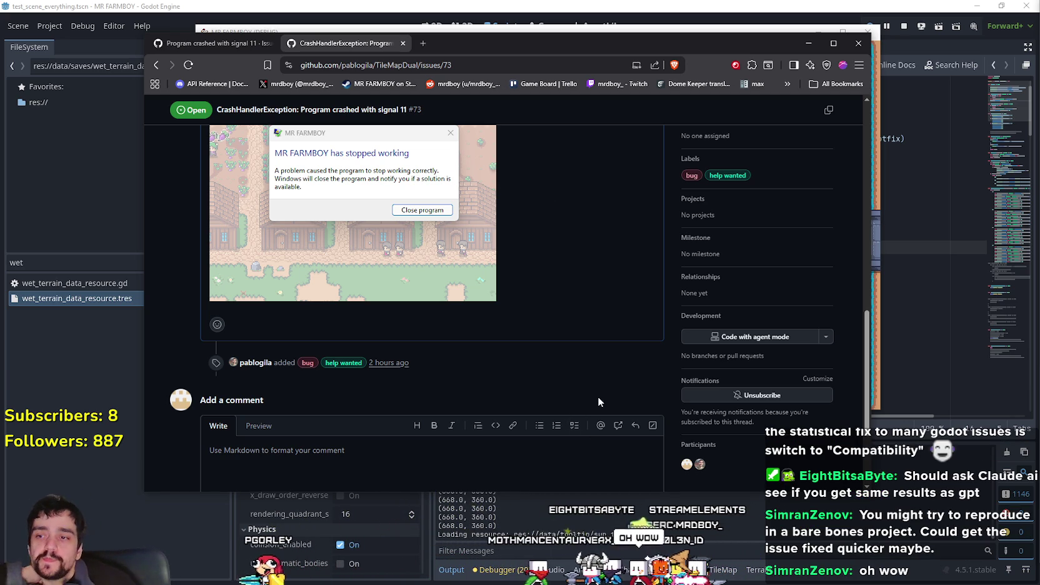
pyautogui.scroll(3, 591, 354)
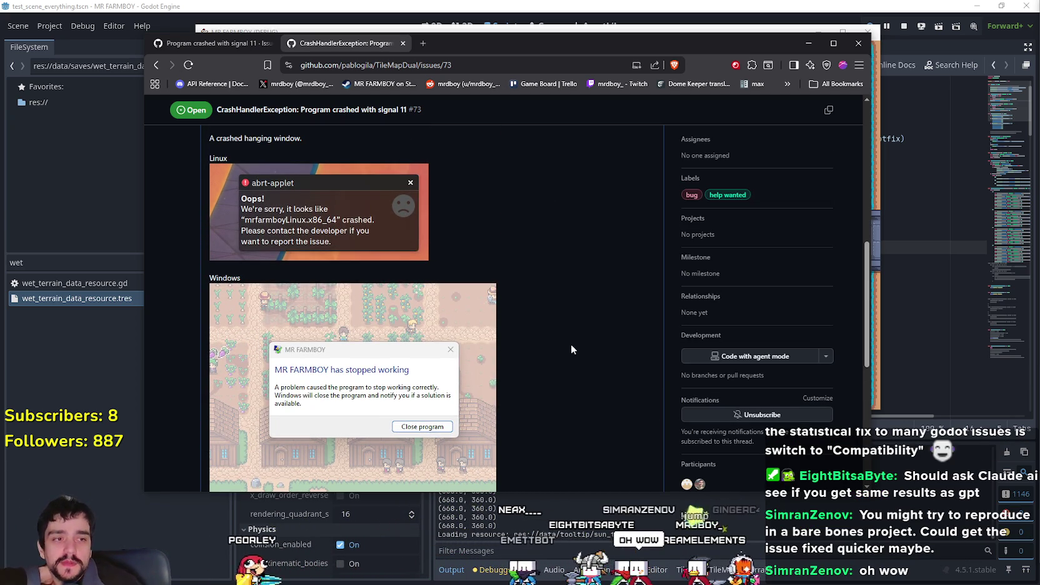
pyautogui.scroll(-2, 546, 365)
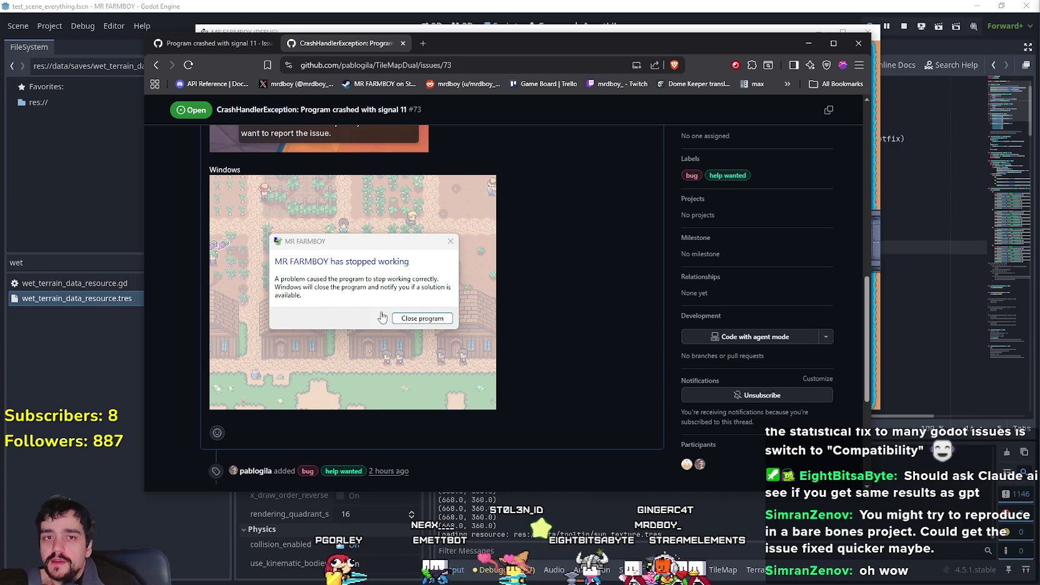
pyautogui.scroll(2, 369, 284)
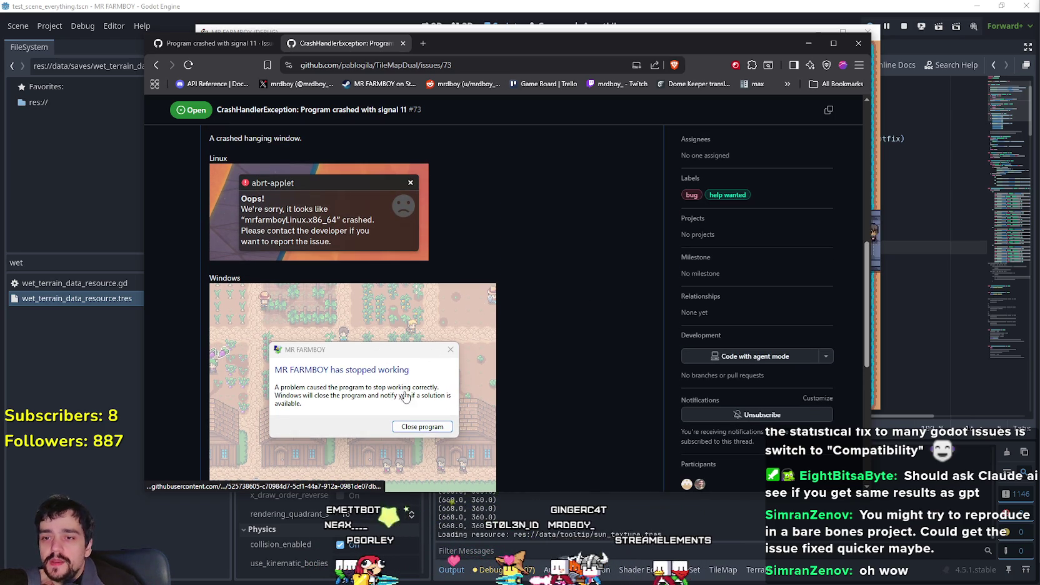
pyautogui.scroll(4, 504, 429)
pyautogui.scroll(3, 493, 439)
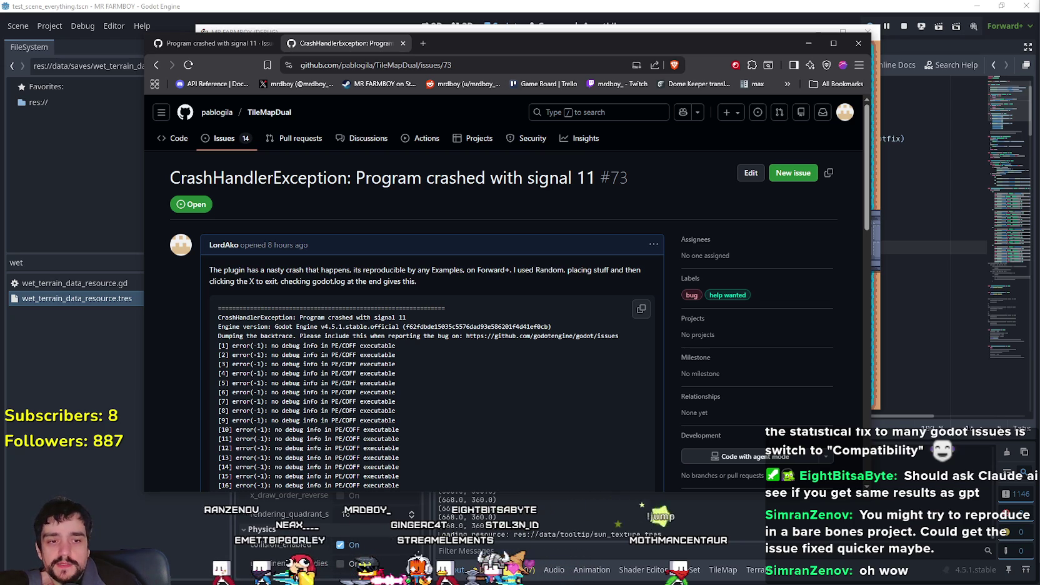
pyautogui.scroll(-1, 463, 403)
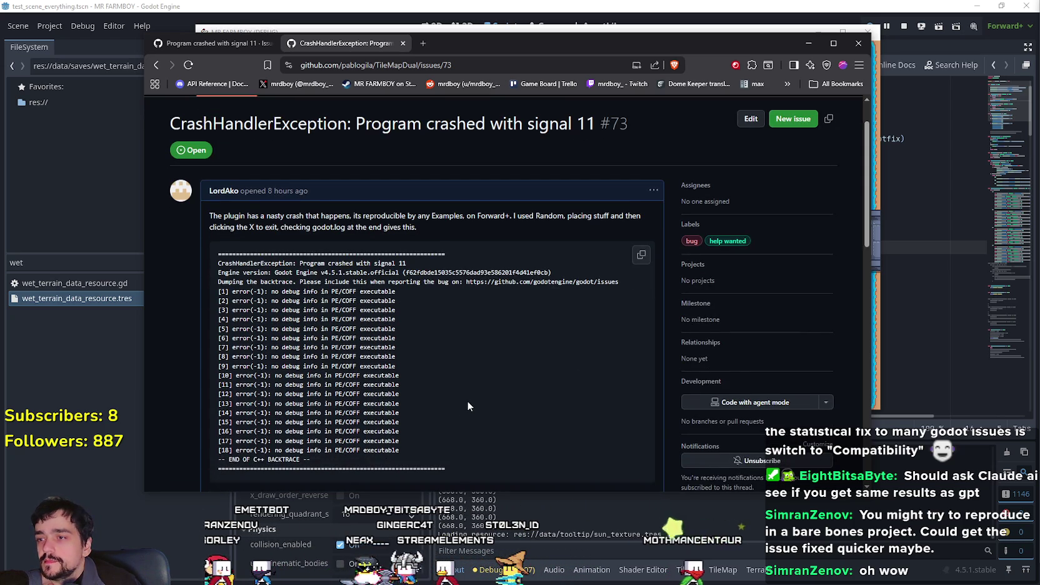
pyautogui.scroll(1, 473, 387)
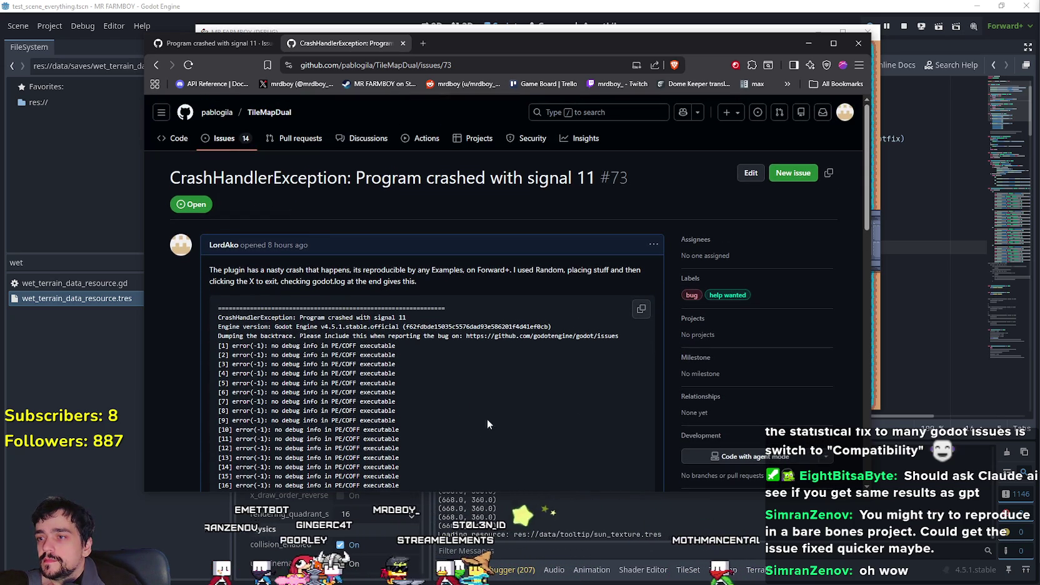
pyautogui.scroll(-15, 469, 380)
pyautogui.scroll(15, 474, 429)
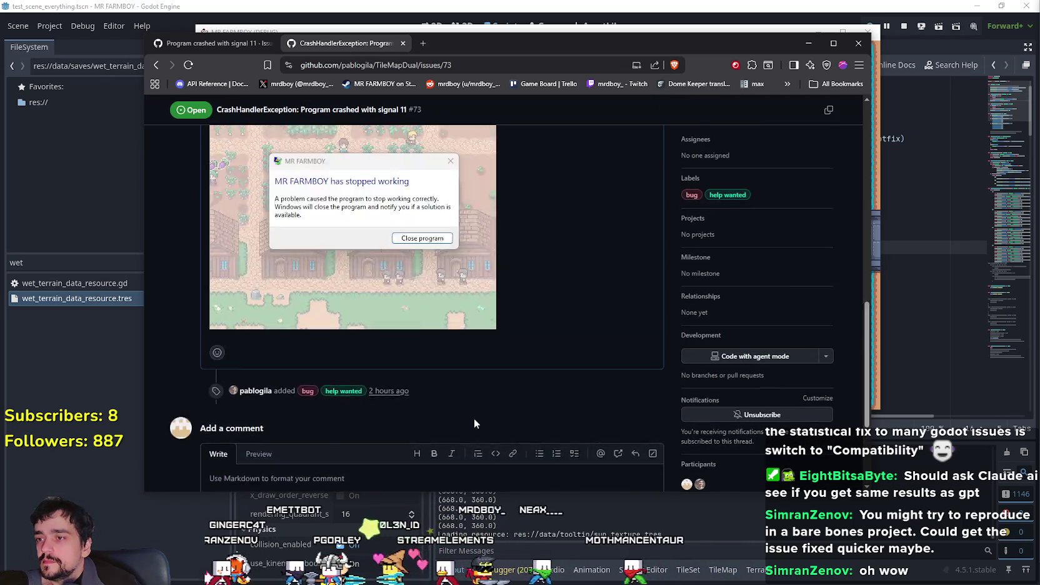
# Reload the issue page, select the crash backtrace lines, then return to Godot.
pyautogui.rightClick(528, 261)
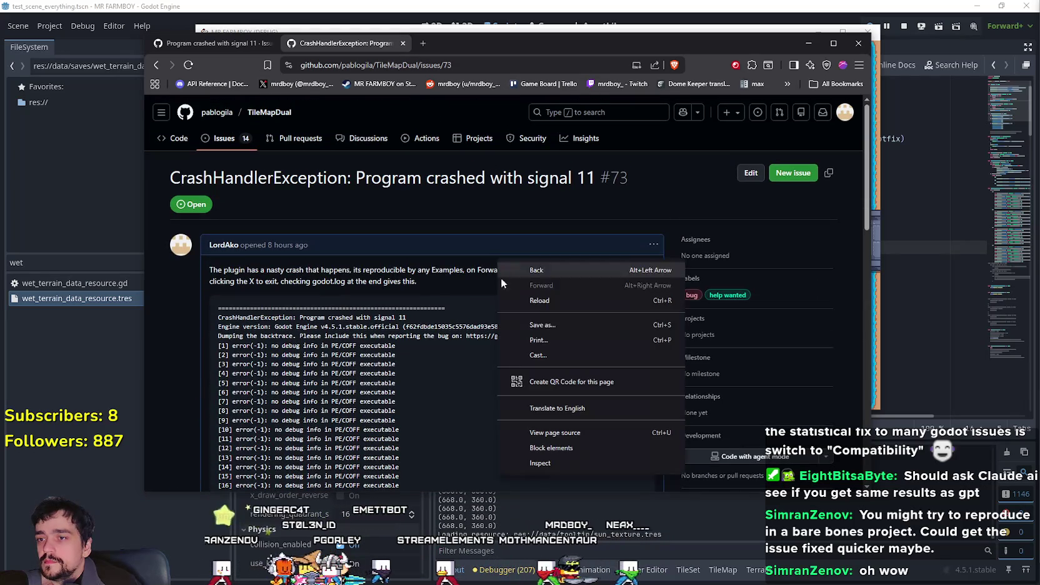
pyautogui.click(546, 301)
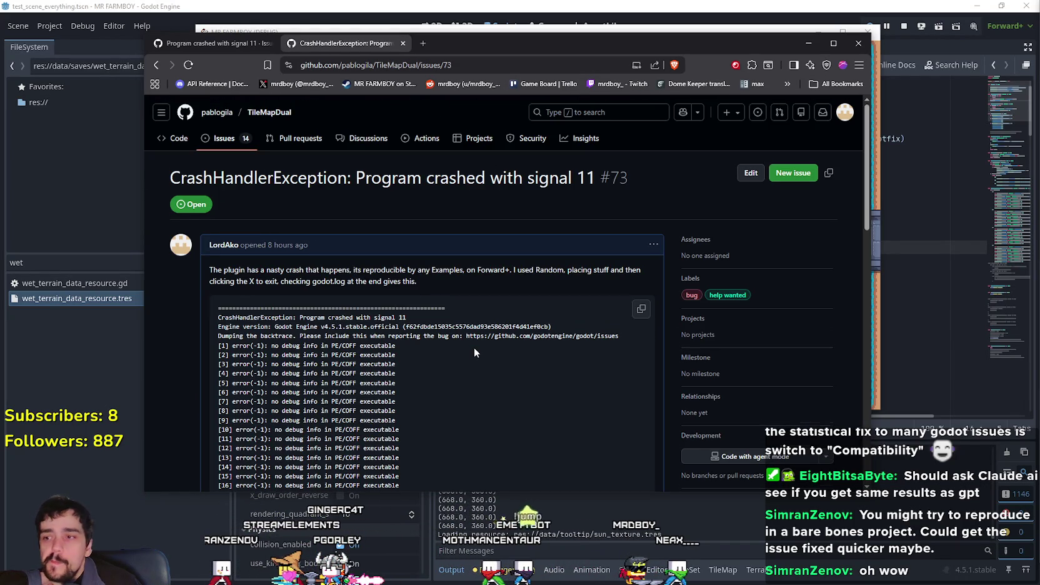
pyautogui.scroll(-15, 474, 346)
pyautogui.scroll(15, 474, 339)
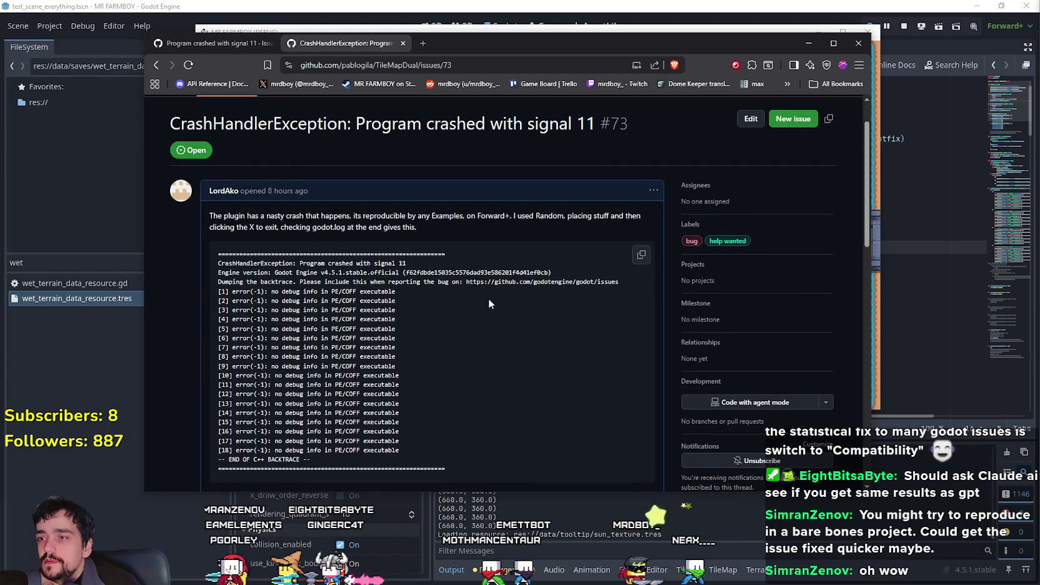
pyautogui.scroll(-1, 486, 299)
pyautogui.moveTo(315, 246)
pyautogui.mouseDown()
pyautogui.moveTo(403, 370)
pyautogui.moveTo(400, 403)
pyautogui.mouseUp()
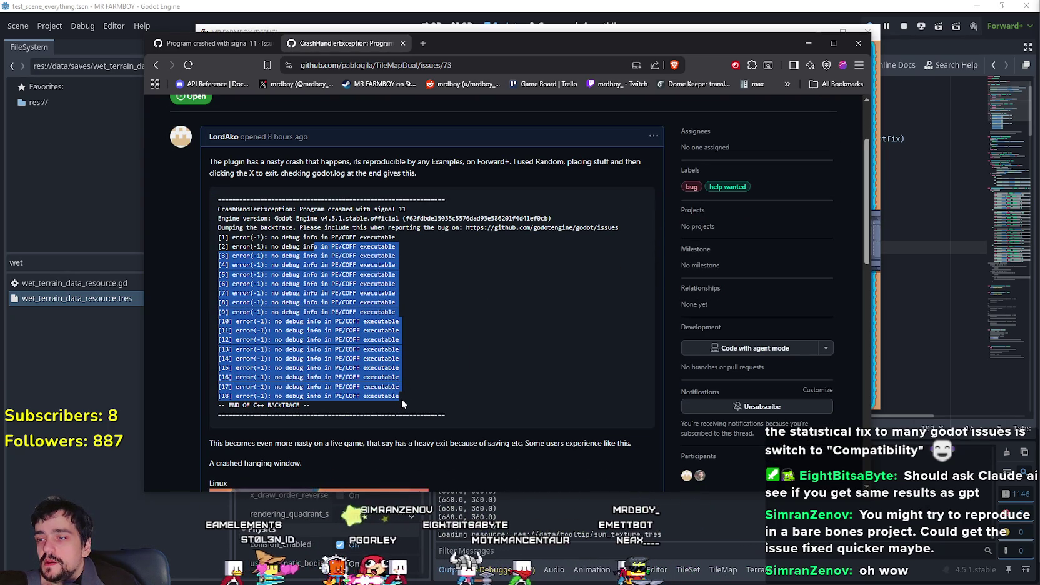
pyautogui.moveTo(463, 42); pyautogui.dragTo(475, 81)
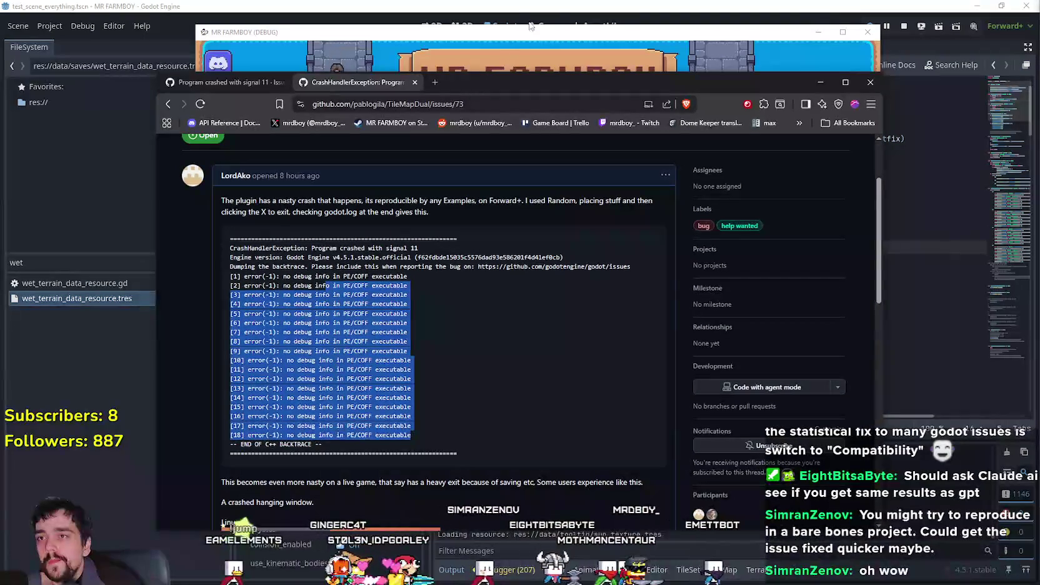
pyautogui.click(535, 5)
# Open the WetLand node's tile_map_dual.gd script and scroll through it.
pyautogui.scroll(-2, 346, 232)
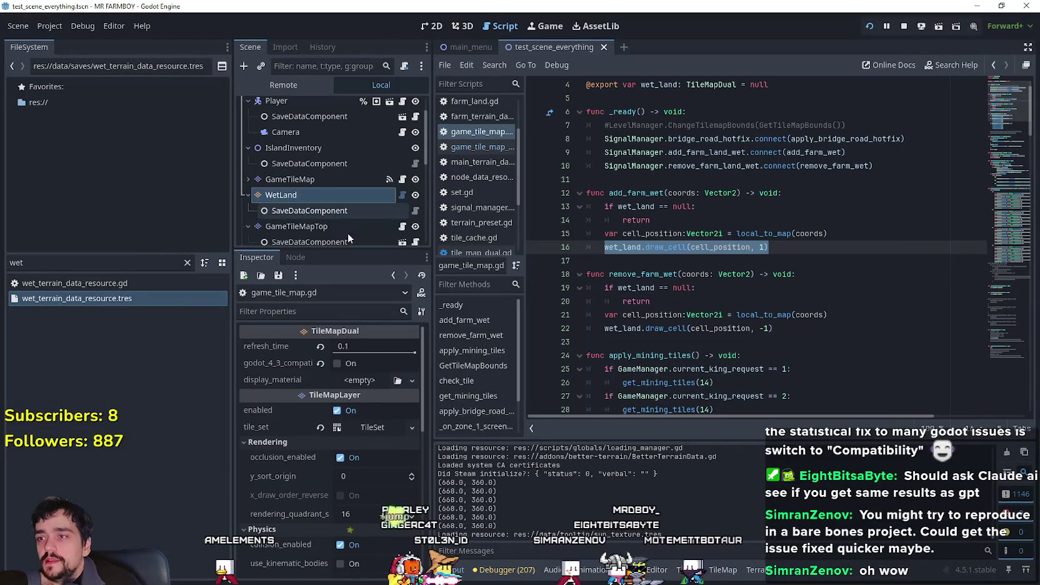
pyautogui.click(402, 194)
pyautogui.scroll(4, 726, 256)
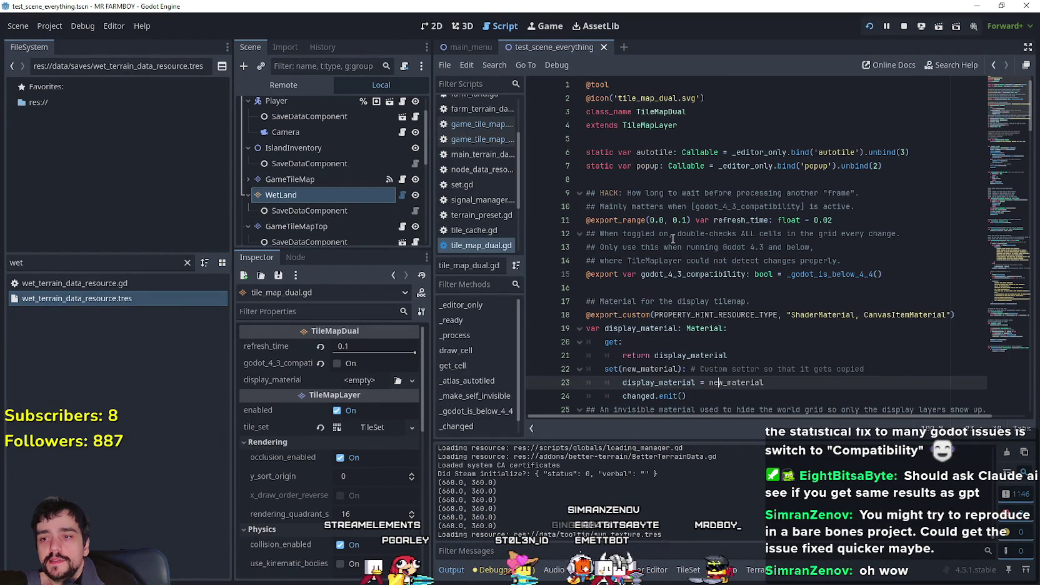
pyautogui.scroll(-9, 673, 238)
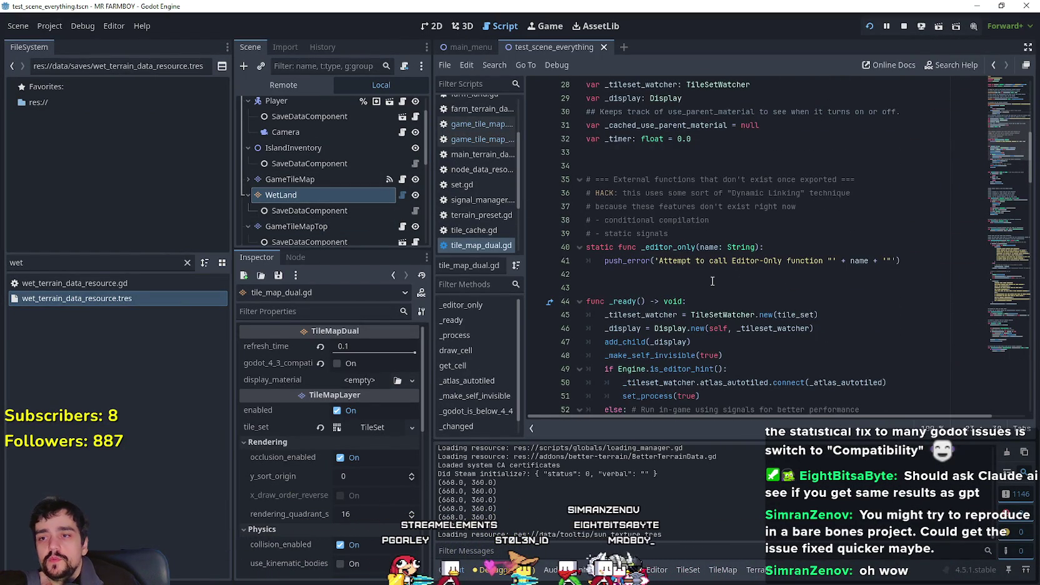
pyautogui.scroll(-2, 712, 281)
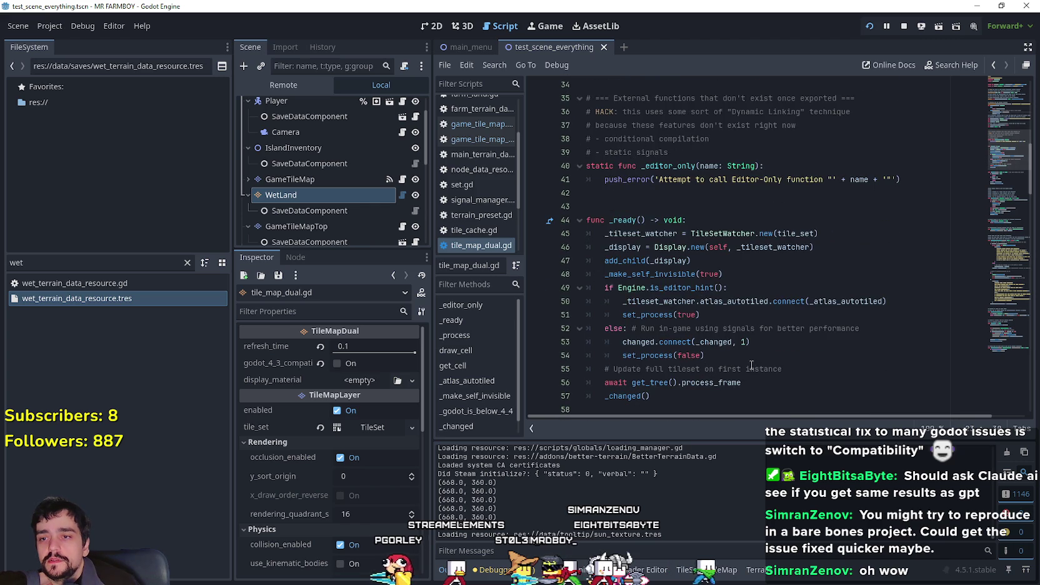
pyautogui.moveTo(698, 397); pyautogui.dragTo(698, 206)
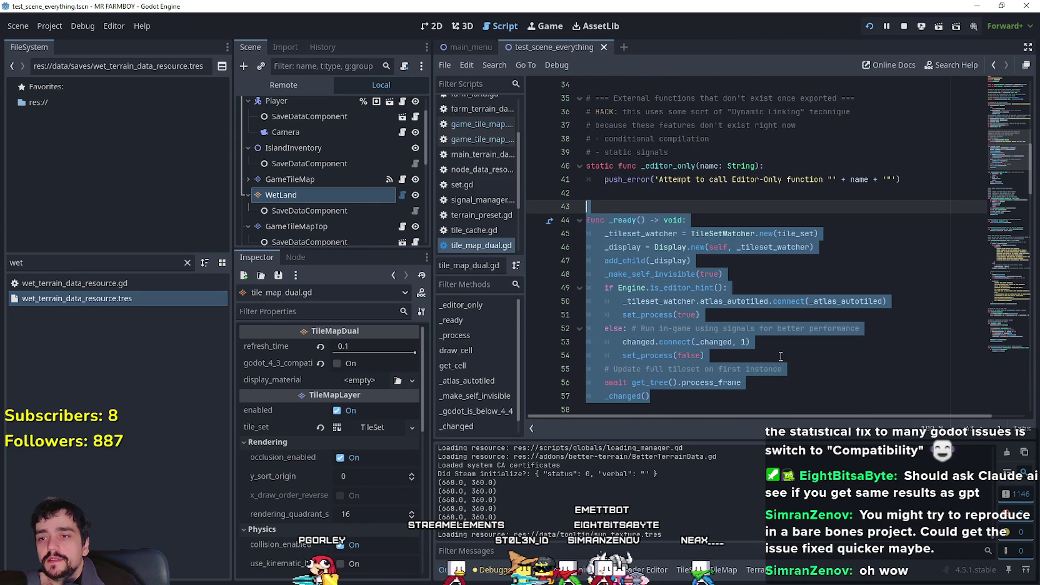
pyautogui.scroll(-2, 769, 350)
pyautogui.scroll(-4, 763, 341)
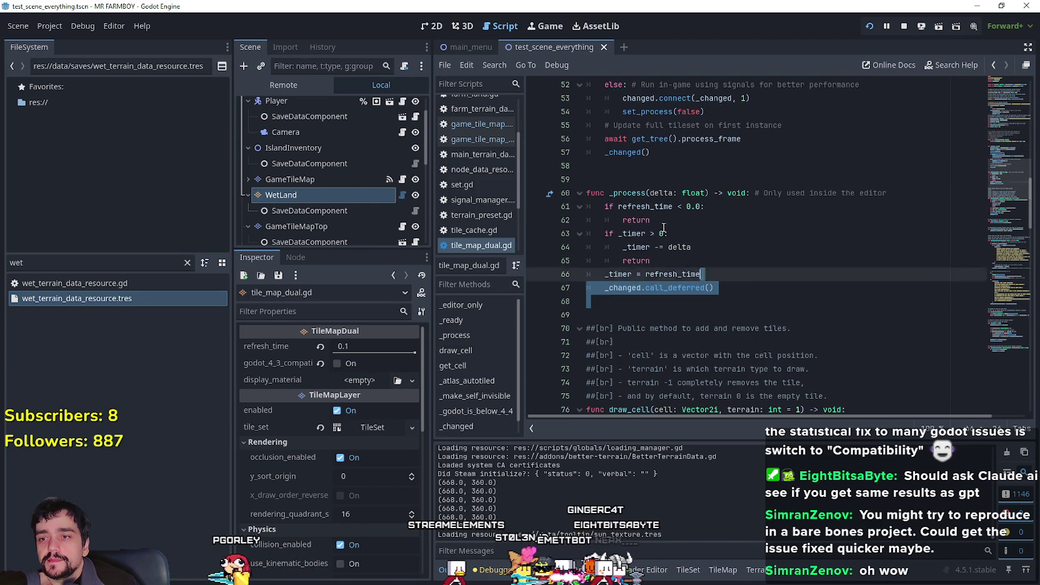
pyautogui.moveTo(719, 302); pyautogui.dragTo(588, 179)
pyautogui.scroll(-1, 729, 316)
pyautogui.scroll(-8, 729, 316)
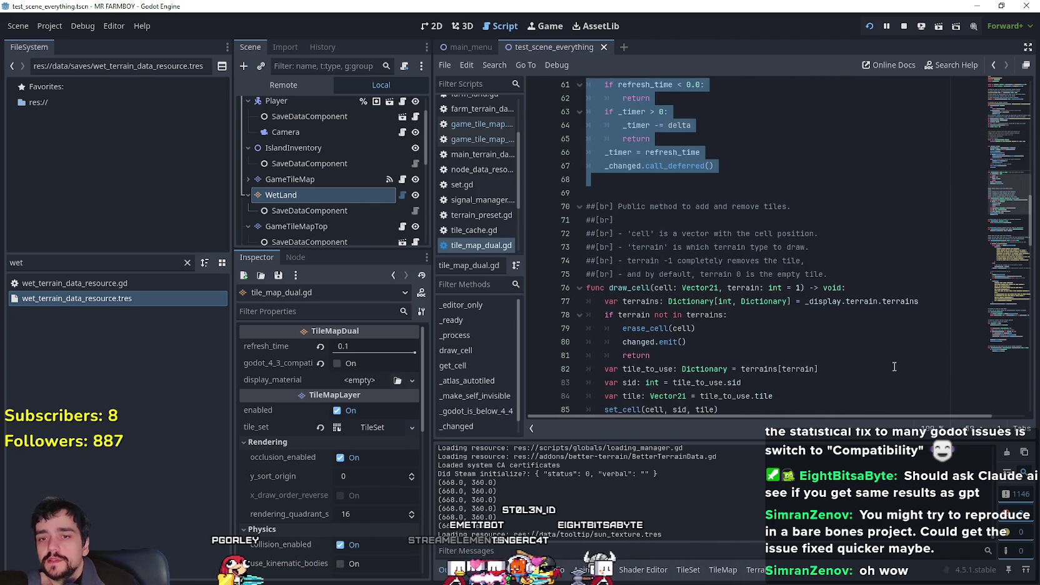
# Look up the _display.update(coords) call on line 170 to reach its definition in display.gd.
pyautogui.click(998, 360)
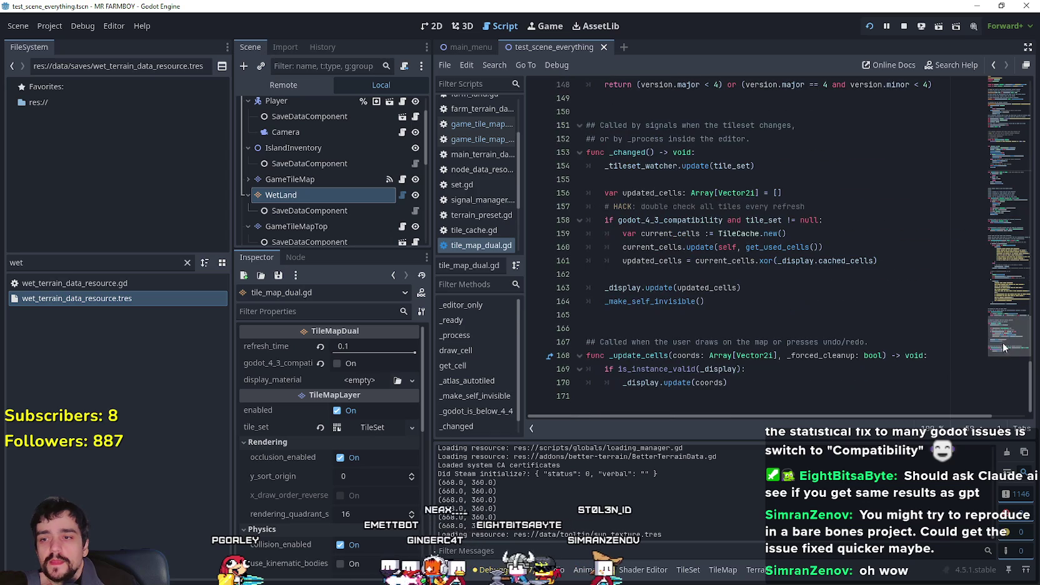
pyautogui.moveTo(745, 368); pyautogui.dragTo(549, 355)
pyautogui.click(626, 380)
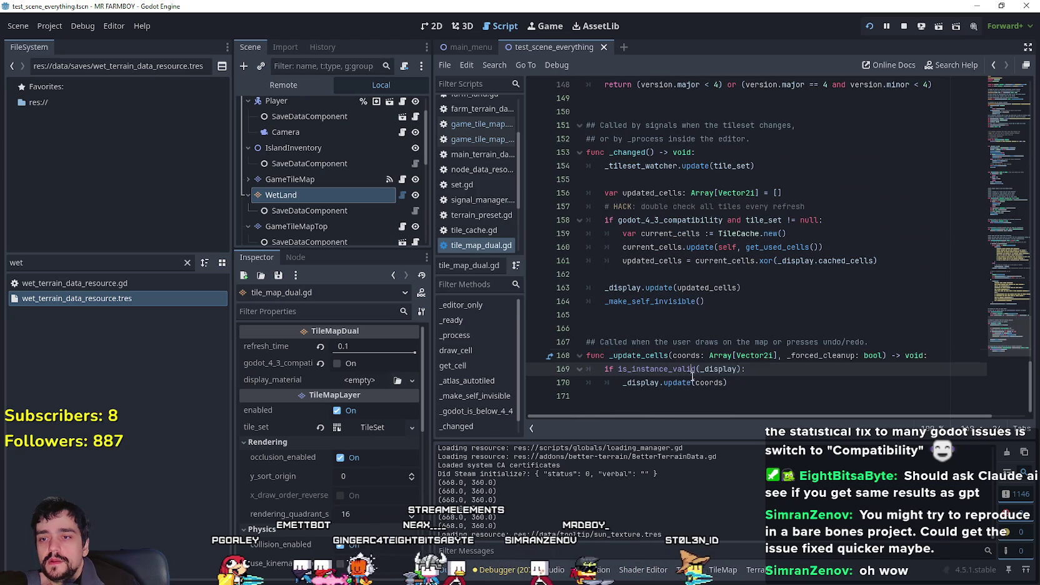
pyautogui.moveTo(626, 381); pyautogui.dragTo(728, 382)
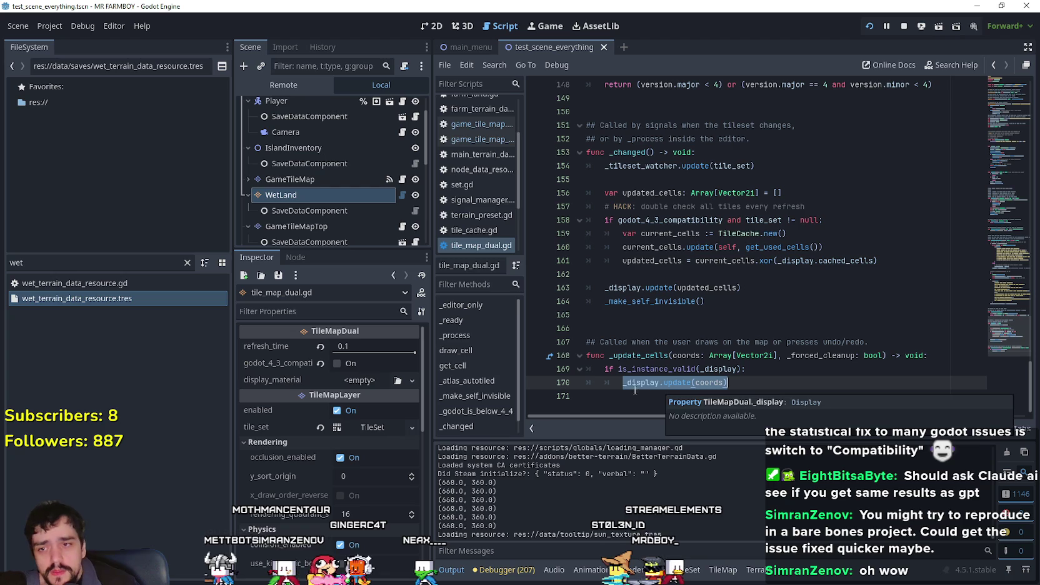
pyautogui.rightClick(679, 382)
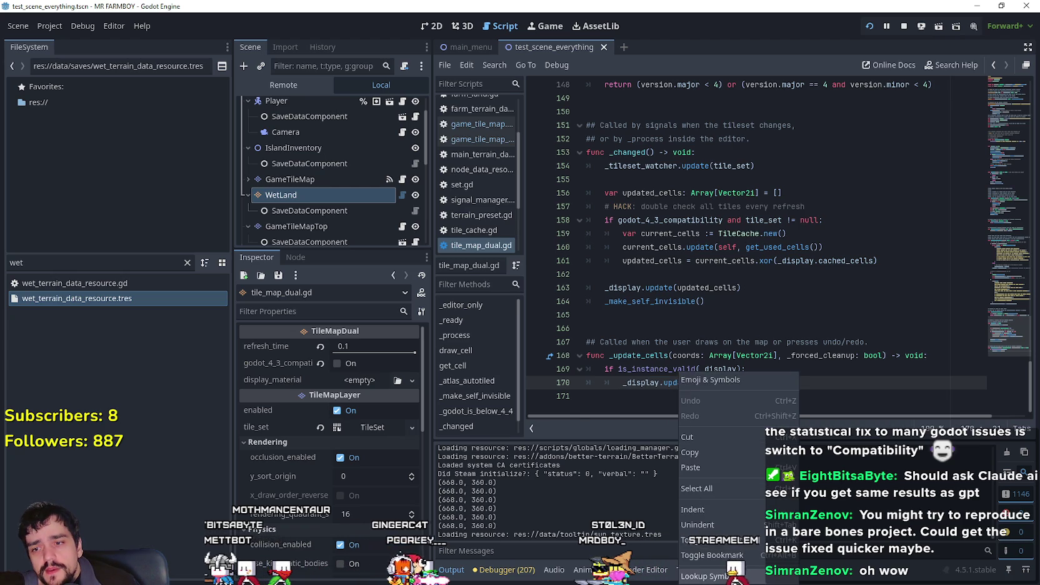
pyautogui.click(735, 576)
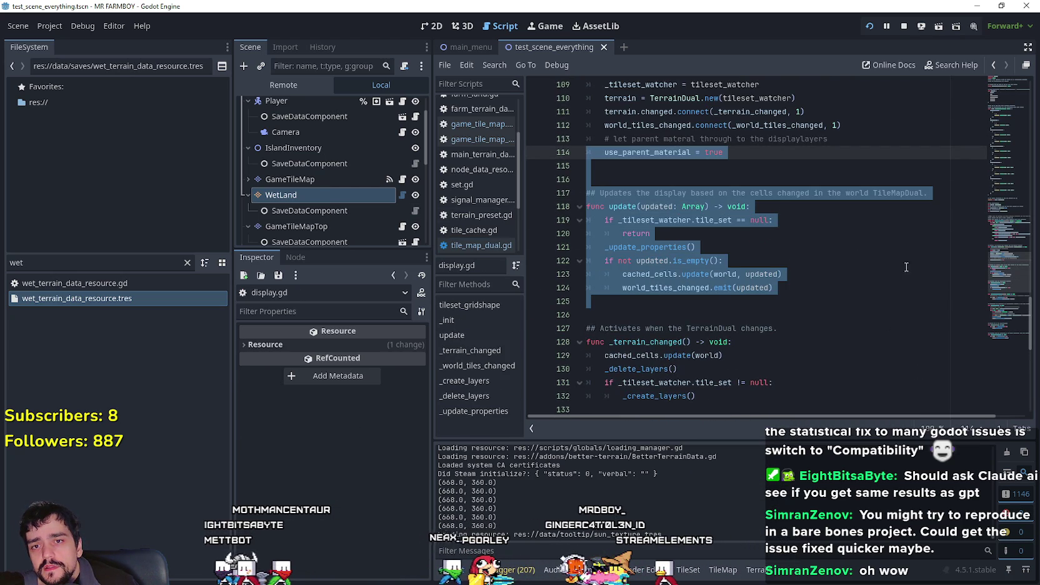
# Scroll up and down through display.gd to review its code.
pyautogui.scroll(-2, 1011, 284)
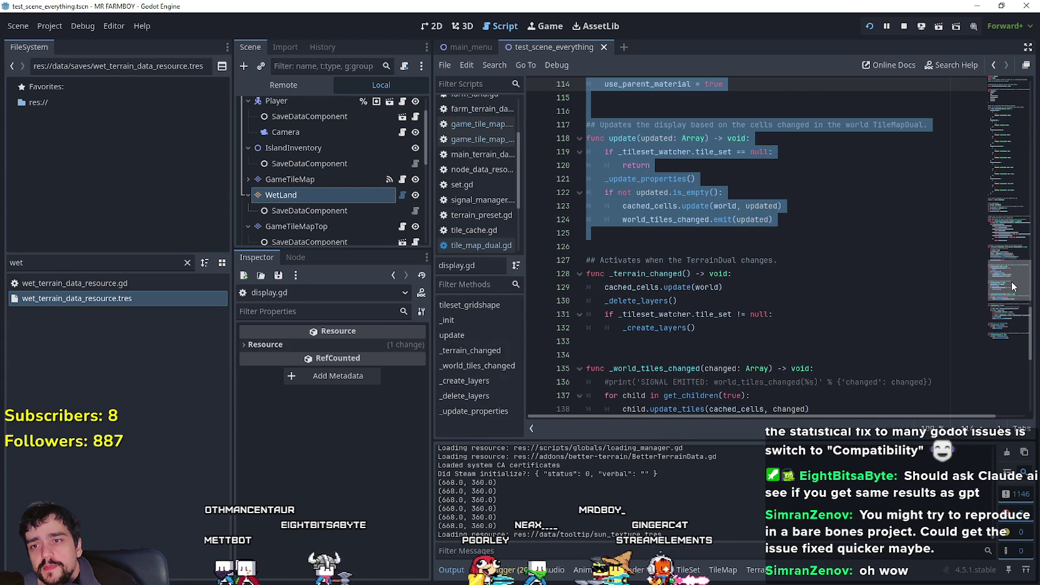
pyautogui.click(817, 232)
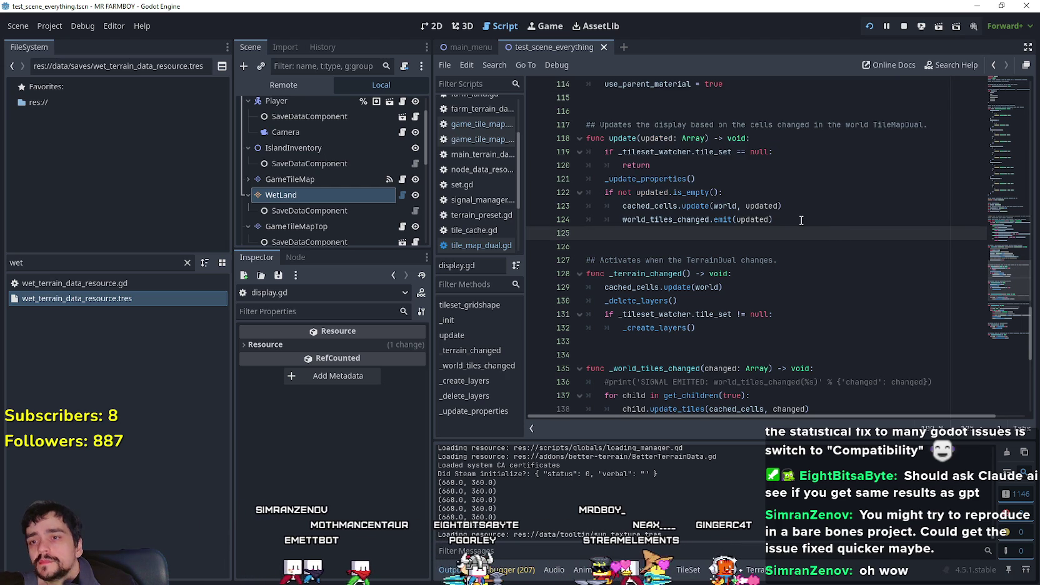
pyautogui.scroll(3, 807, 237)
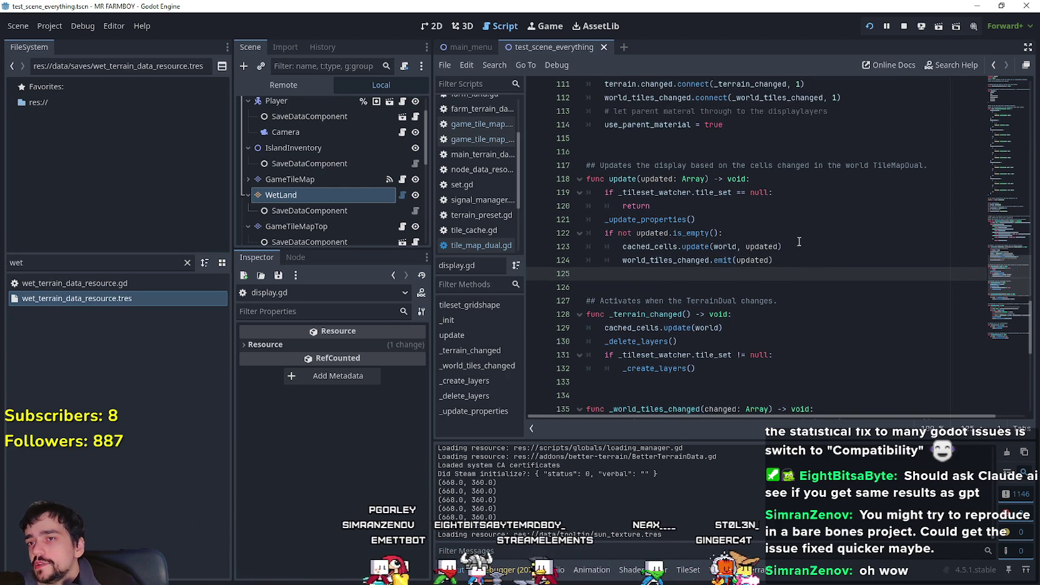
pyautogui.scroll(-5, 811, 253)
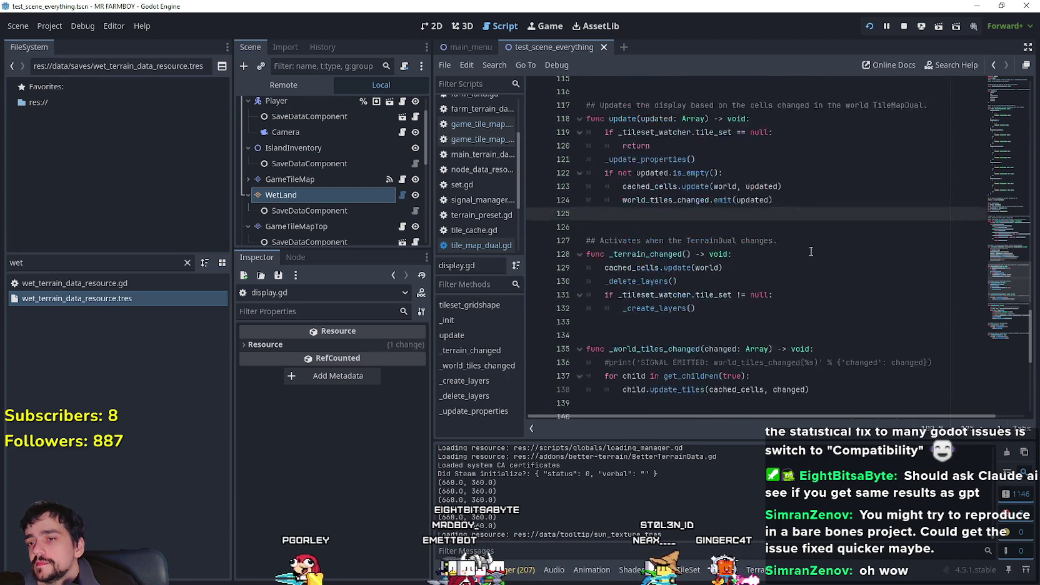
pyautogui.scroll(1, 811, 251)
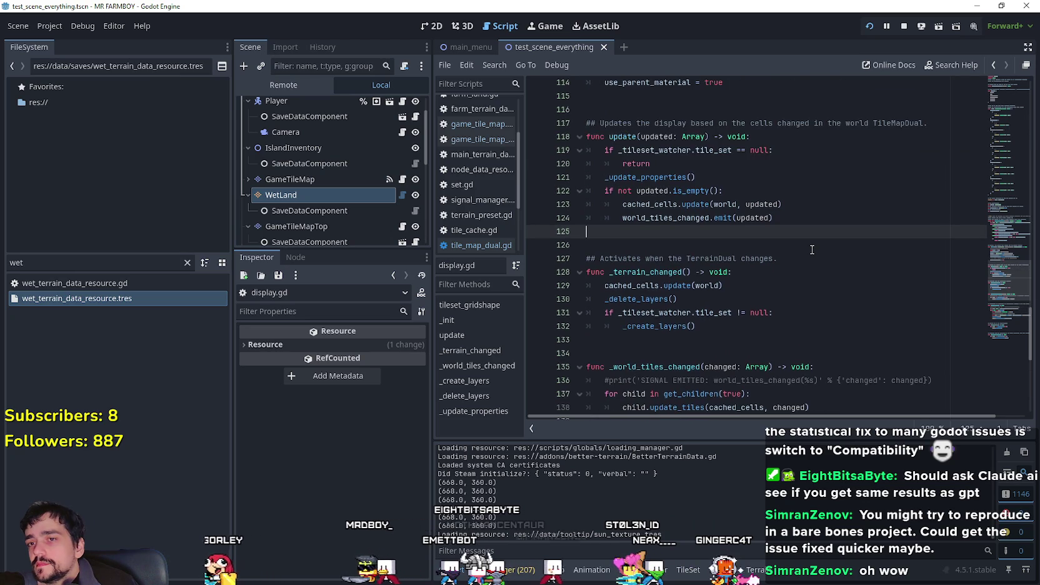
pyautogui.scroll(1, 811, 250)
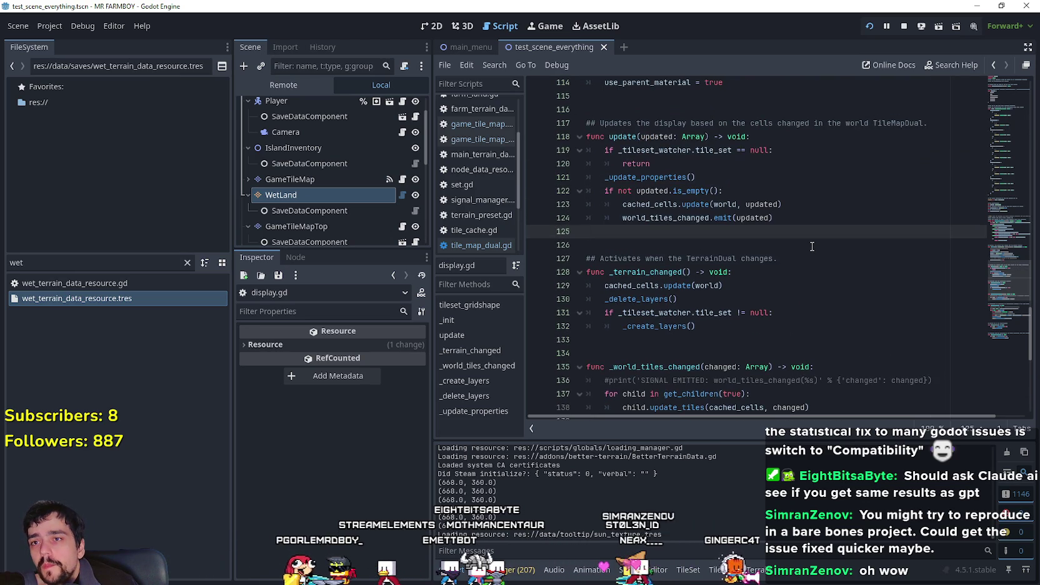
pyautogui.scroll(-3, 806, 250)
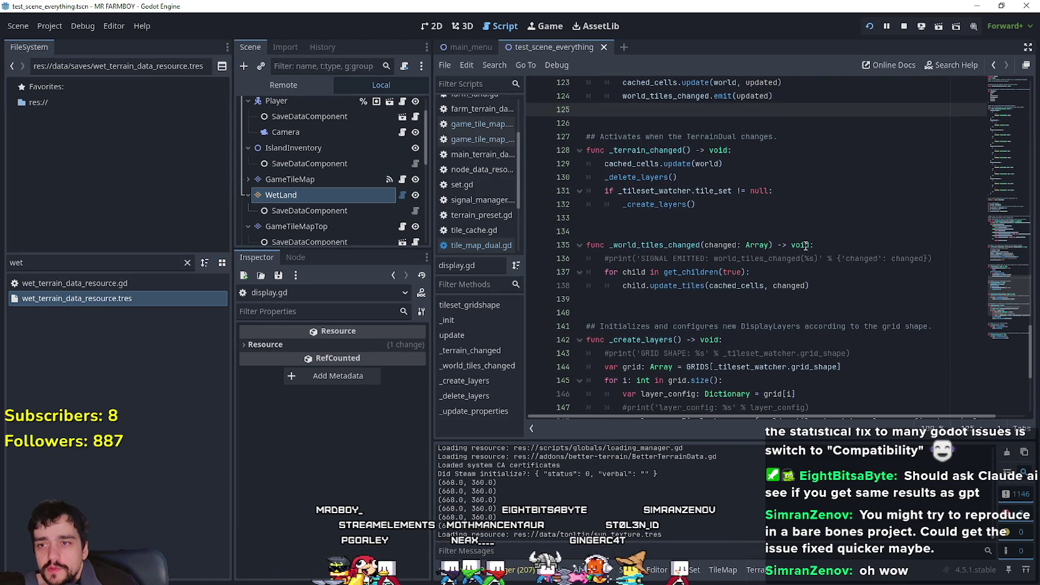
pyautogui.click(728, 234)
pyautogui.scroll(-2, 719, 250)
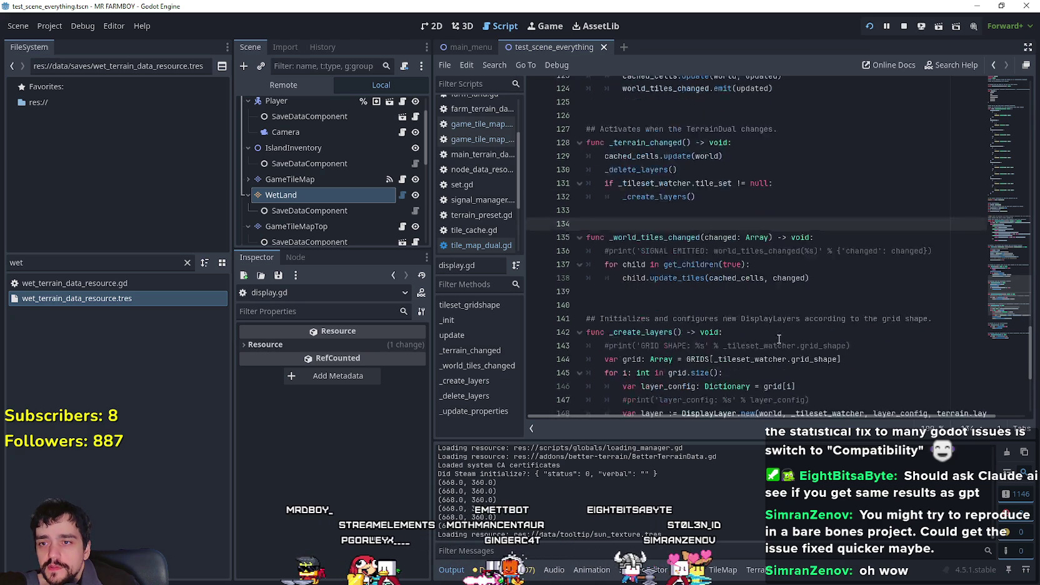
pyautogui.scroll(-4, 711, 263)
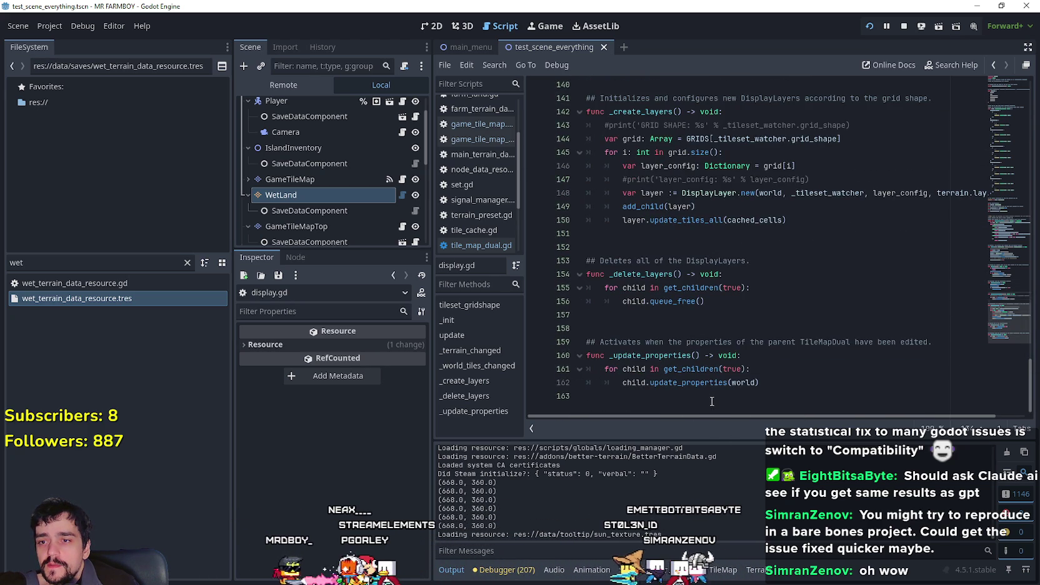
pyautogui.scroll(9, 711, 401)
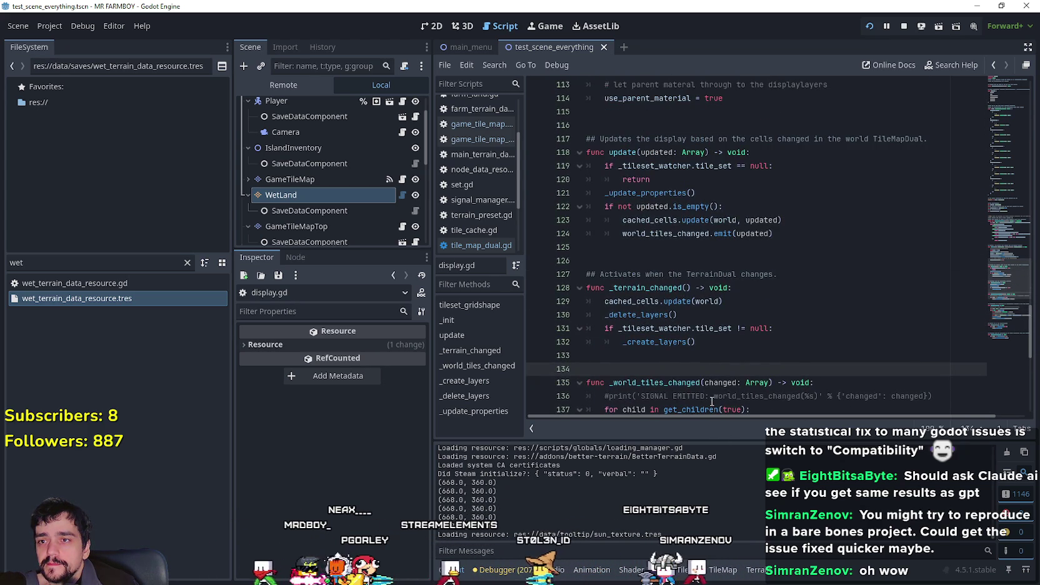
pyautogui.scroll(4, 711, 401)
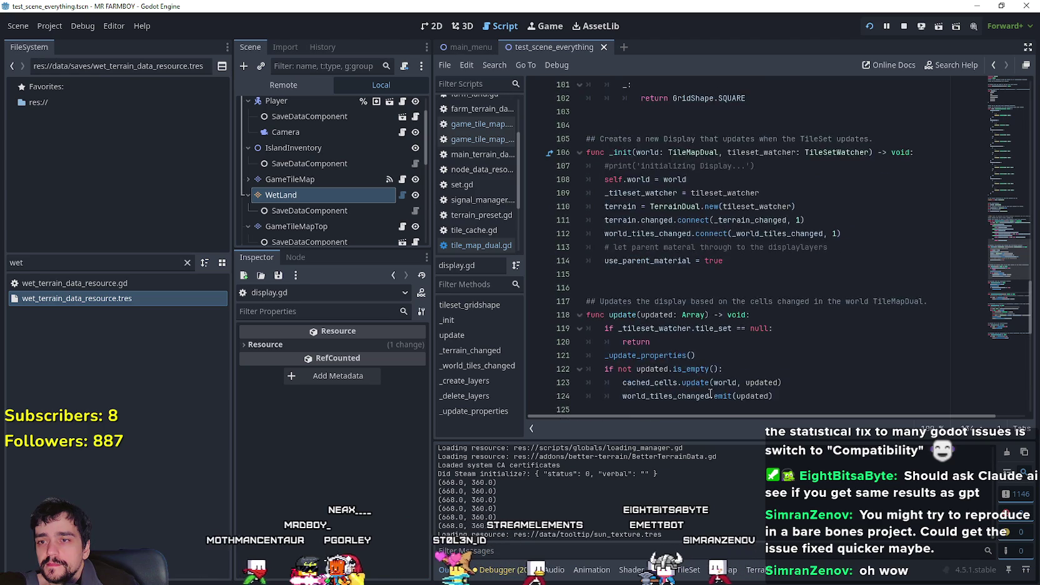
pyautogui.scroll(6, 711, 394)
pyautogui.moveTo(996, 256)
pyautogui.mouseDown()
pyautogui.moveTo(989, 152)
pyautogui.moveTo(1003, 97)
pyautogui.mouseUp()
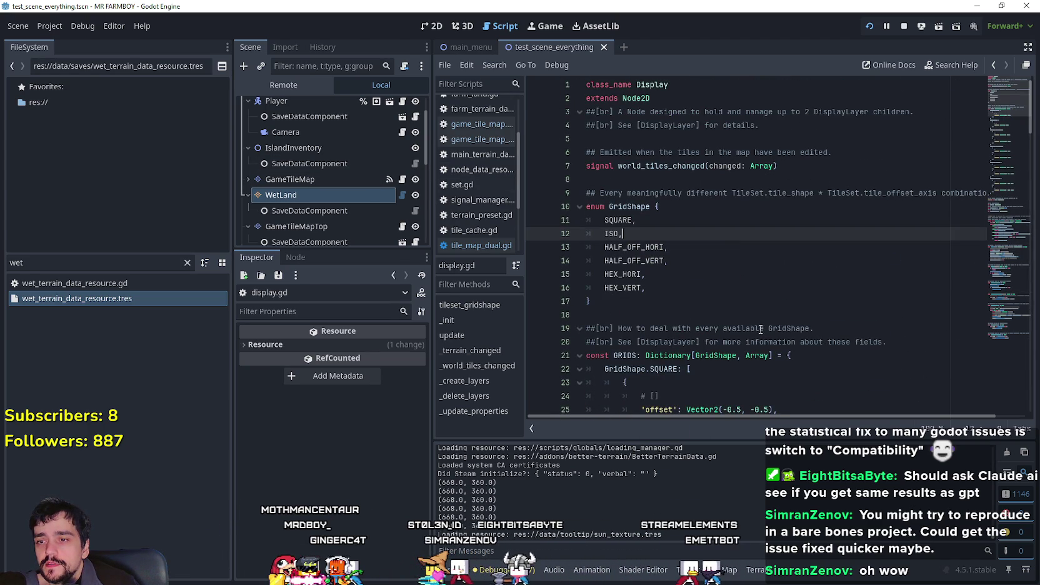
pyautogui.scroll(-9, 756, 250)
pyautogui.scroll(-15, 756, 315)
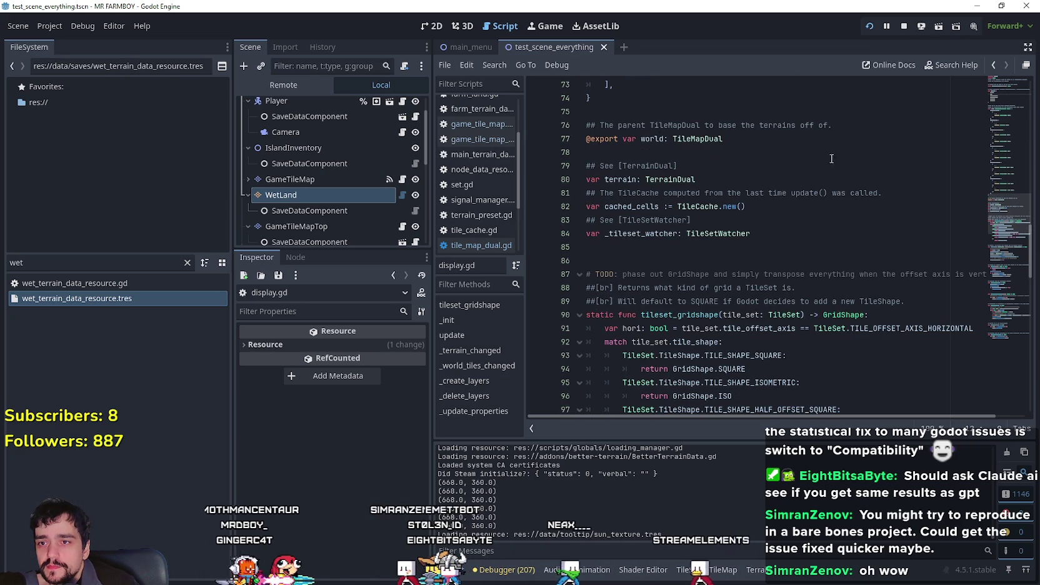
# Look up the TileCache reference on line 82 to open tile_cache.gd.
pyautogui.moveTo(750, 234); pyautogui.dragTo(623, 235)
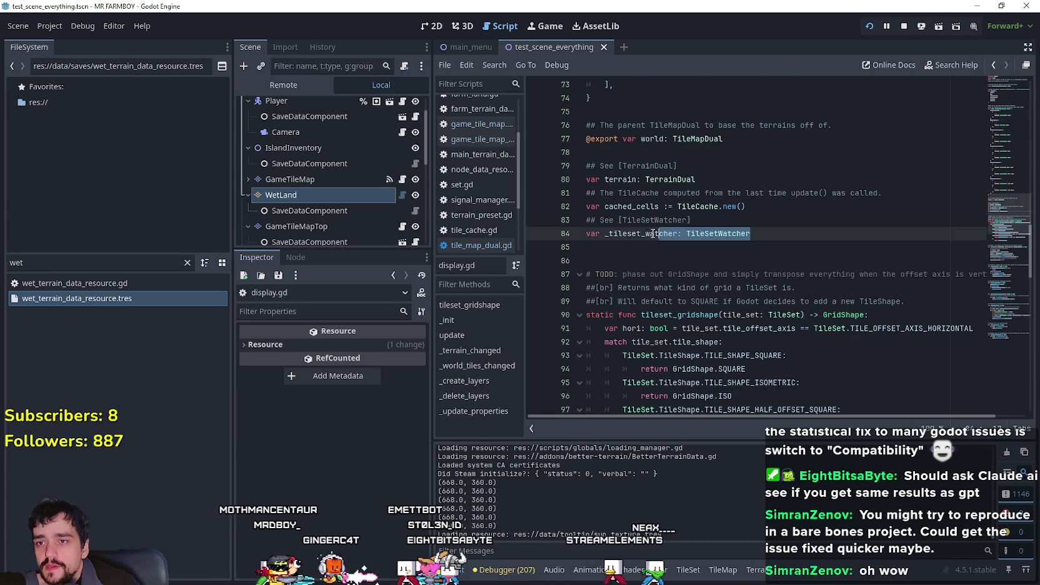
pyautogui.click(624, 246)
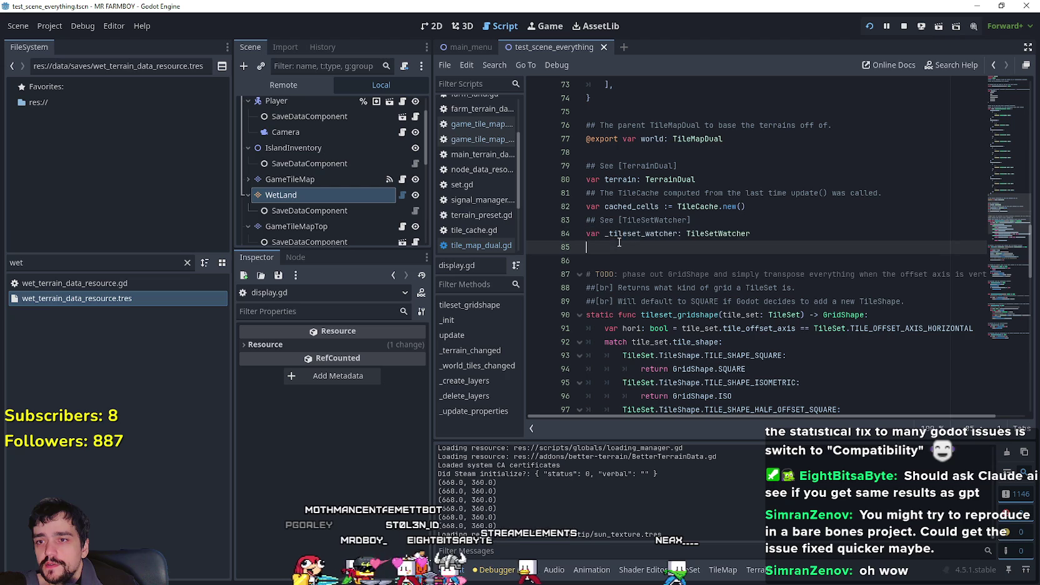
pyautogui.rightClick(705, 210)
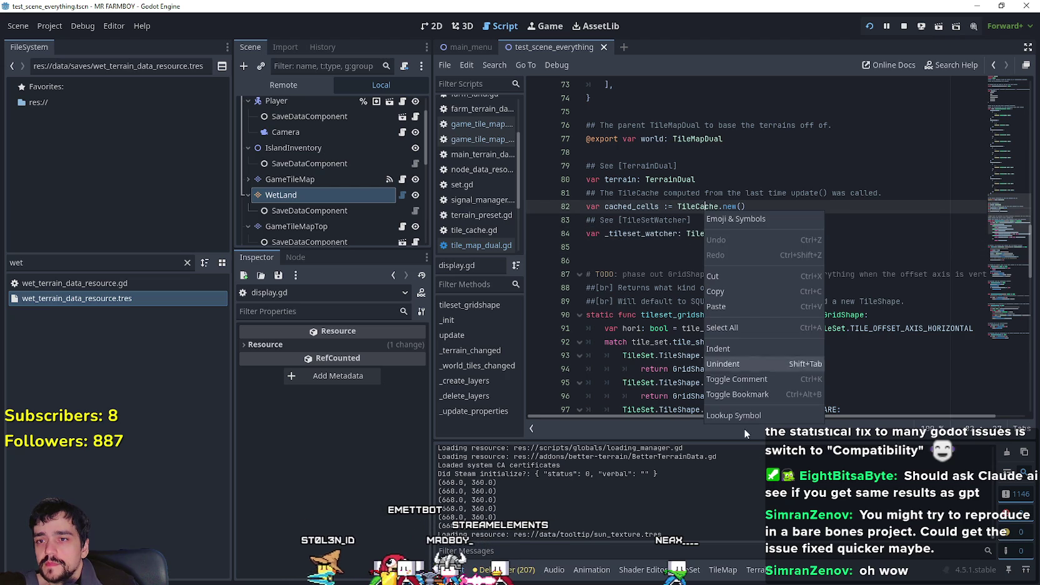
pyautogui.click(759, 417)
pyautogui.scroll(15, 724, 286)
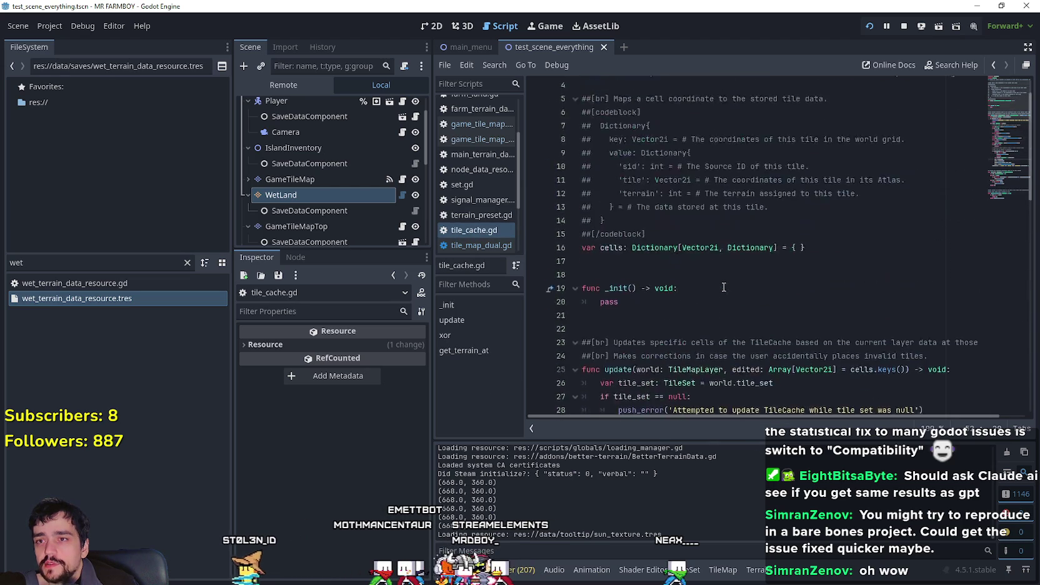
# Read through tile_cache.gd, inspecting its key description and class_name and extends lines.
pyautogui.scroll(1, 724, 287)
pyautogui.moveTo(626, 84)
pyautogui.mouseDown()
pyautogui.moveTo(675, 125)
pyautogui.moveTo(675, 187)
pyautogui.moveTo(676, 116)
pyautogui.mouseUp()
pyautogui.click(759, 180)
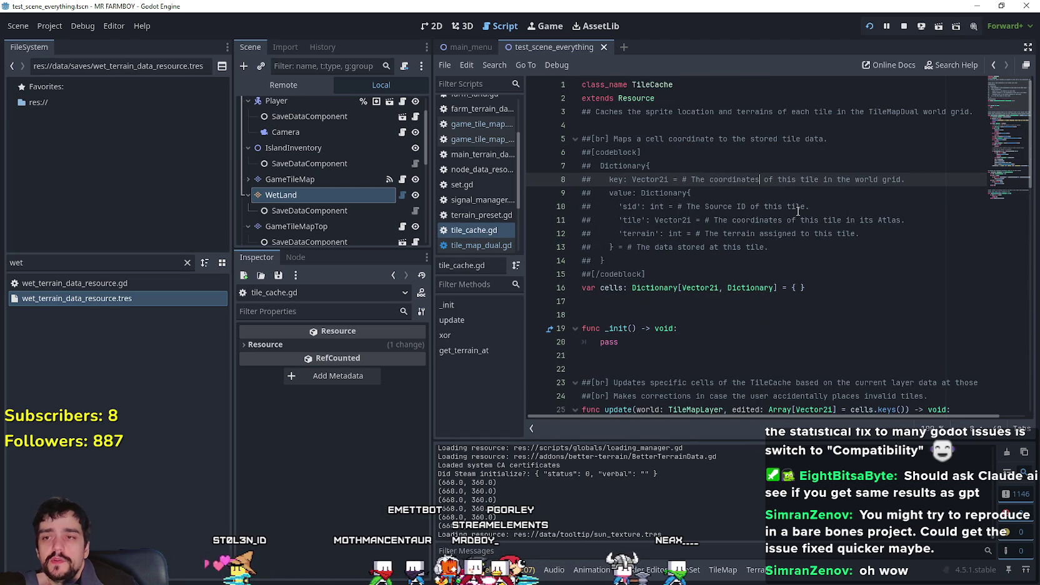
pyautogui.click(658, 272)
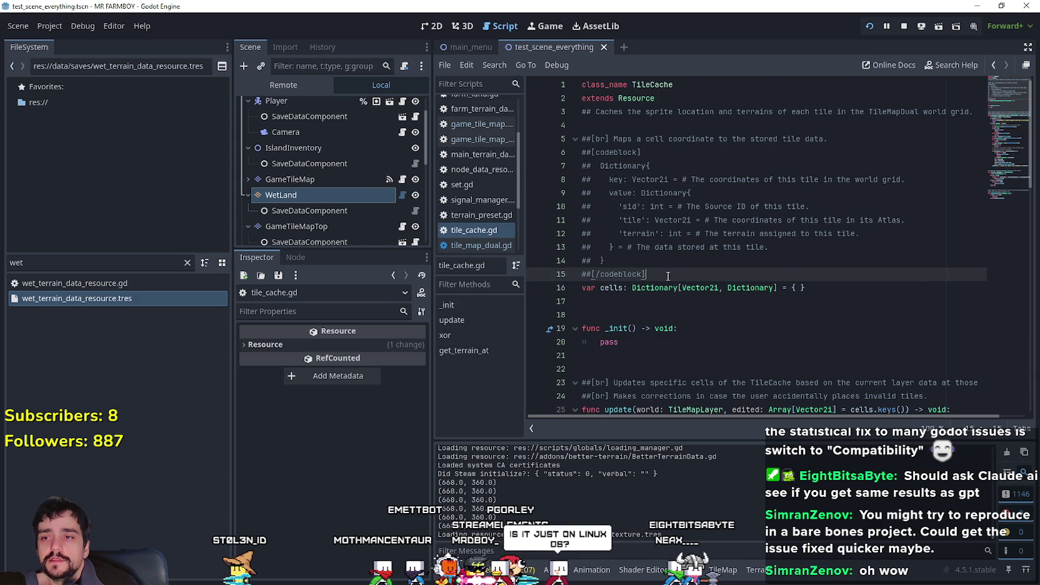
pyautogui.scroll(-1, 749, 293)
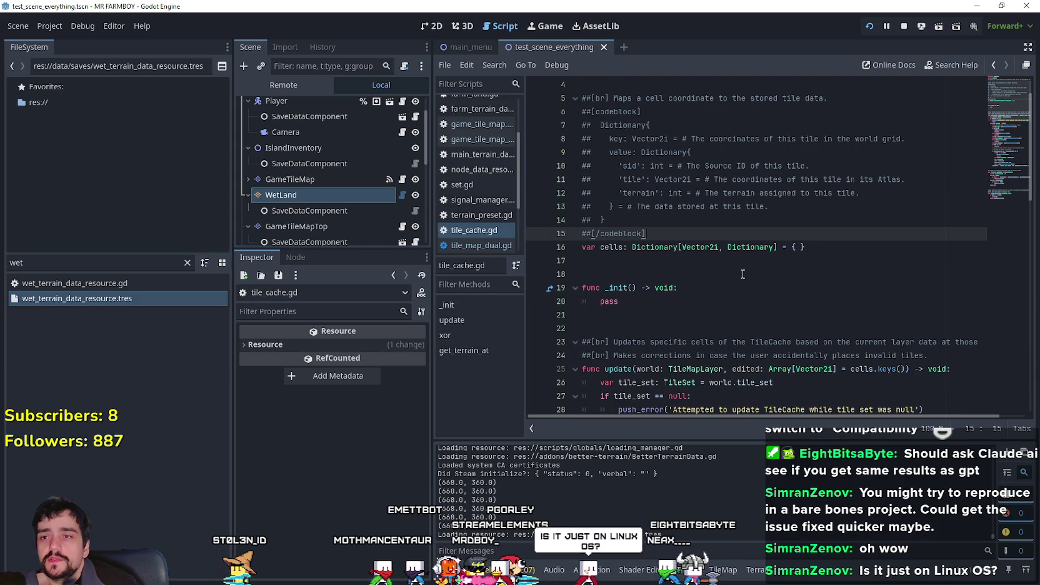
pyautogui.scroll(1, 743, 274)
pyautogui.moveTo(699, 105); pyautogui.dragTo(562, 79)
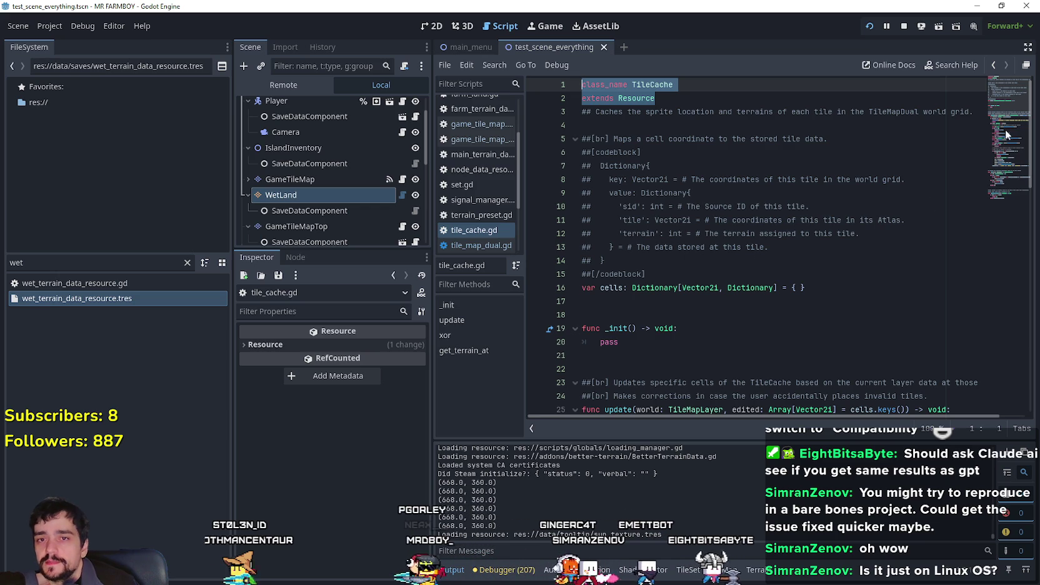
pyautogui.scroll(-2, 1001, 120)
pyautogui.scroll(-1, 1001, 120)
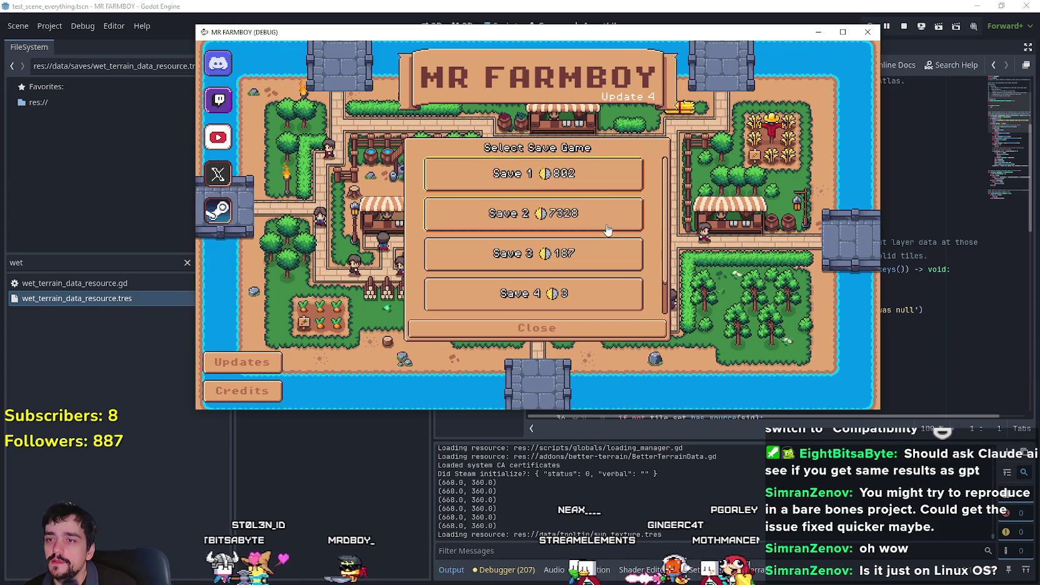
# Expand the Save 2 slot and load that save.
pyautogui.click(604, 220)
pyautogui.click(509, 222)
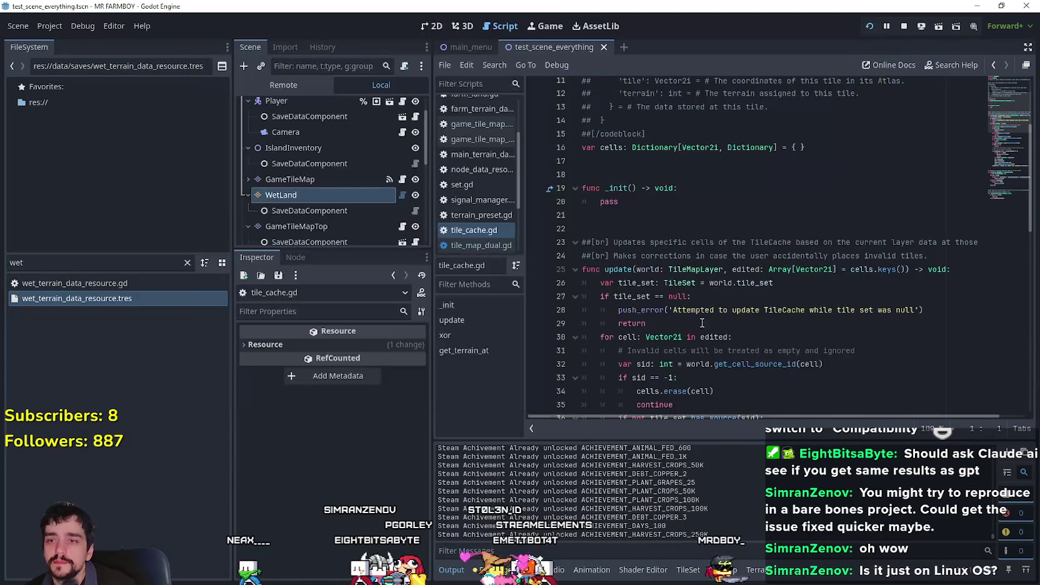
# Scroll through tile_cache.gd's update and lookup code, checking the terrain documentation tooltip.
pyautogui.scroll(1, 861, 322)
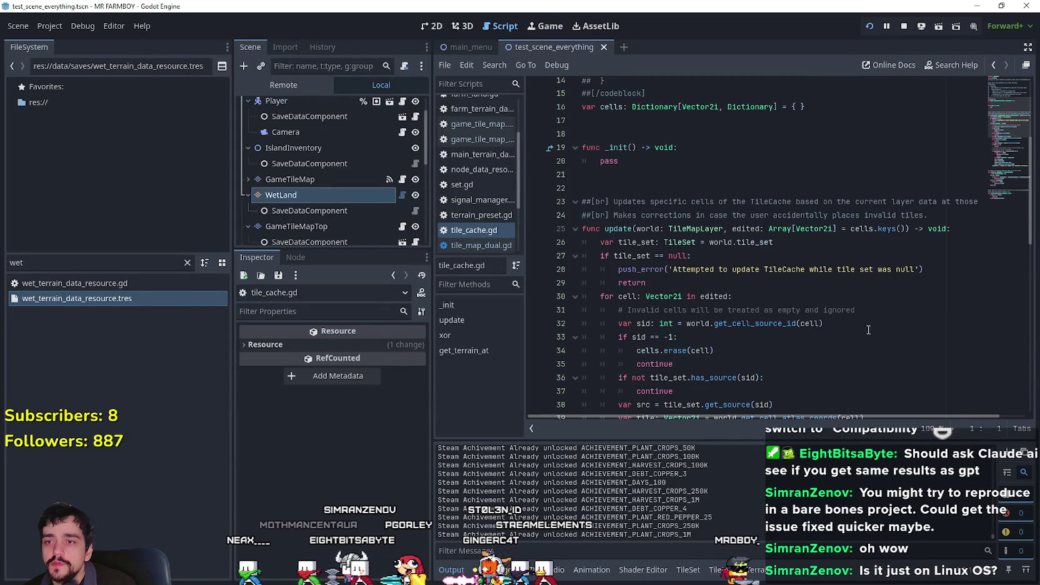
pyautogui.scroll(4, 814, 316)
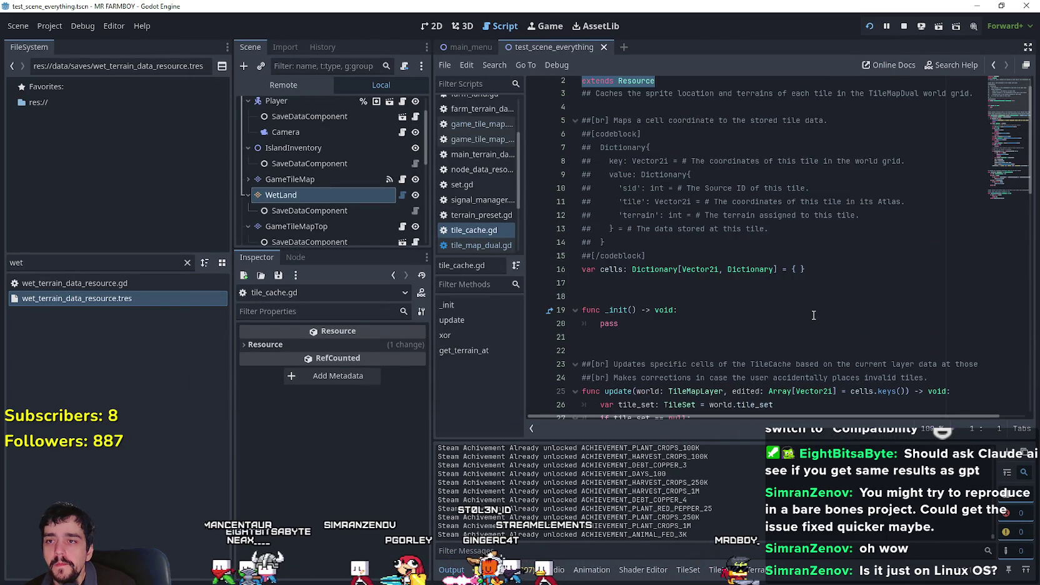
pyautogui.scroll(-4, 814, 316)
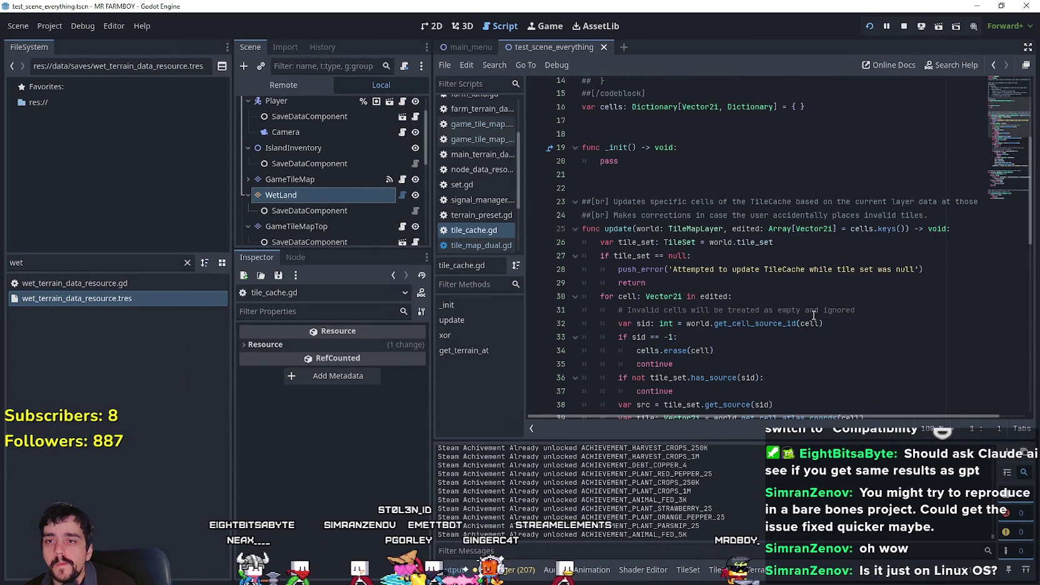
pyautogui.scroll(-2, 814, 316)
pyautogui.scroll(-1, 814, 315)
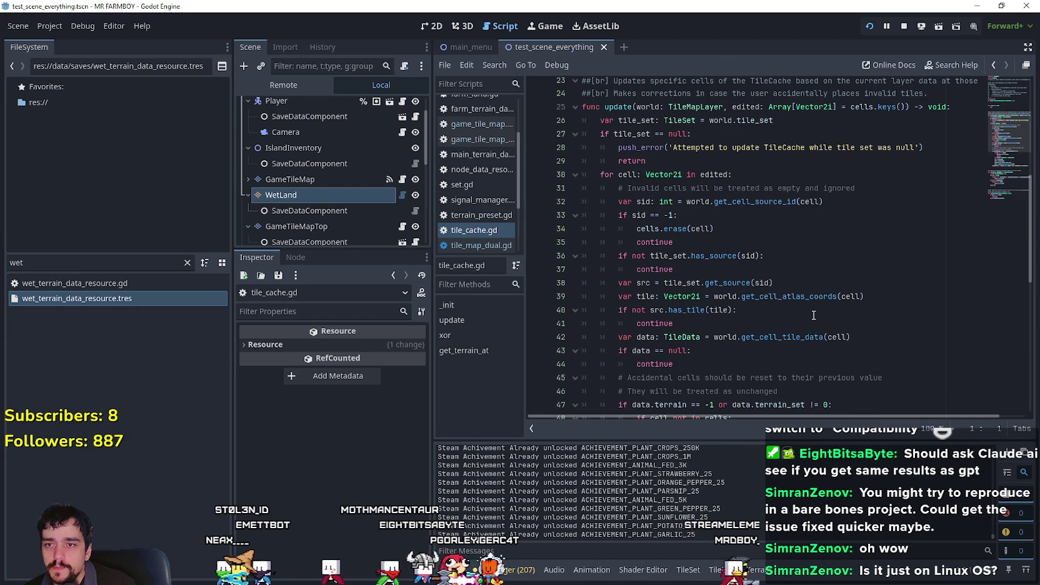
pyautogui.scroll(-2, 813, 315)
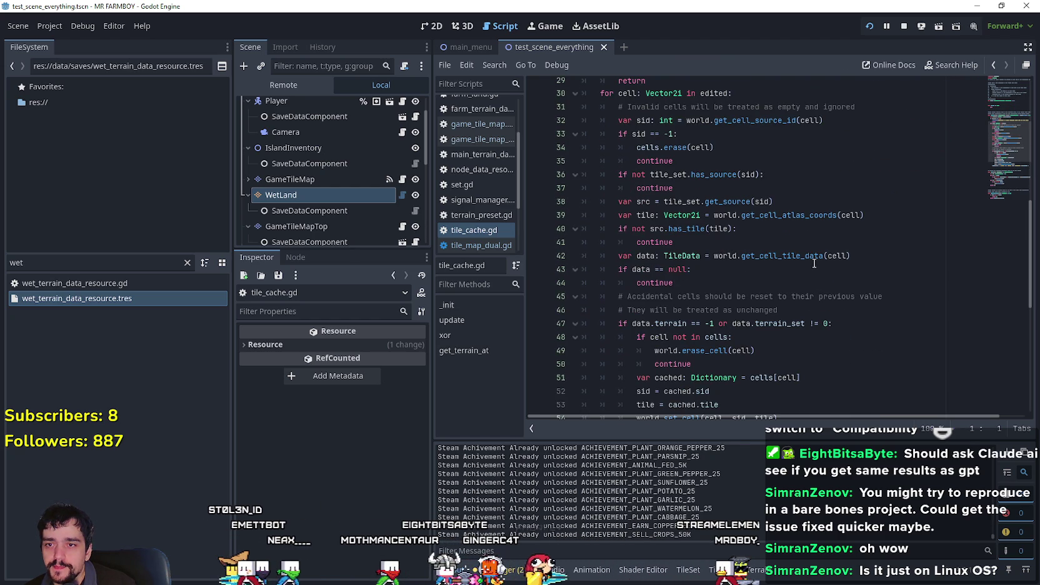
pyautogui.scroll(-1, 813, 263)
pyautogui.scroll(-1, 810, 263)
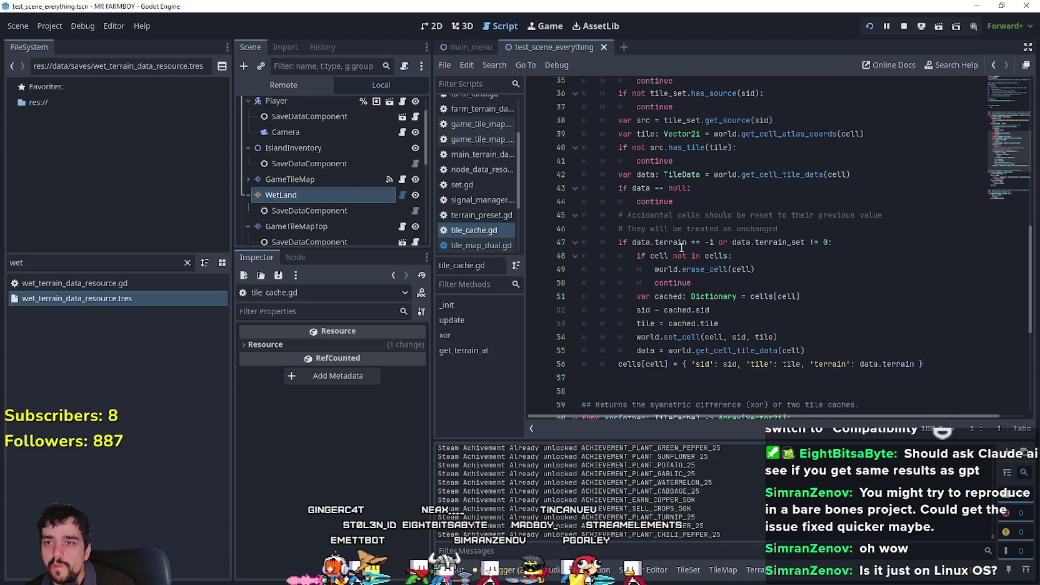
pyautogui.moveTo(681, 247)
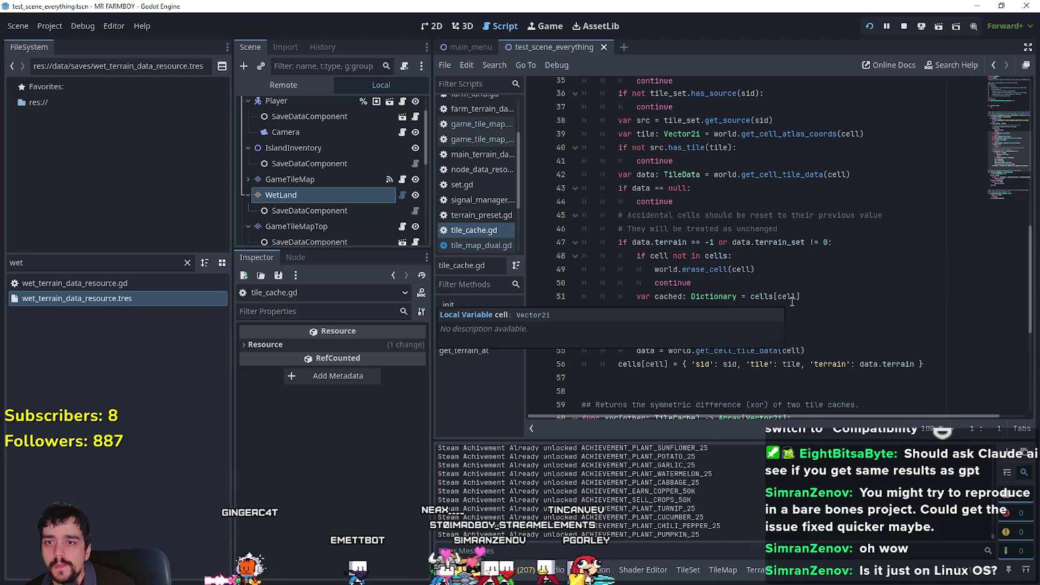
pyautogui.scroll(3, 585, 263)
pyautogui.scroll(2, 585, 263)
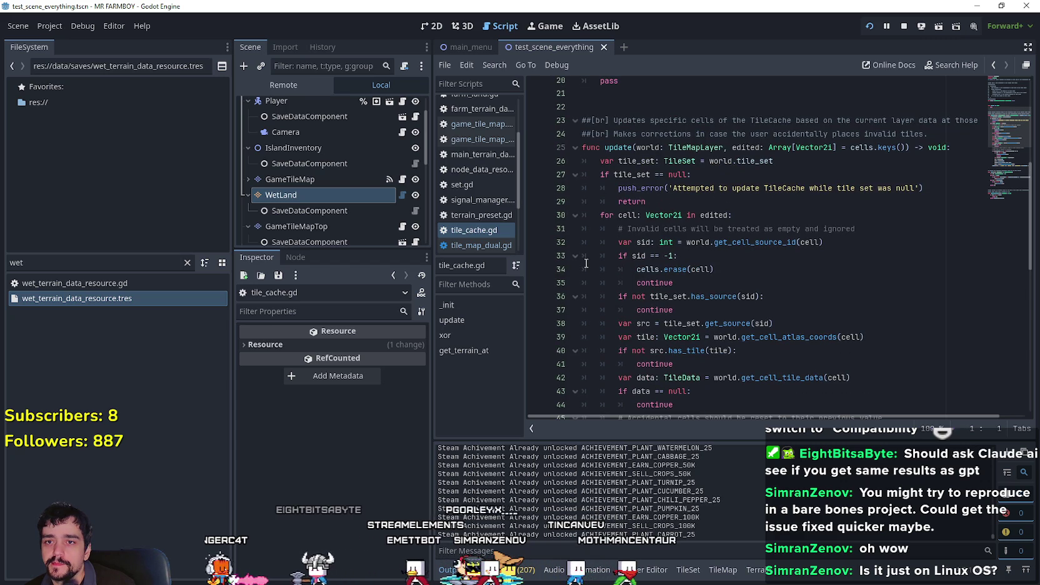
pyautogui.scroll(-3, 586, 263)
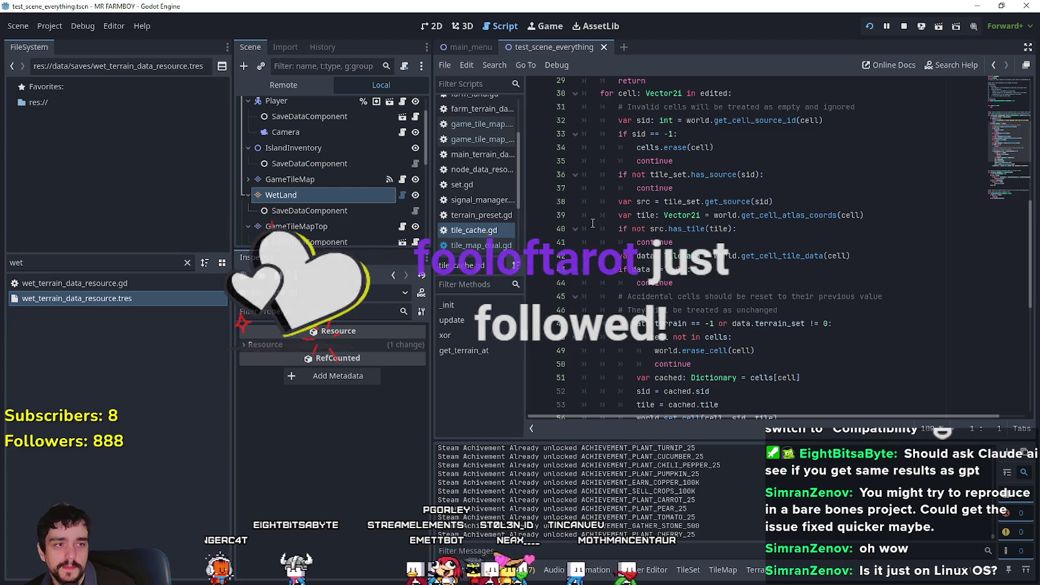
pyautogui.scroll(-4, 605, 241)
pyautogui.scroll(-4, 646, 206)
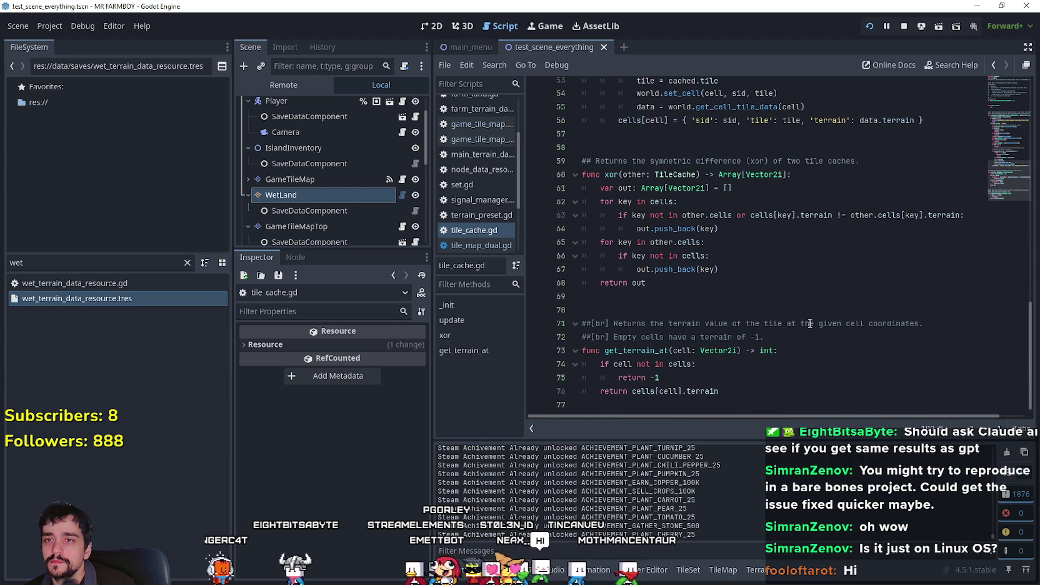
pyautogui.scroll(-1, 798, 312)
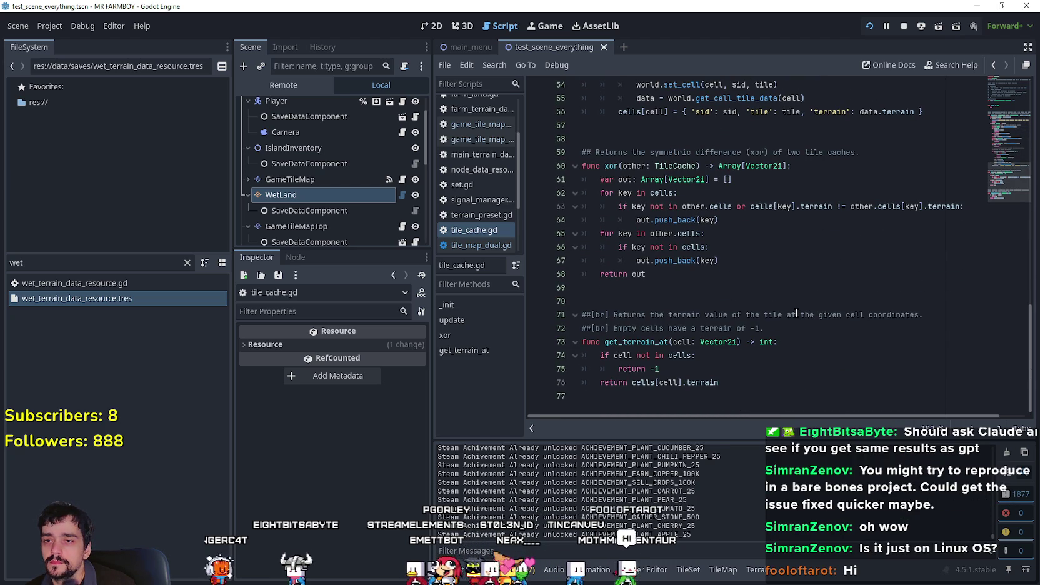
pyautogui.scroll(15, 797, 312)
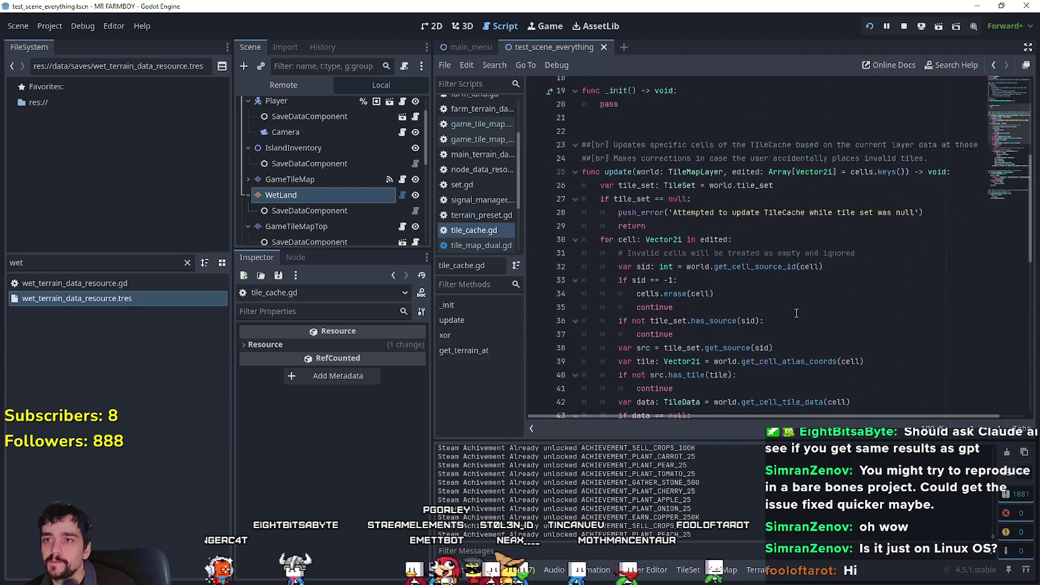
pyautogui.scroll(3, 797, 313)
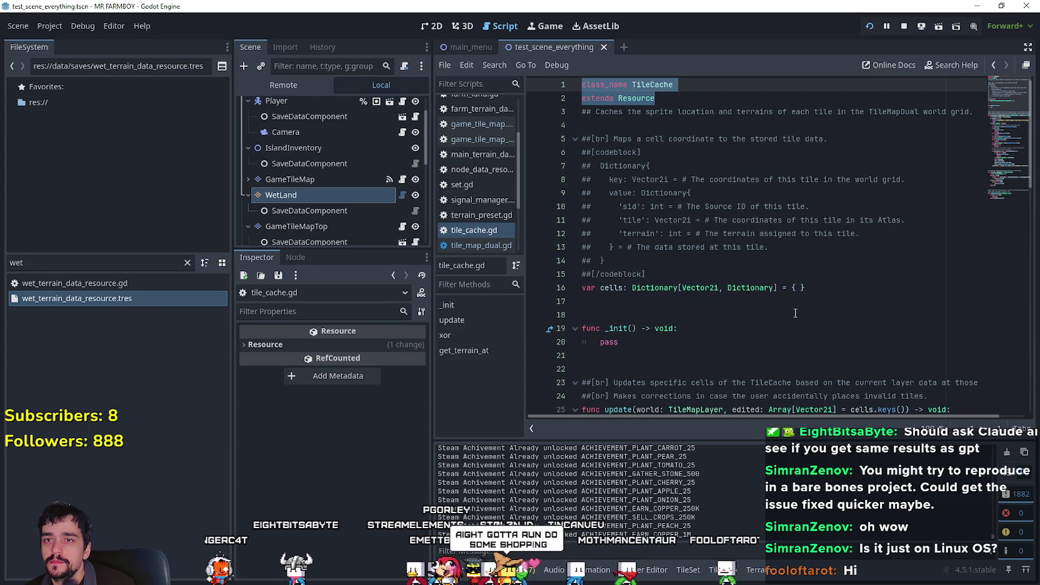
pyautogui.scroll(-11, 793, 311)
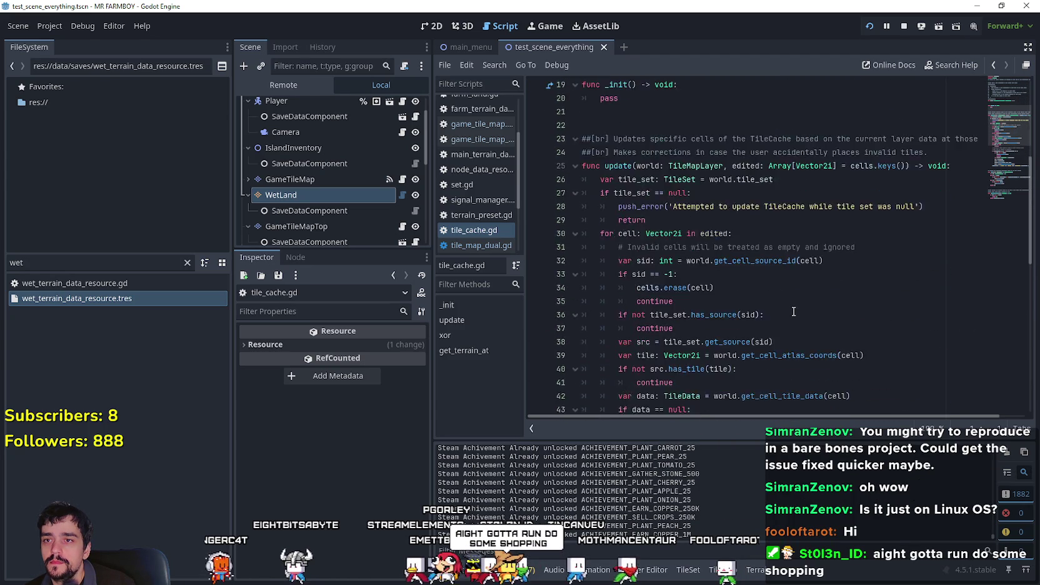
pyautogui.scroll(-7, 790, 312)
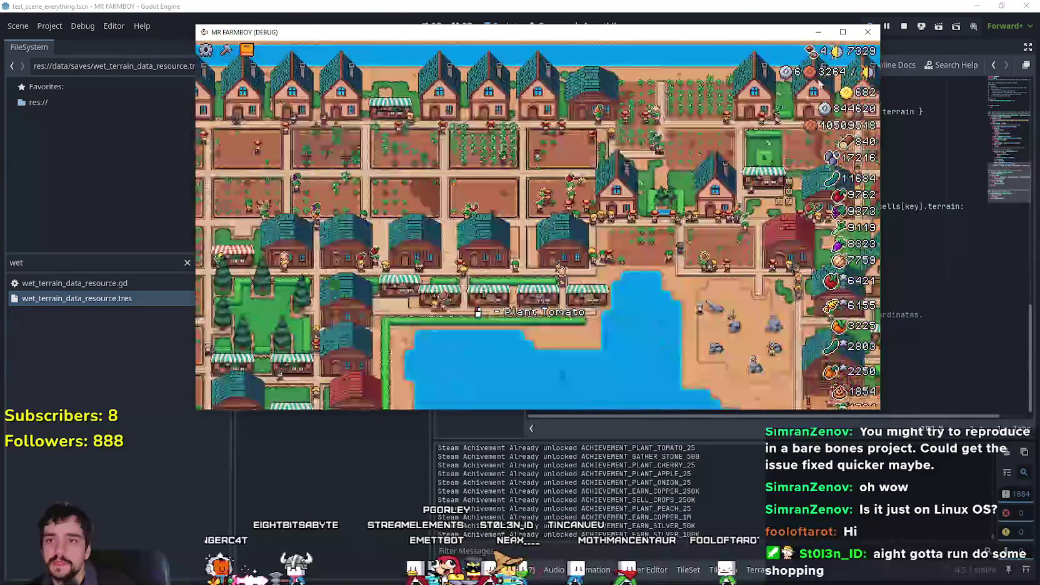
# Maximize the game window and walk the farmer right, up and down through the village.
pyautogui.click(843, 33)
pyautogui.scroll(5, 527, 259)
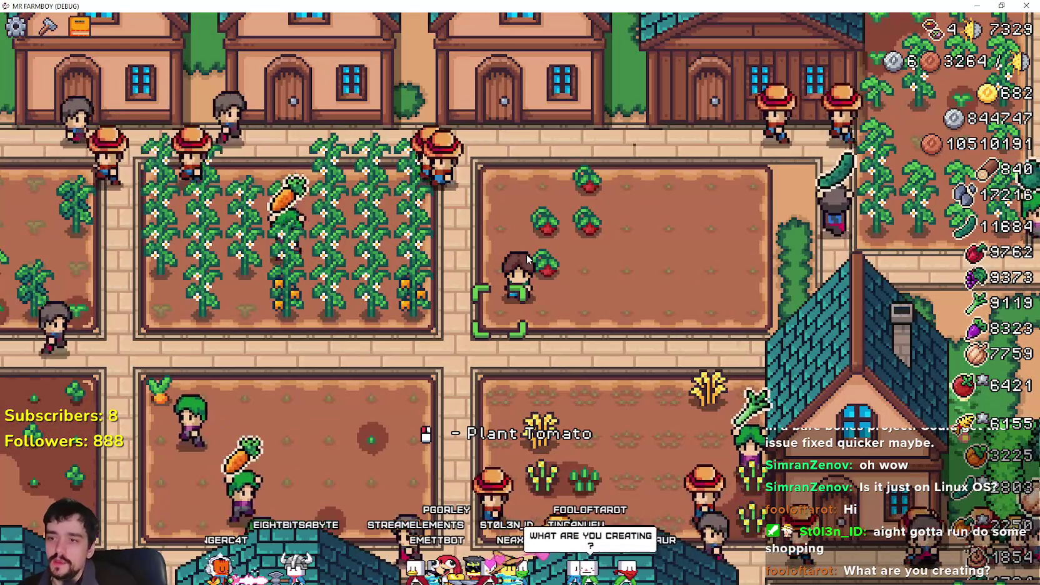
pyautogui.press('d')
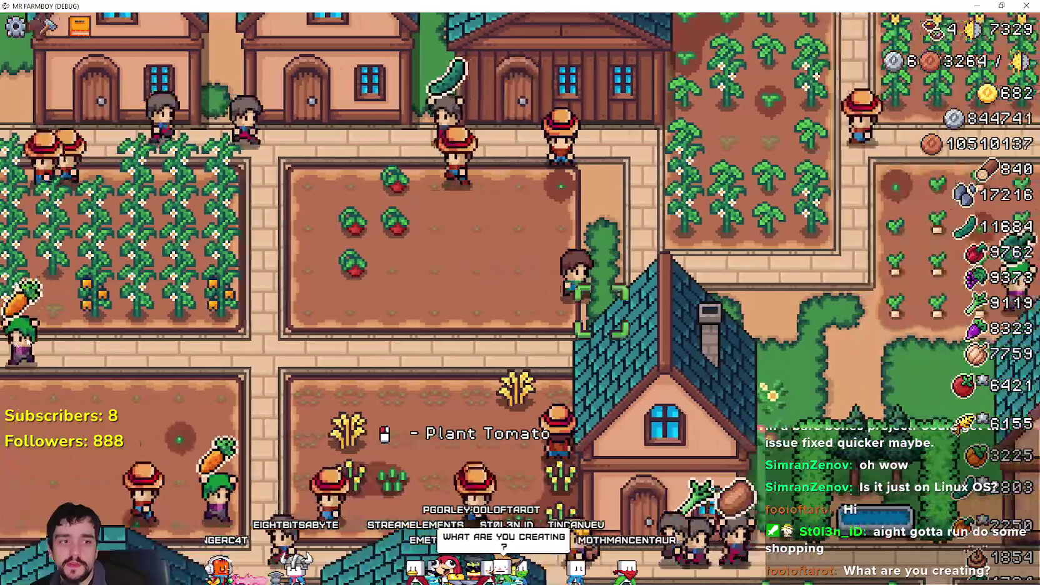
pyautogui.press('w')
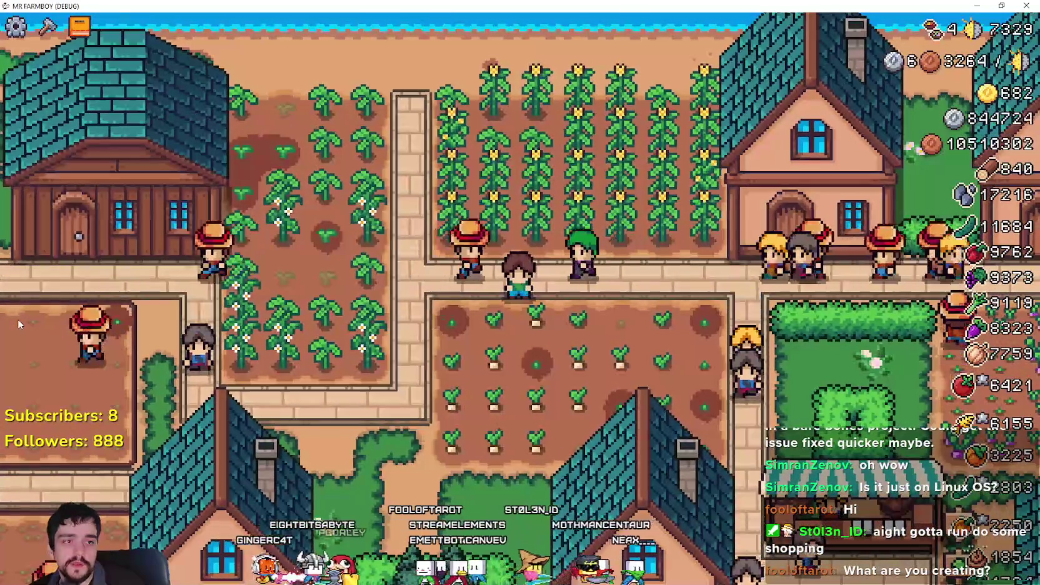
pyautogui.press('d')
pyautogui.press('d')
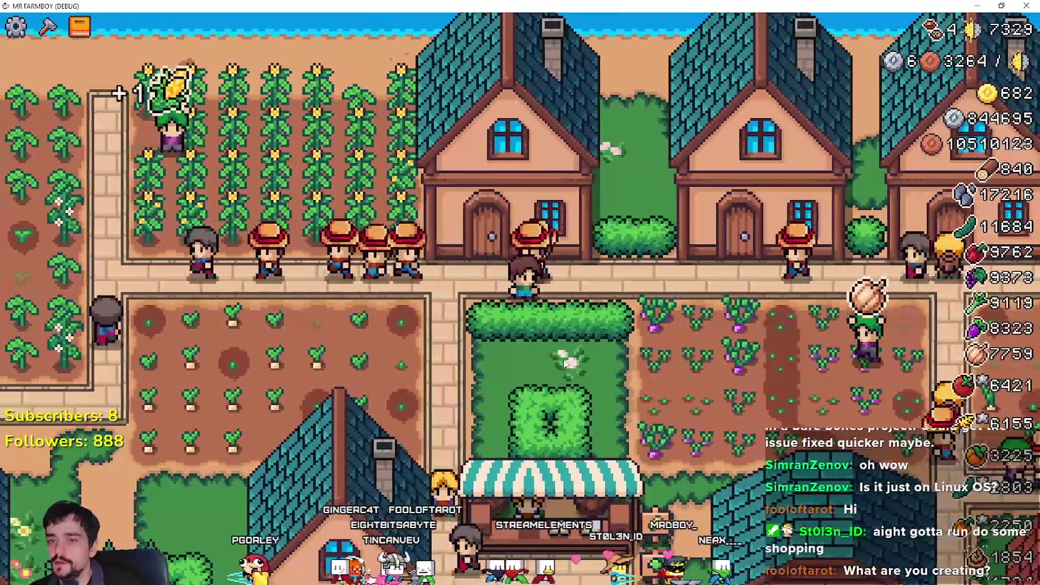
pyautogui.press('s')
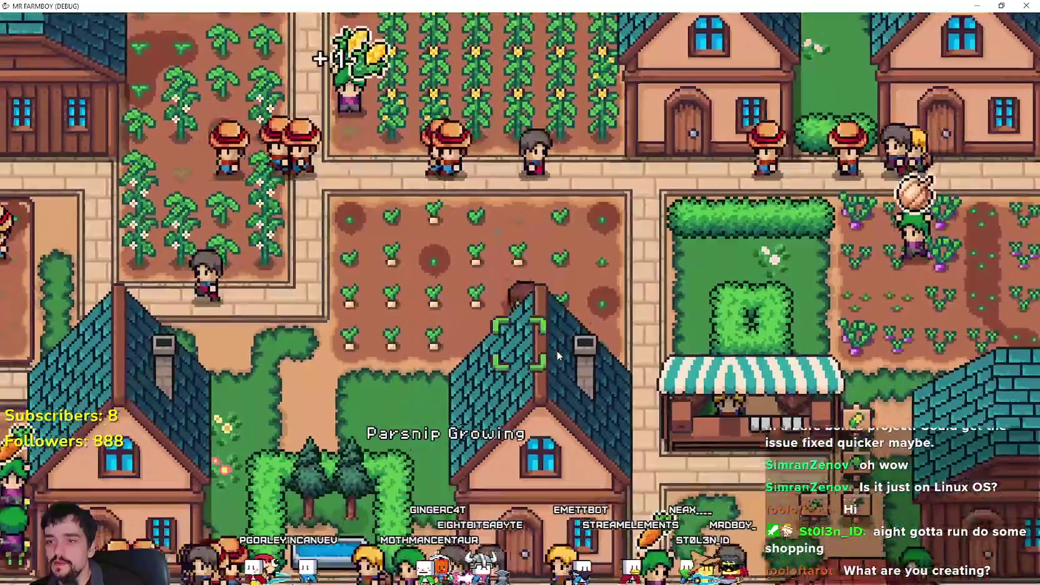
pyautogui.press('d')
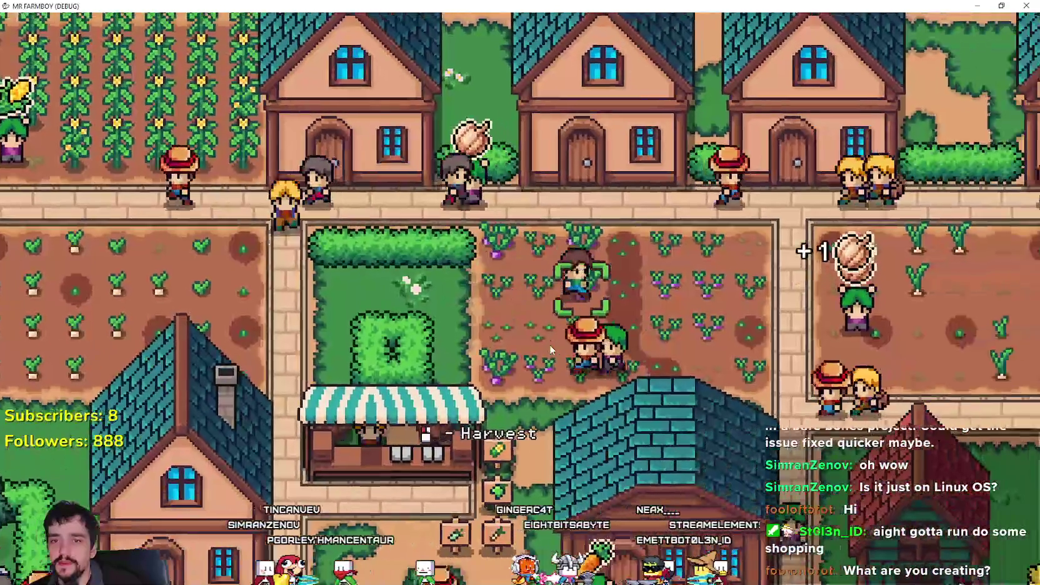
pyautogui.press('d')
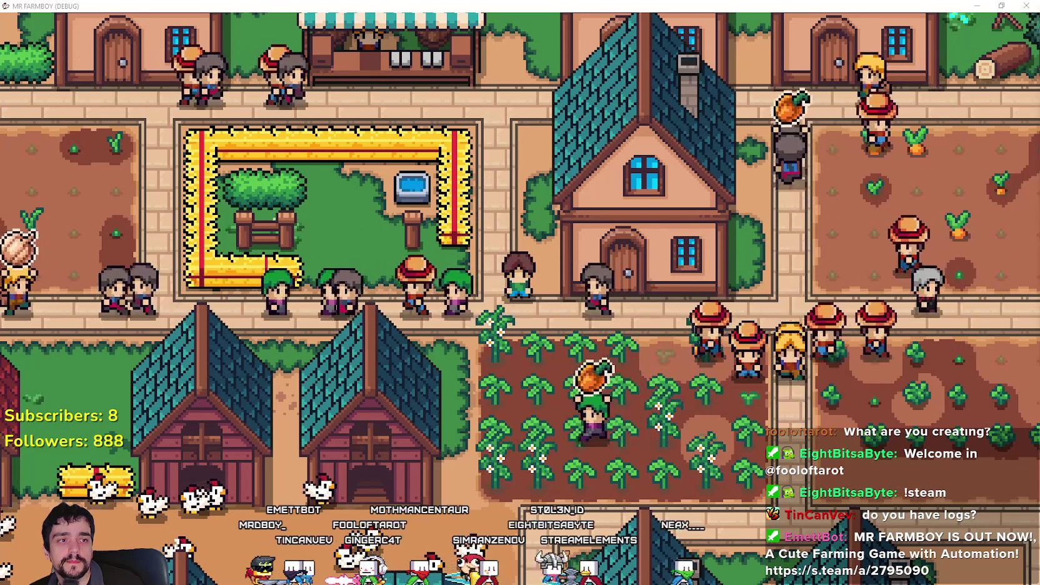
pyautogui.press('s')
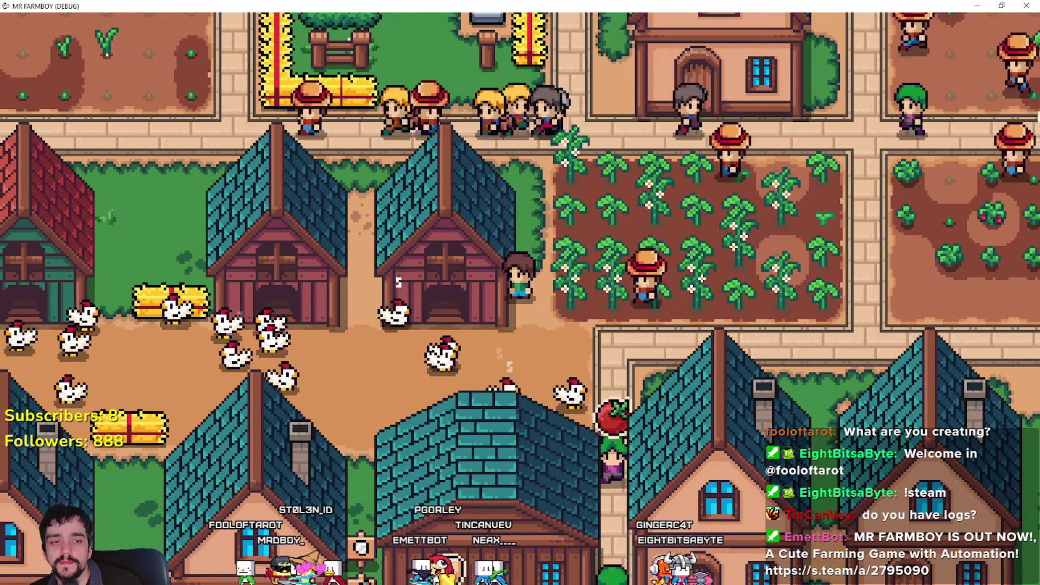
pyautogui.hotkey('alt', 'Tab')
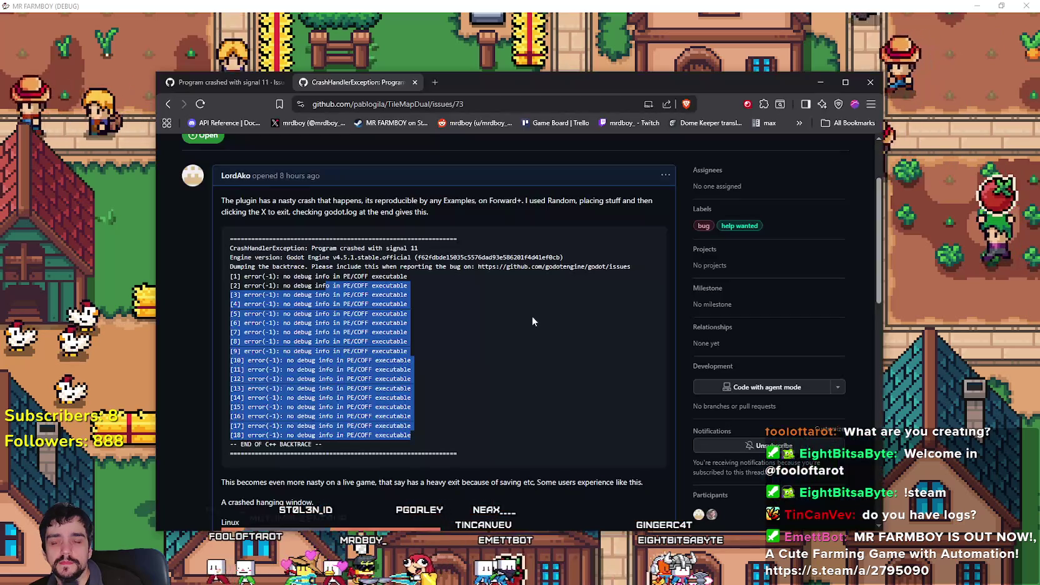
pyautogui.scroll(-2, 310, 287)
pyautogui.moveTo(309, 287); pyautogui.dragTo(416, 395)
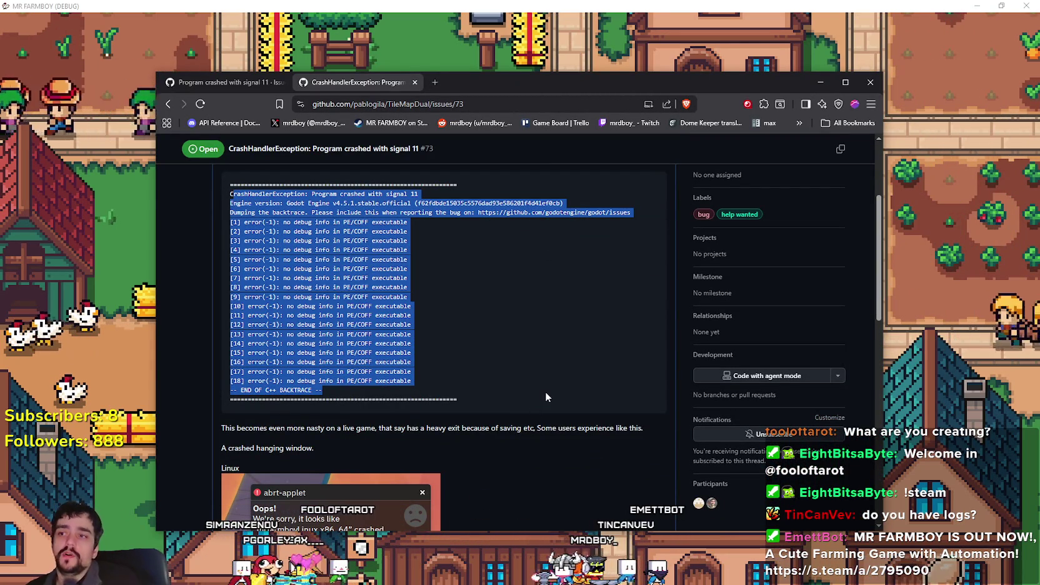
pyautogui.click(291, 220)
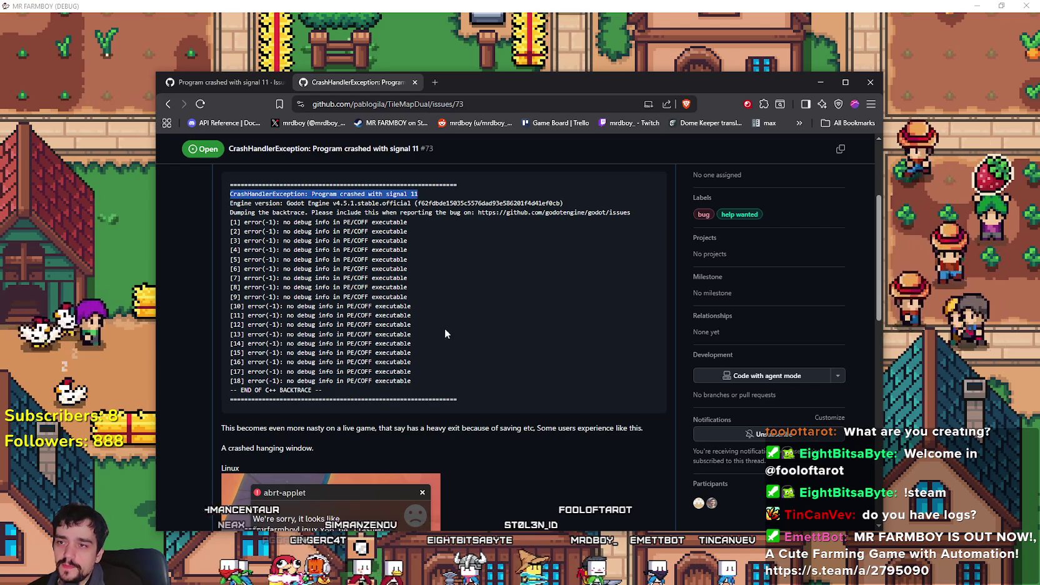
pyautogui.moveTo(232, 221)
pyautogui.mouseDown()
pyautogui.moveTo(409, 244)
pyautogui.moveTo(417, 386)
pyautogui.mouseUp()
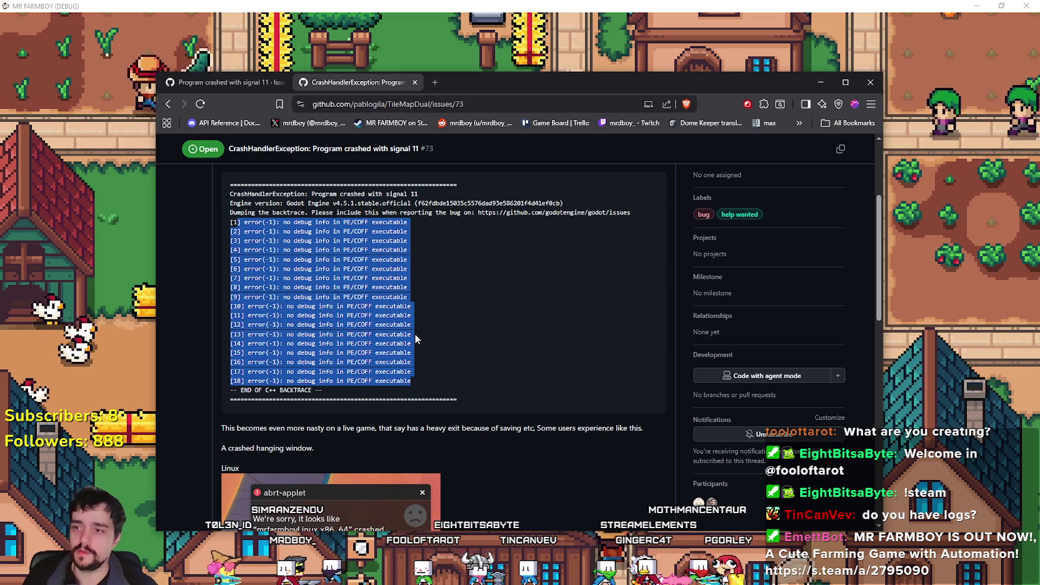
pyautogui.click(432, 262)
pyautogui.moveTo(432, 261)
pyautogui.mouseDown()
pyautogui.moveTo(438, 325)
pyautogui.moveTo(506, 371)
pyautogui.mouseUp()
pyautogui.click(506, 371)
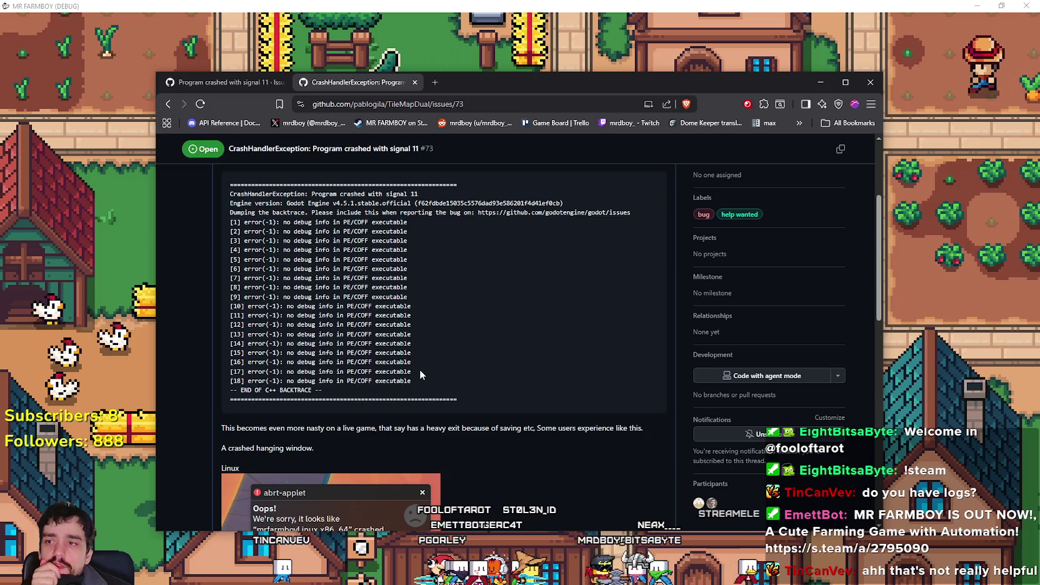
pyautogui.moveTo(418, 383)
pyautogui.mouseDown()
pyautogui.moveTo(235, 344)
pyautogui.moveTo(236, 205)
pyautogui.moveTo(229, 234)
pyautogui.moveTo(222, 220)
pyautogui.mouseUp()
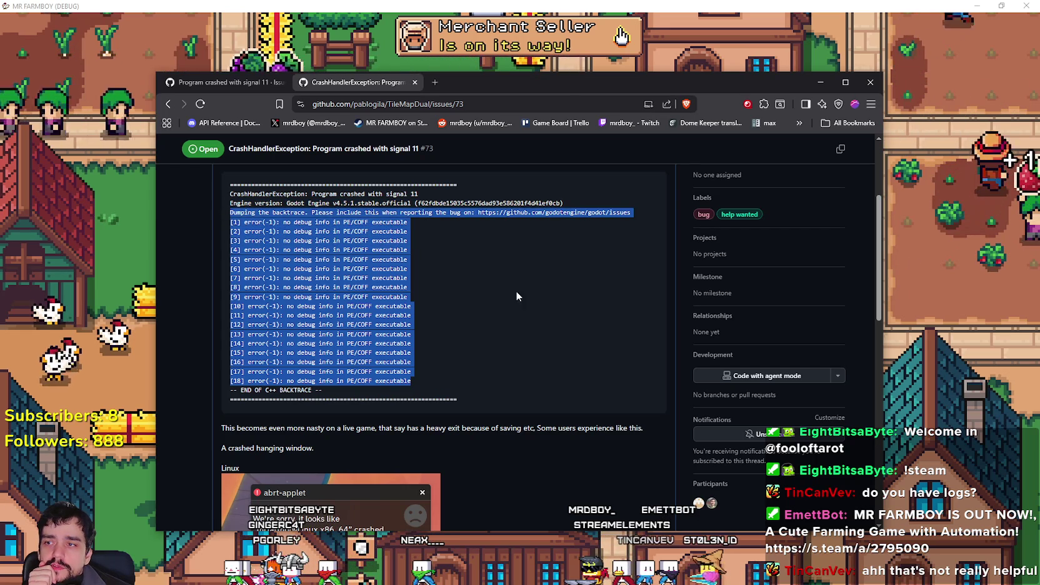
pyautogui.click(511, 319)
pyautogui.scroll(-6, 474, 383)
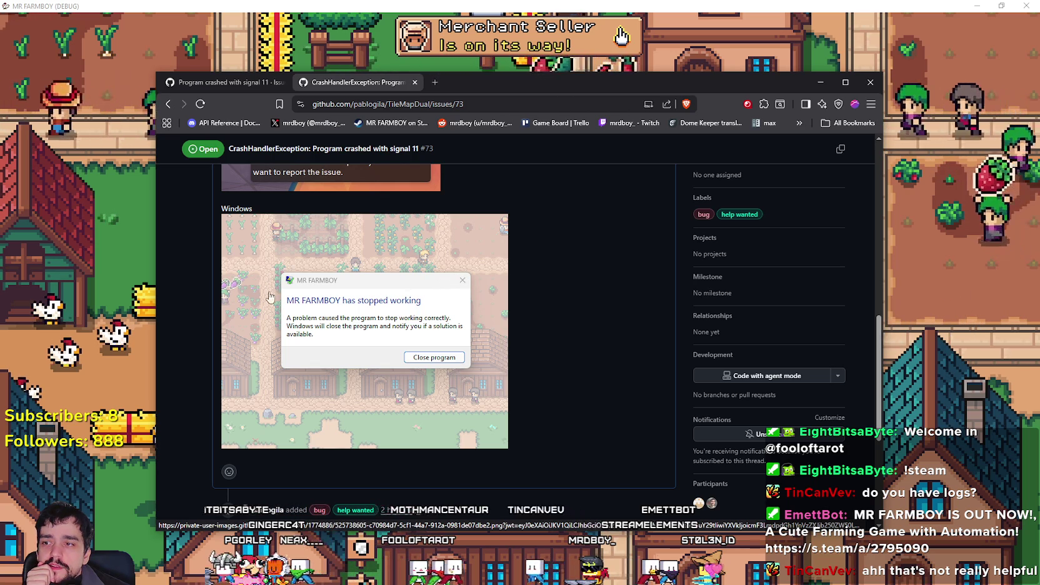
# Select and inspect several backtrace lines in the crash report, including lines 14 and 15.
pyautogui.scroll(3, 438, 394)
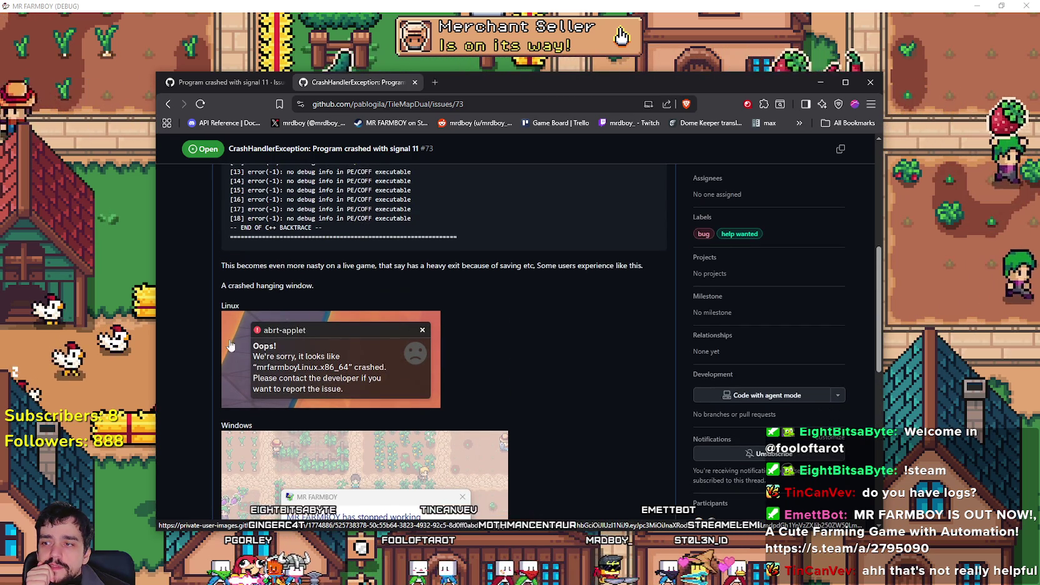
pyautogui.scroll(-2, 422, 400)
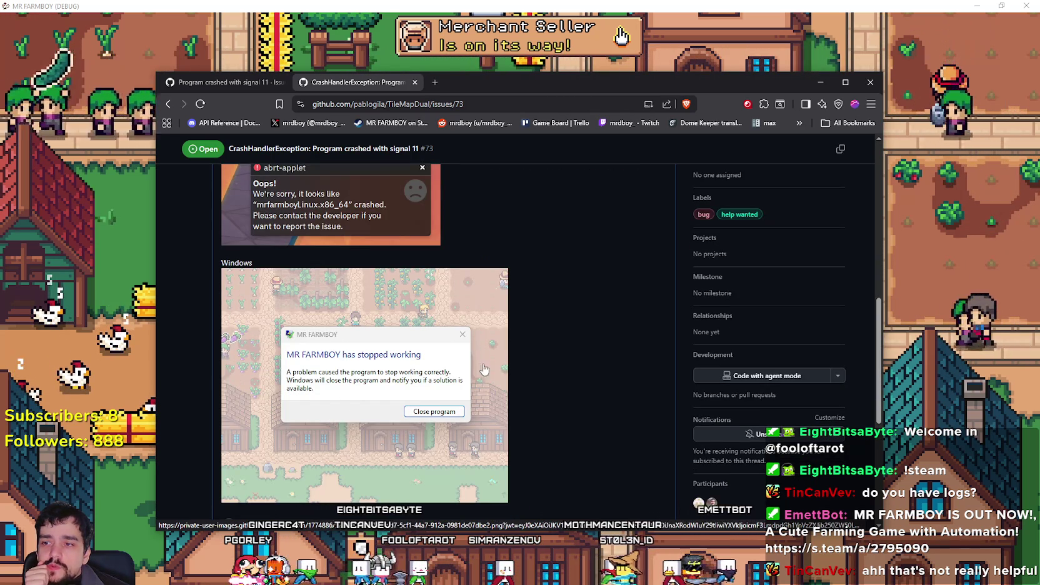
pyautogui.scroll(3, 456, 414)
pyautogui.scroll(-2, 453, 425)
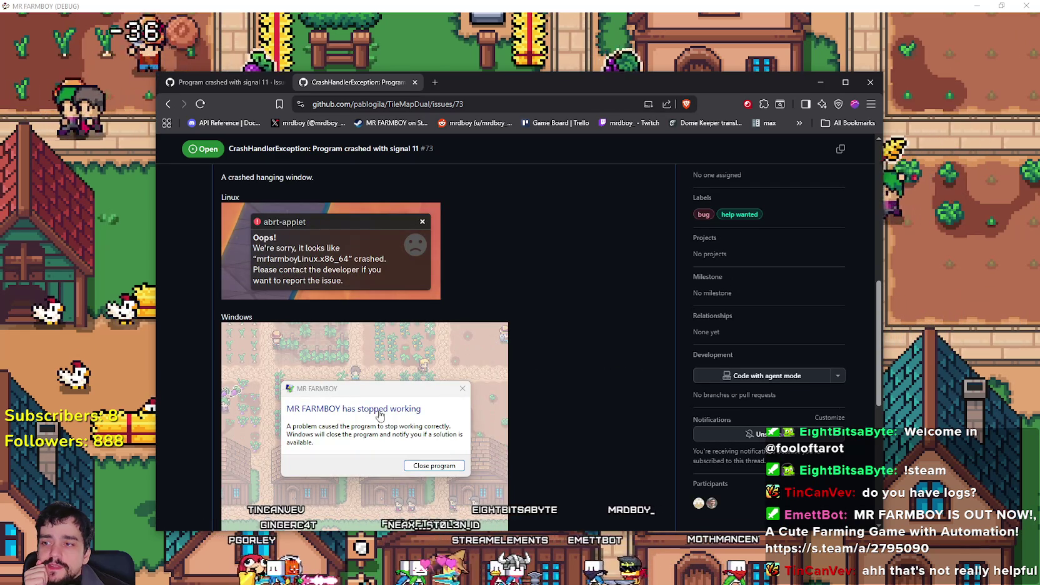
pyautogui.scroll(4, 383, 405)
pyautogui.moveTo(293, 227); pyautogui.dragTo(350, 347)
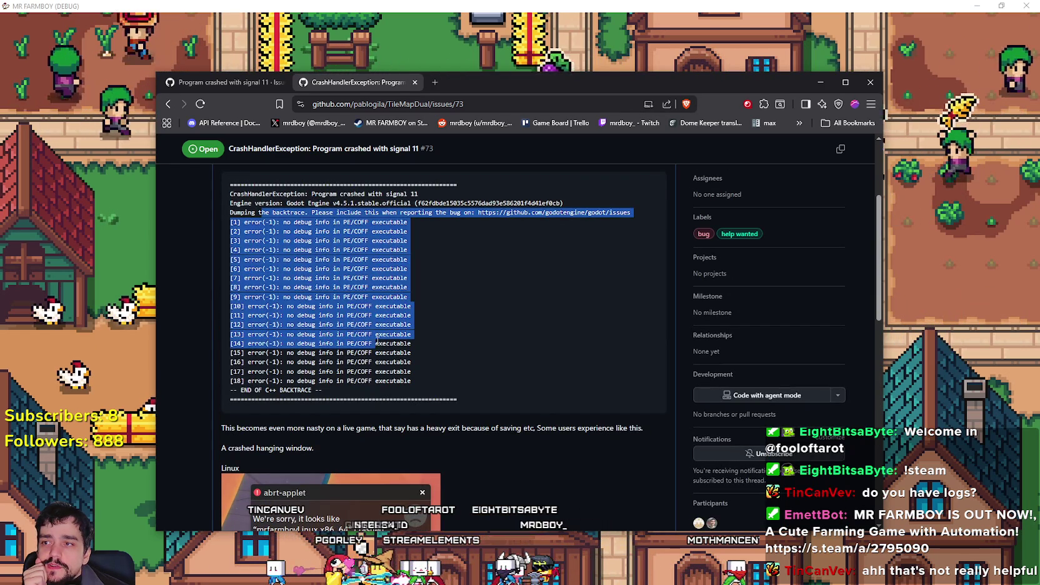
pyautogui.moveTo(324, 390); pyautogui.dragTo(401, 396)
pyautogui.click(328, 395)
pyautogui.scroll(-2, 331, 374)
pyautogui.scroll(3, 350, 300)
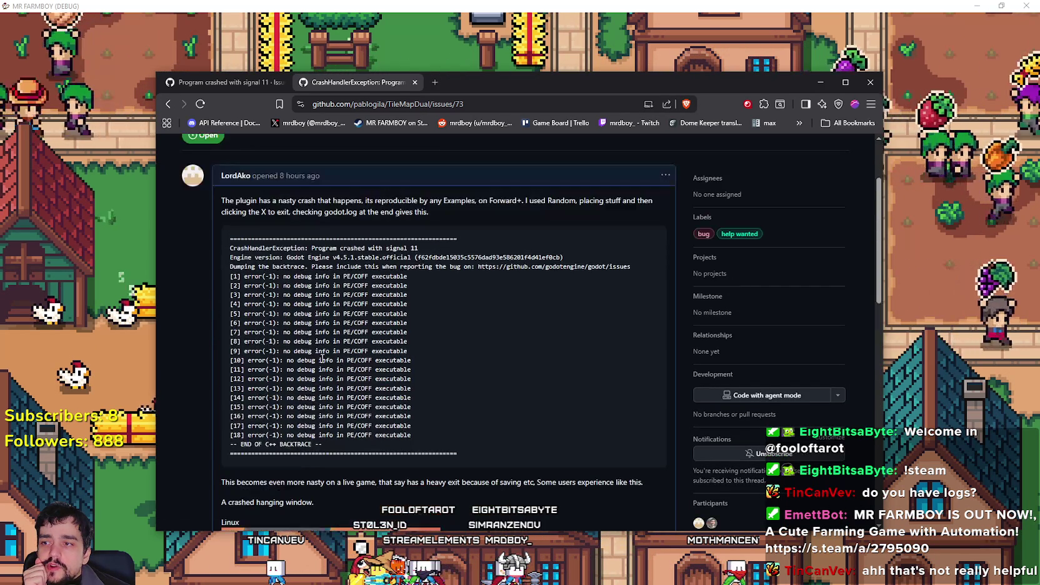
pyautogui.moveTo(343, 275); pyautogui.dragTo(371, 276)
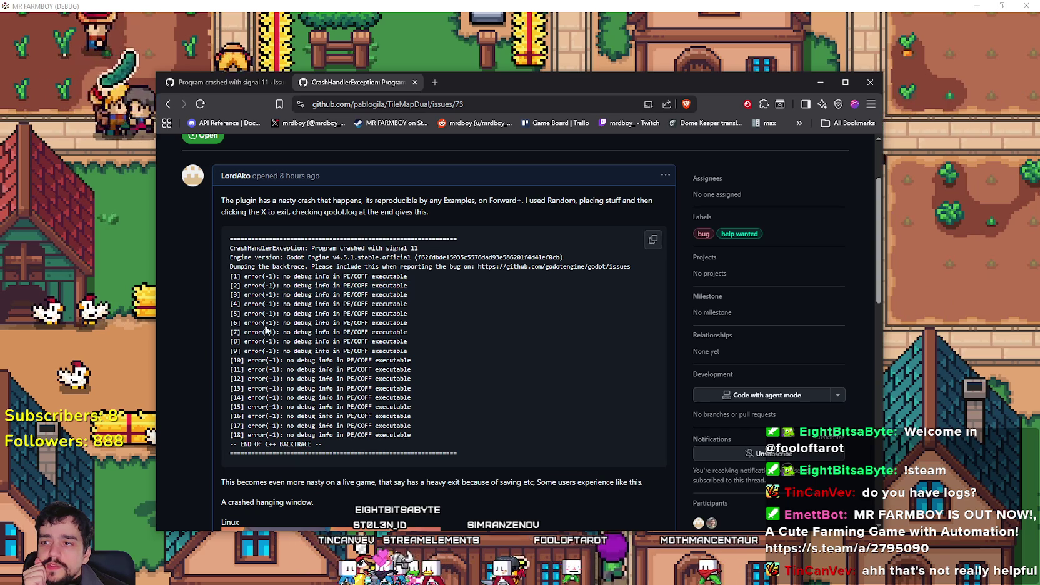
pyautogui.click(279, 372)
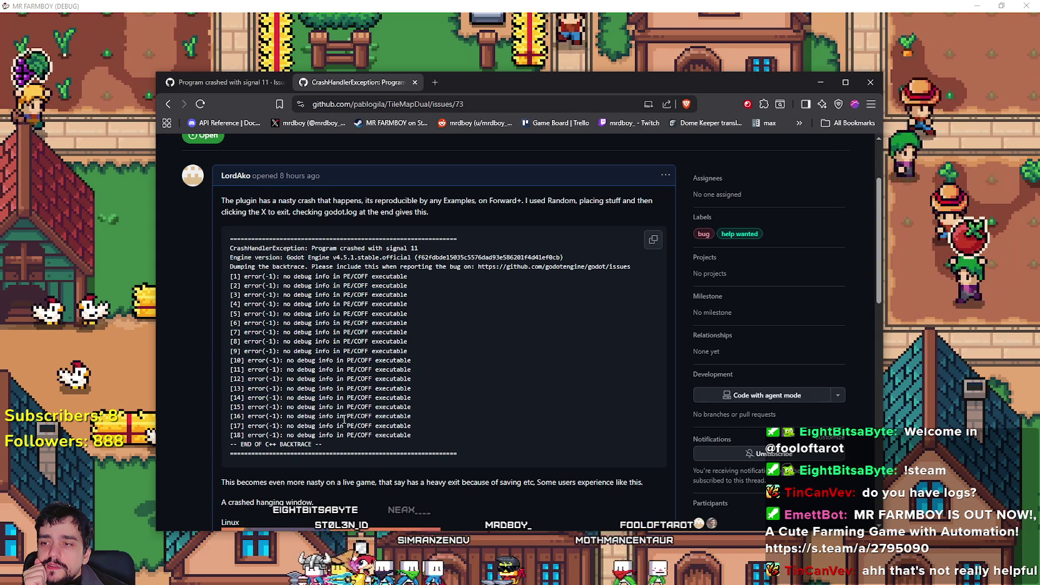
pyautogui.moveTo(348, 402); pyautogui.dragTo(381, 406)
pyautogui.click(387, 418)
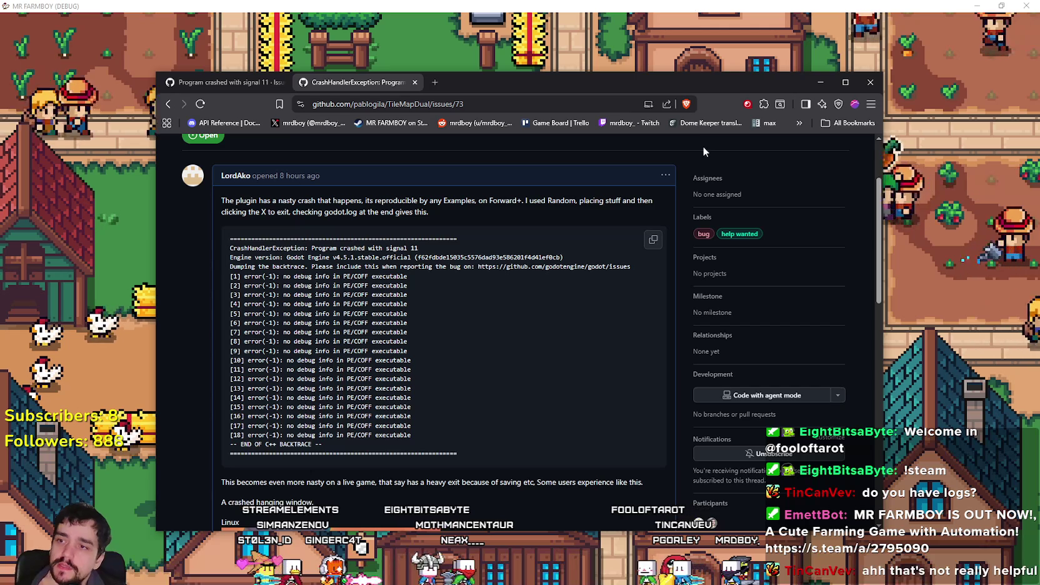
# Reload the issue page, scroll through its screenshots, then bring the game window forward.
pyautogui.scroll(-3, 388, 327)
pyautogui.scroll(-2, 389, 327)
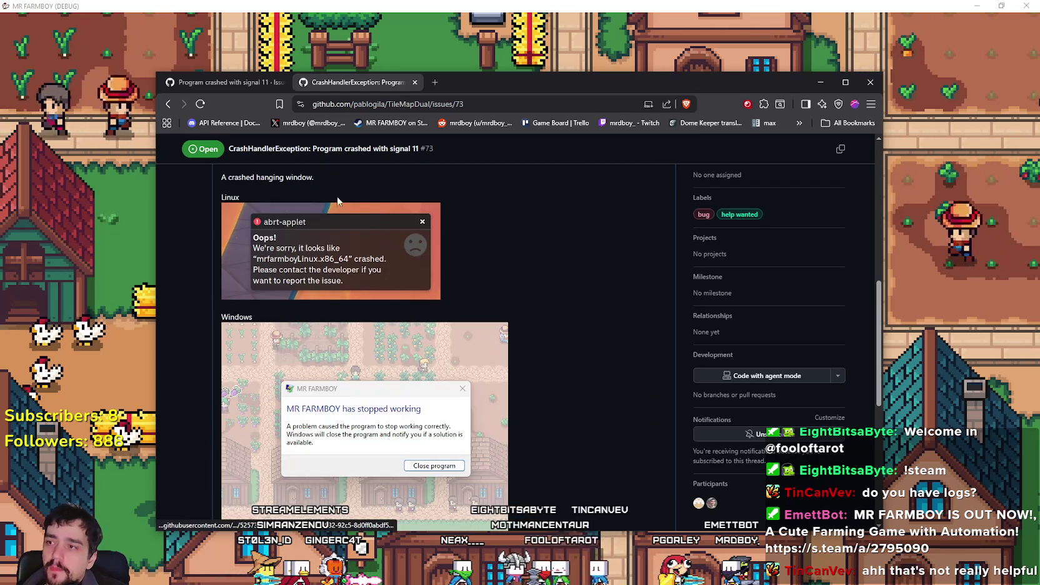
pyautogui.click(199, 105)
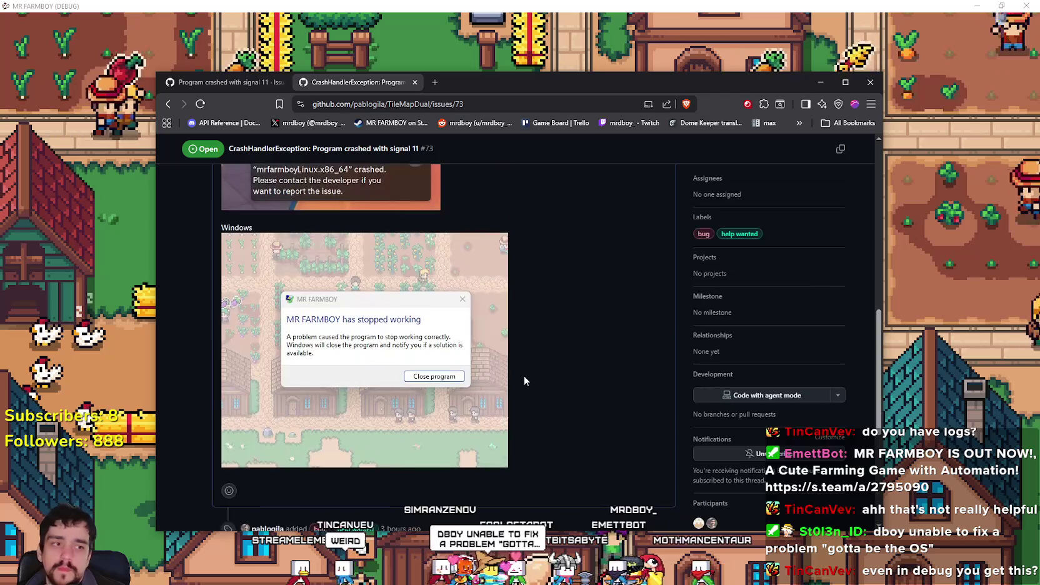
pyautogui.scroll(1, 525, 376)
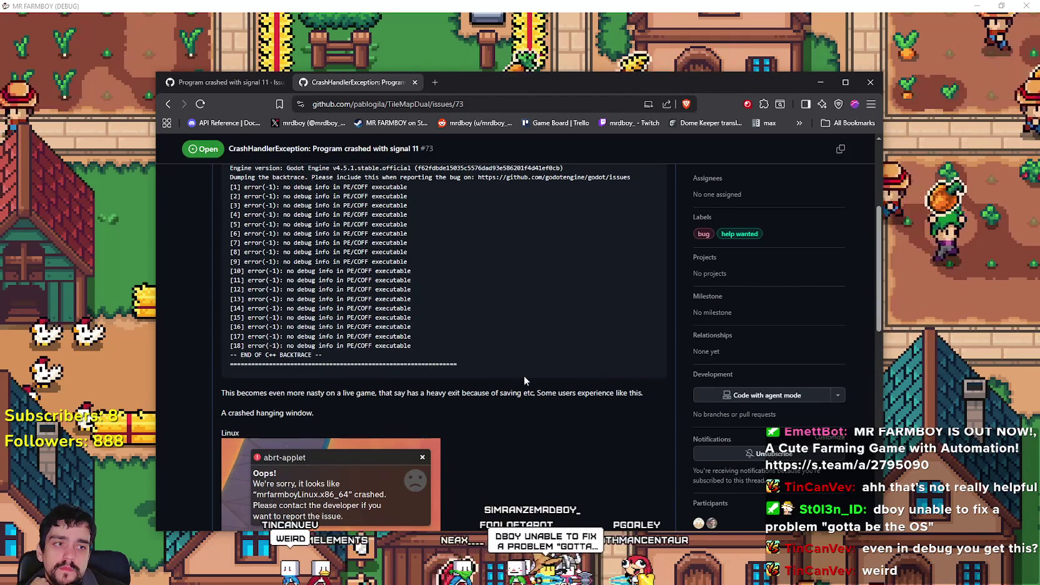
pyautogui.scroll(5, 524, 381)
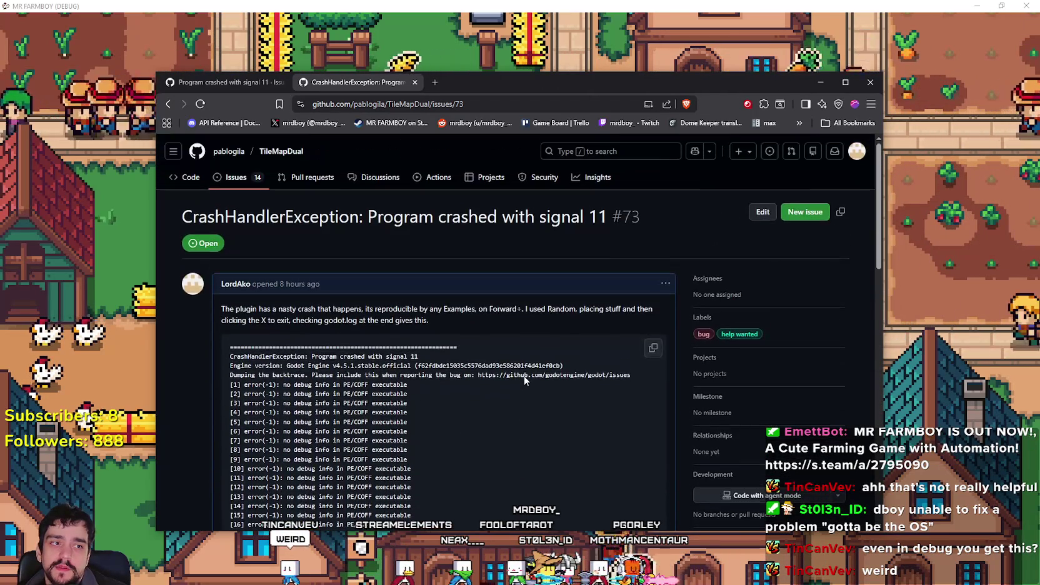
pyautogui.scroll(-3, 524, 376)
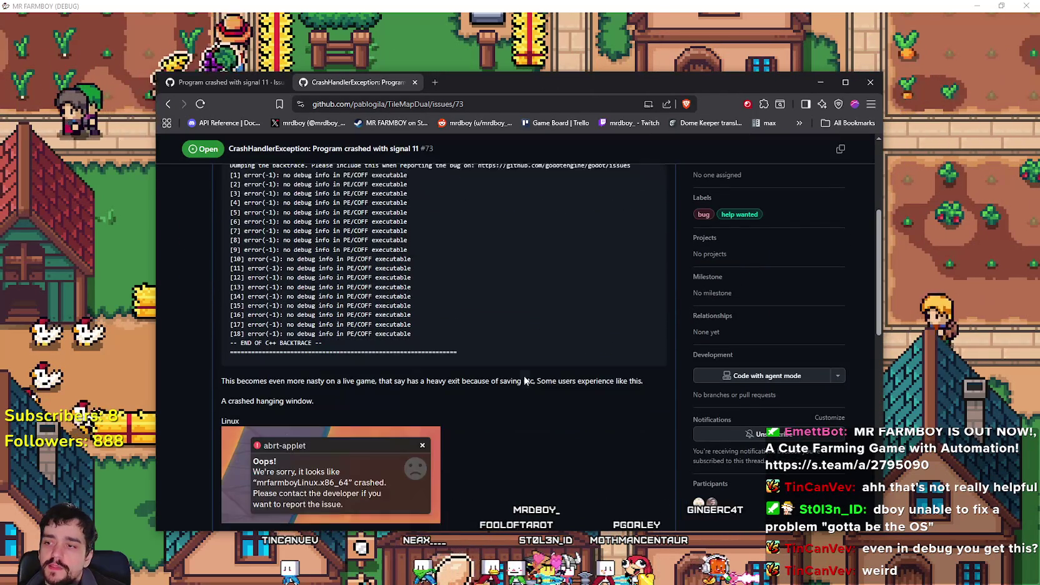
pyautogui.scroll(3, 409, 368)
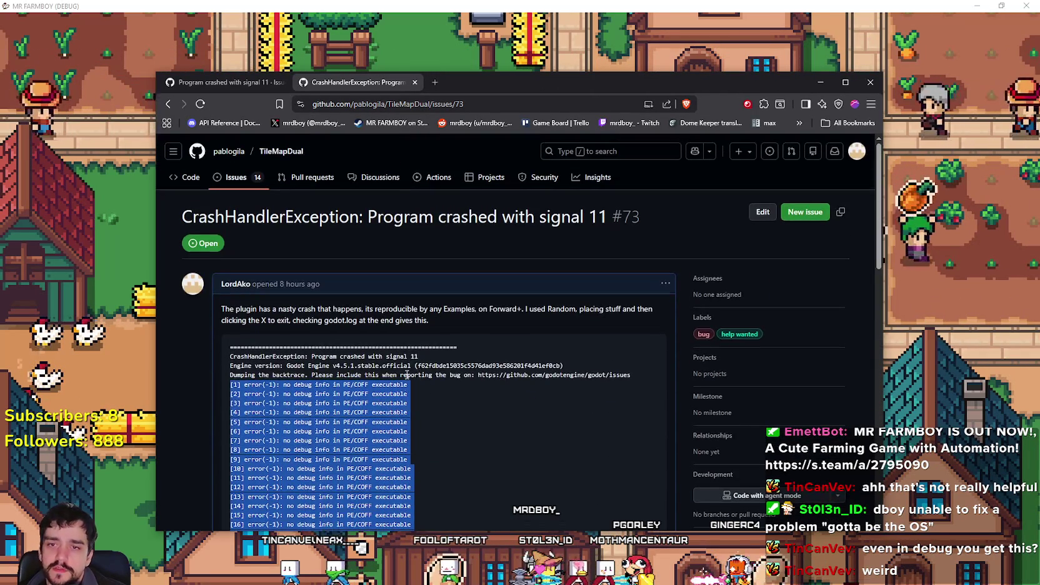
pyautogui.scroll(-2, 348, 390)
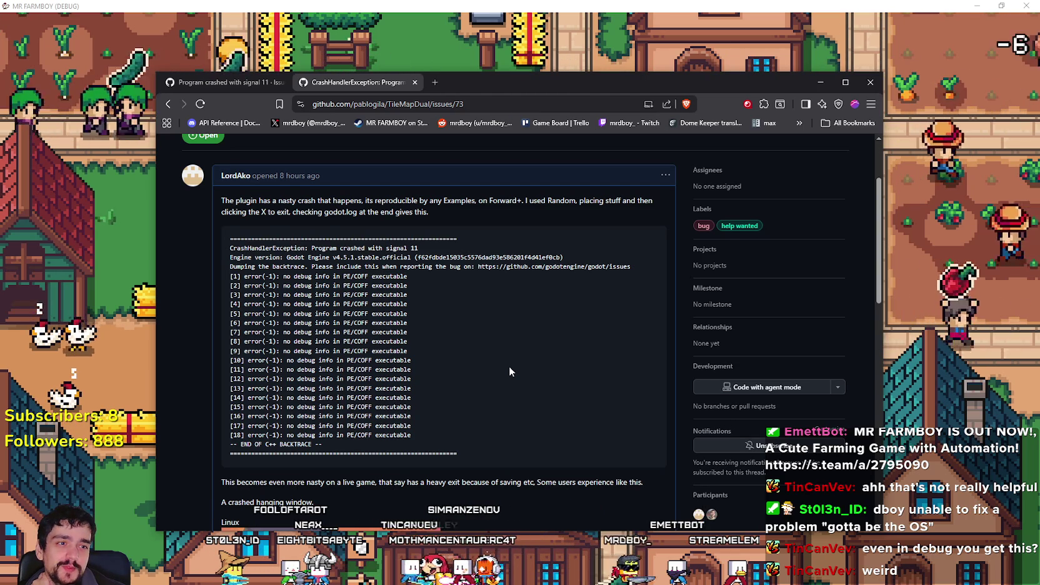
pyautogui.scroll(2, 509, 371)
pyautogui.scroll(-3, 346, 364)
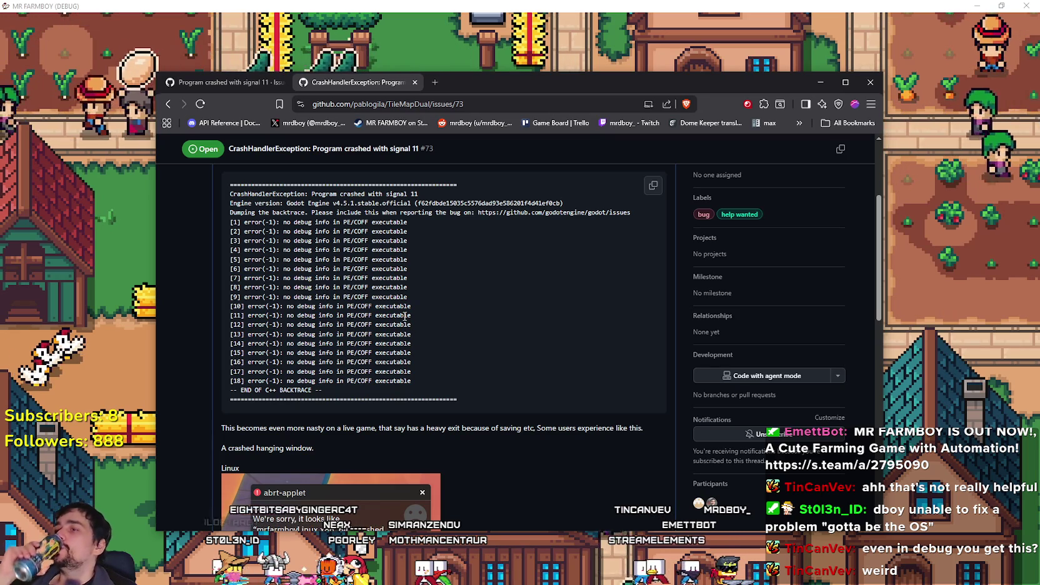
pyautogui.click(398, 5)
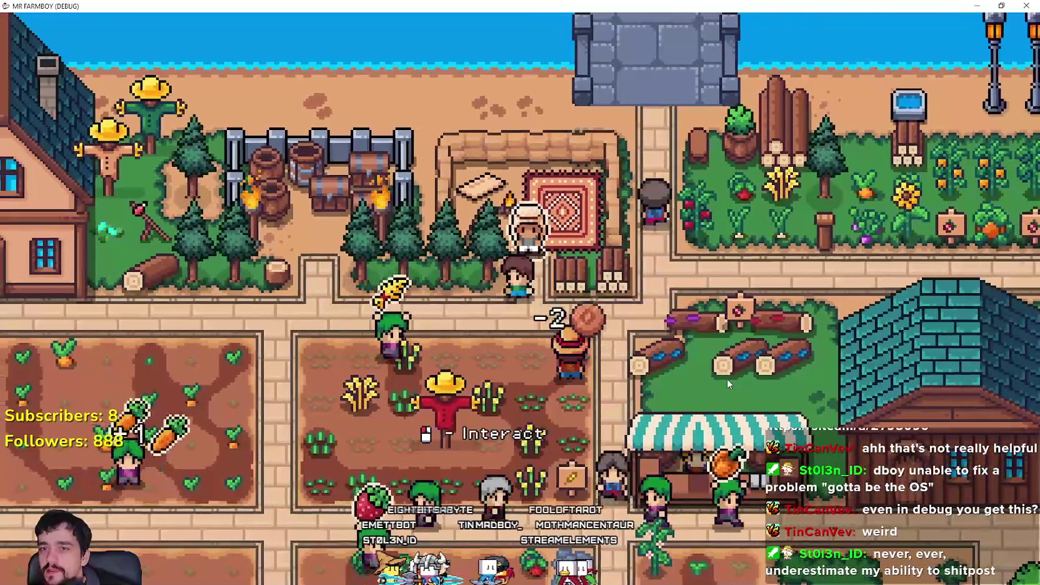
pyautogui.press('e')
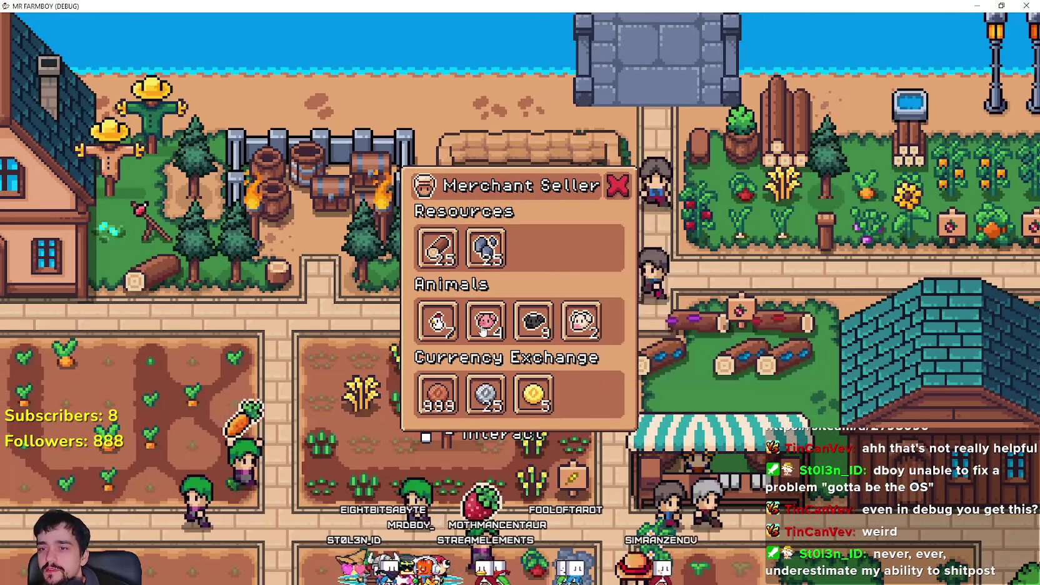
pyautogui.press('s')
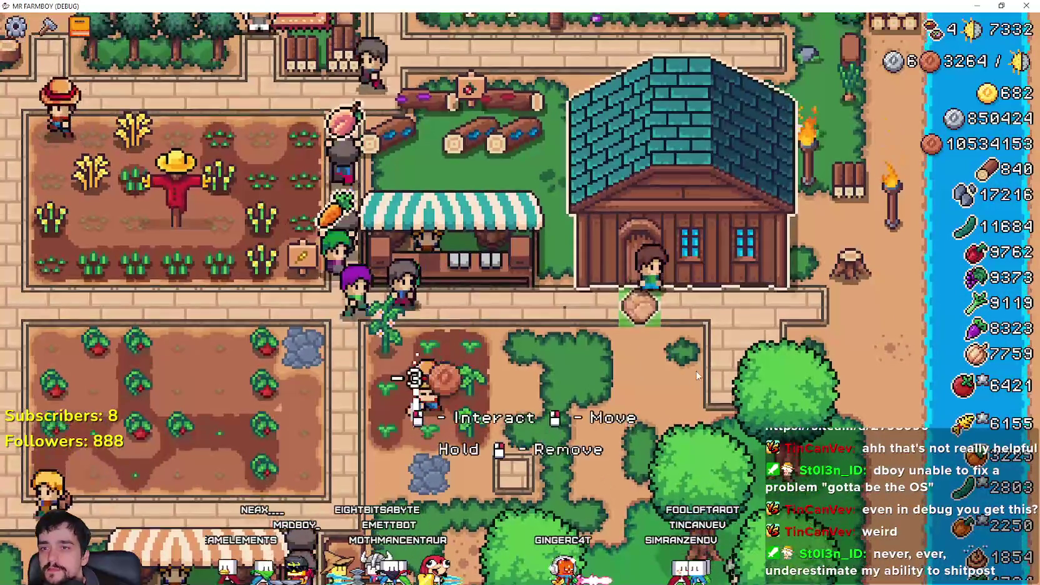
pyautogui.click(628, 288)
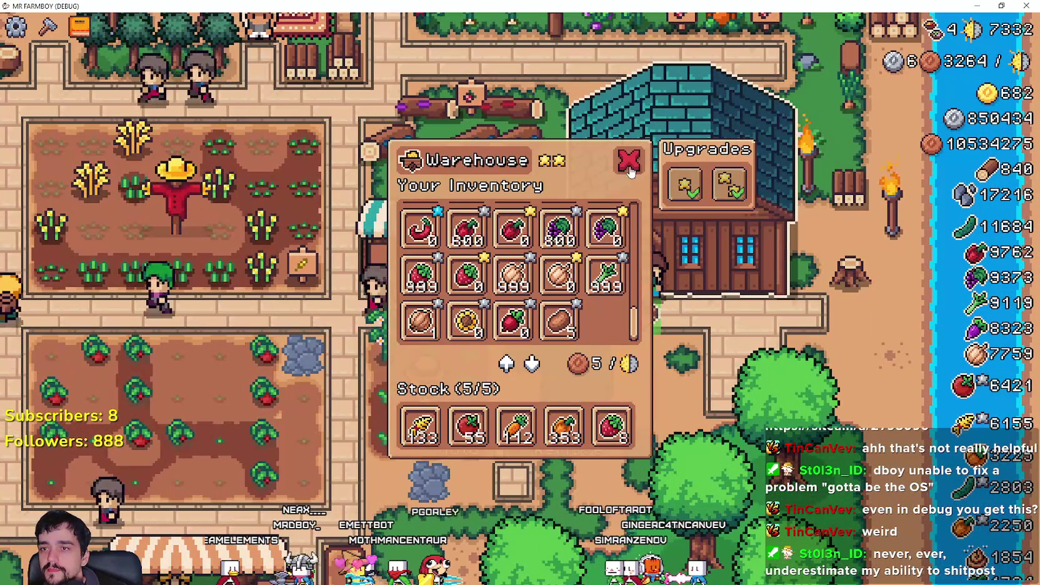
pyautogui.click(630, 169)
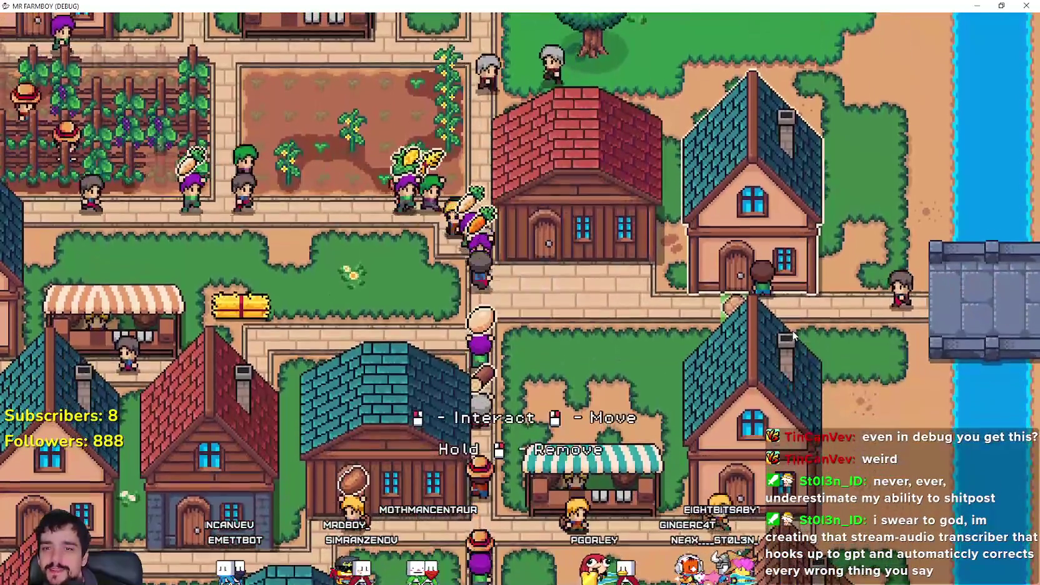
# Open the house's hireable workers panel, then close it.
pyautogui.click(794, 337)
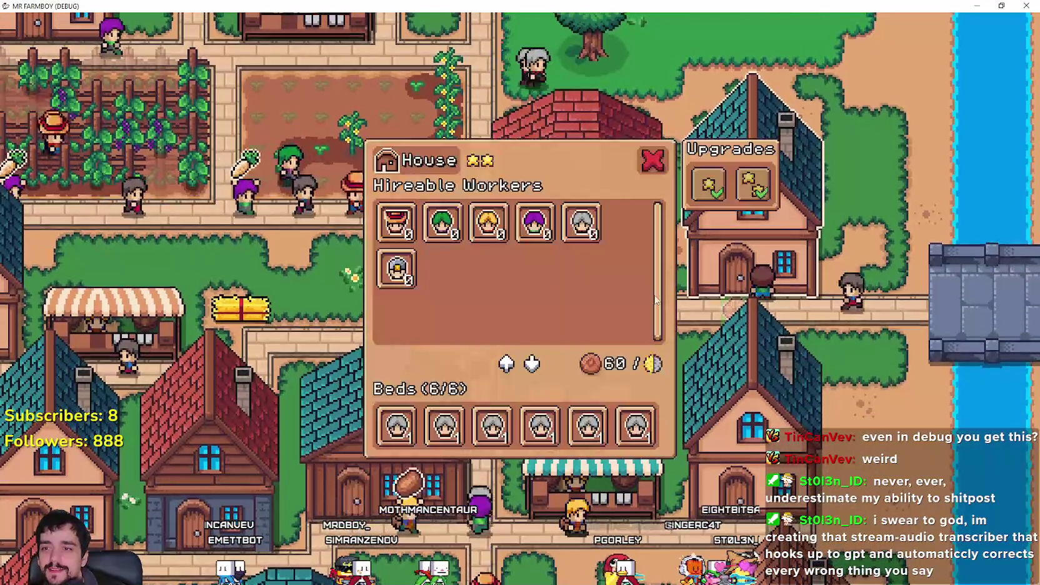
pyautogui.press('Escape')
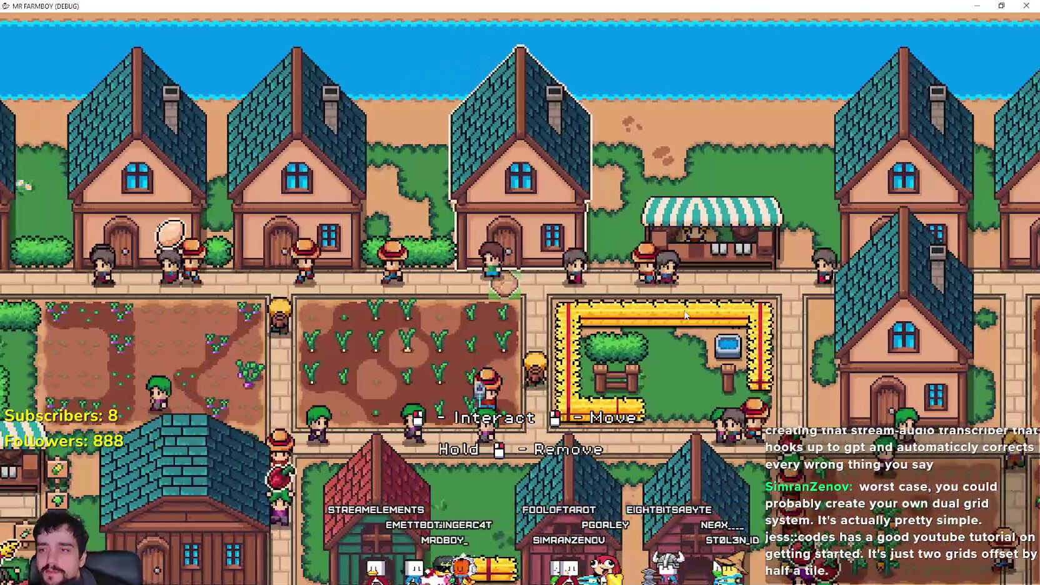
pyautogui.click(666, 161)
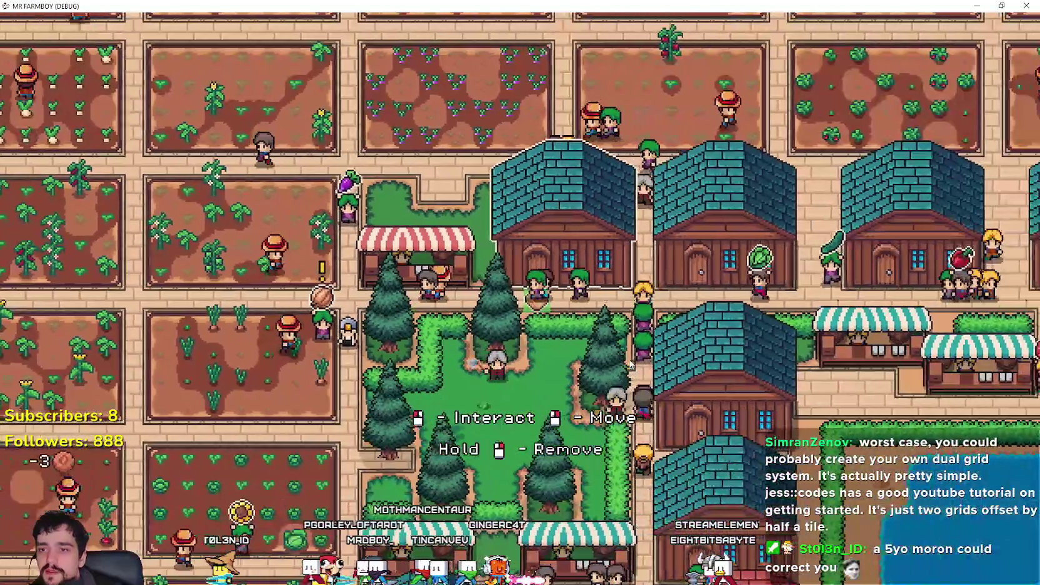
# Open and close the inventories of two warehouses.
pyautogui.press('e')
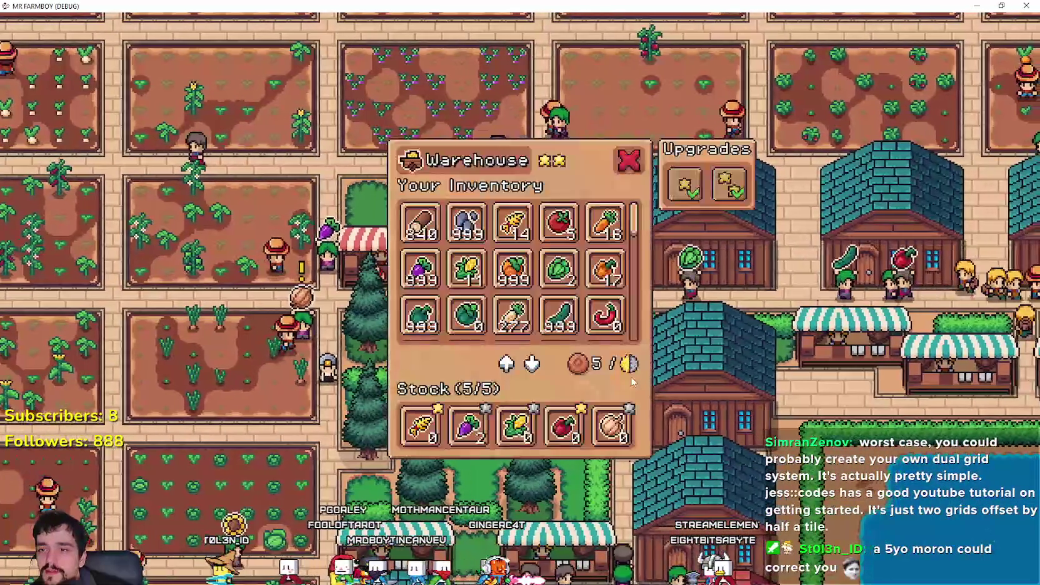
pyautogui.press('Escape')
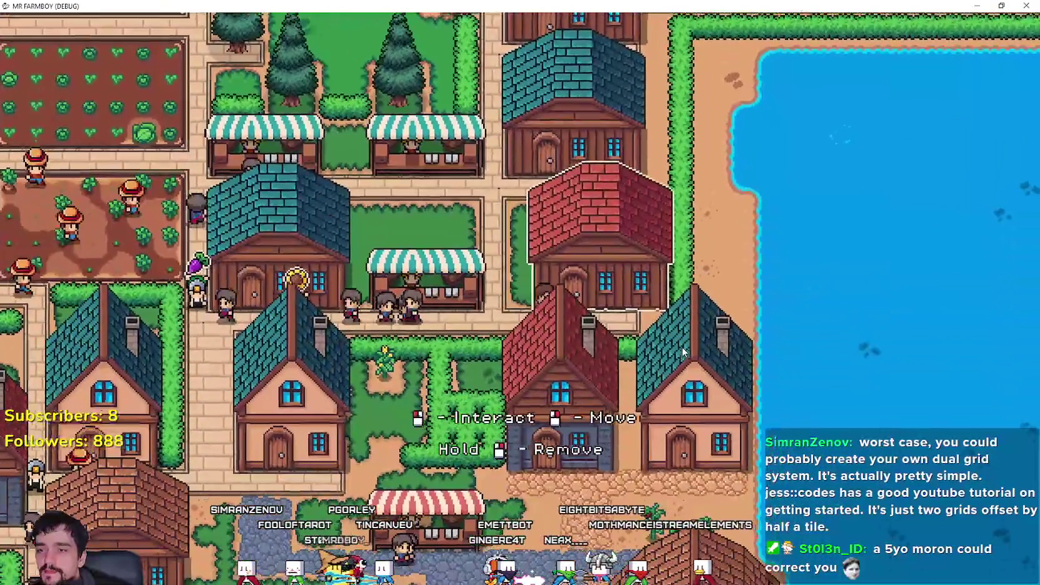
pyautogui.press('e')
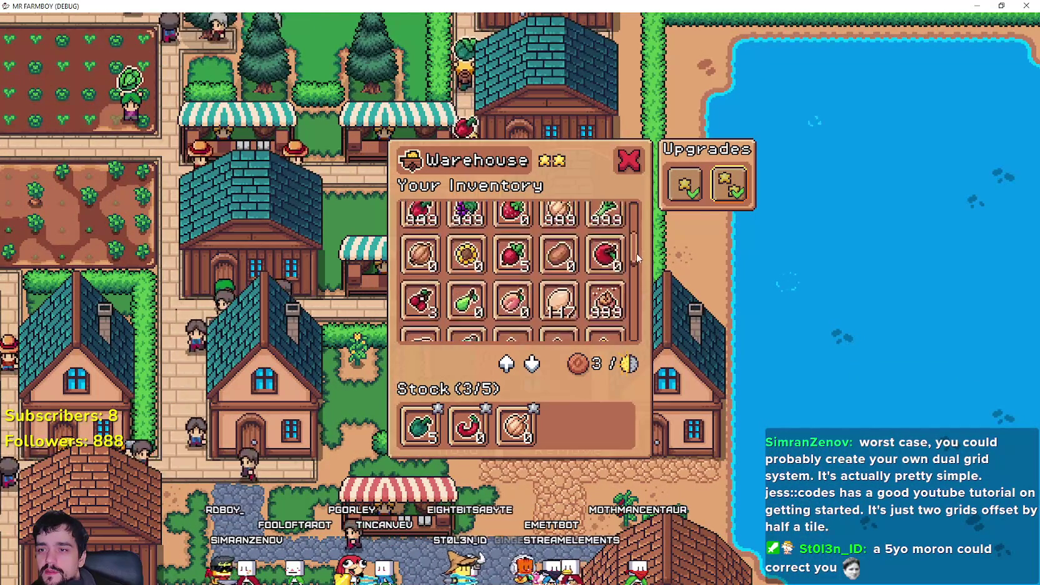
pyautogui.press('Escape')
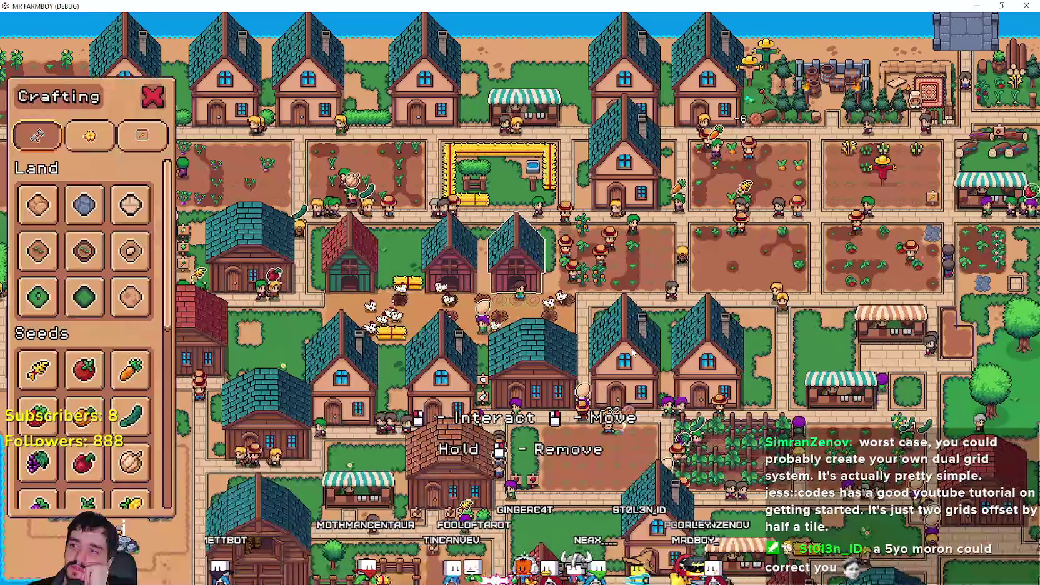
# Close the Crafting panel and zoom the camera in on the farm.
pyautogui.press('Escape')
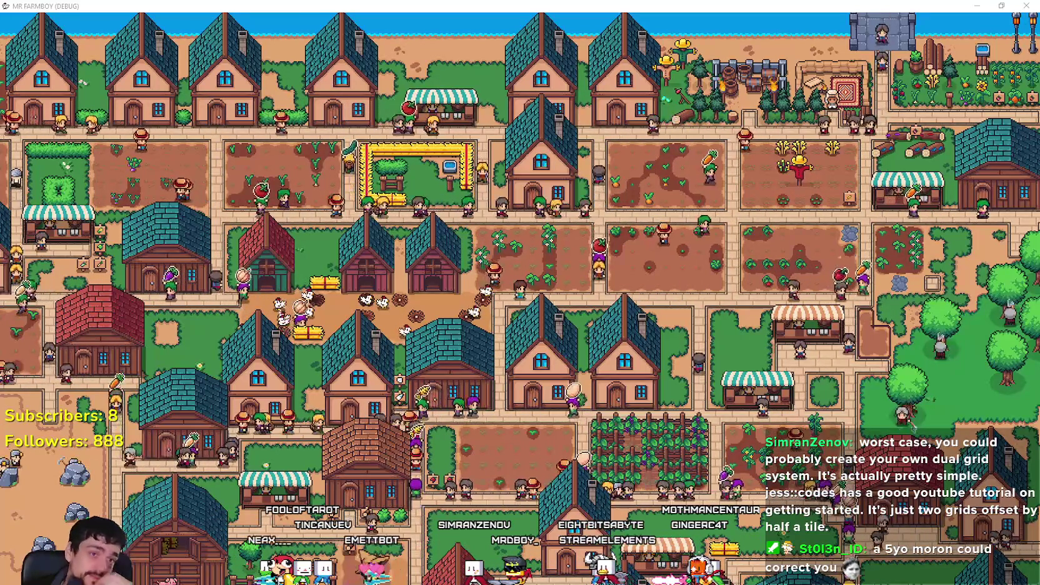
pyautogui.scroll(3, 636, 316)
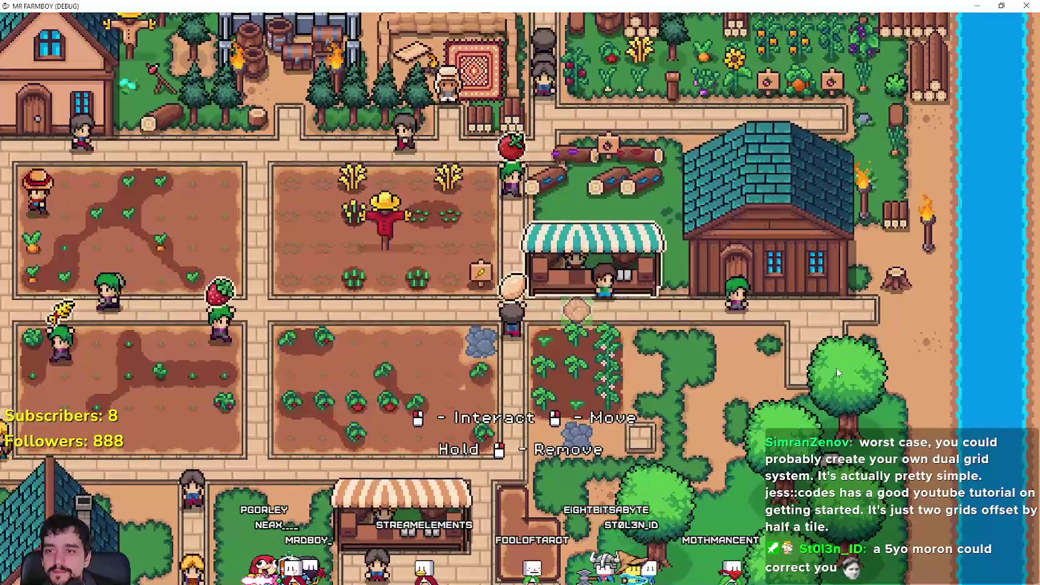
# Look through the Market and Warehouse inventories and scroll their stock.
pyautogui.click(602, 281)
pyautogui.scroll(-5, 619, 263)
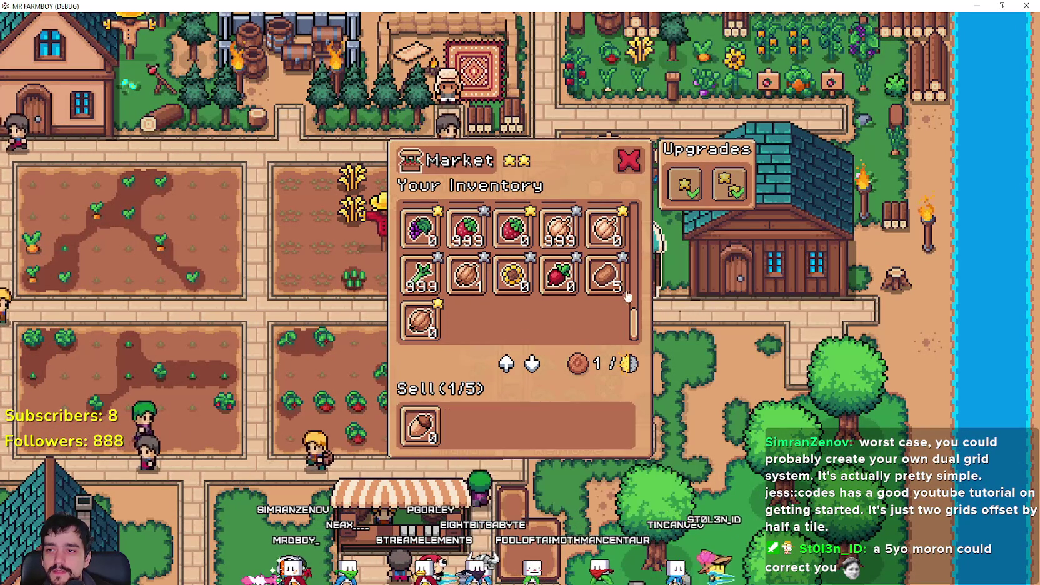
pyautogui.scroll(5, 635, 323)
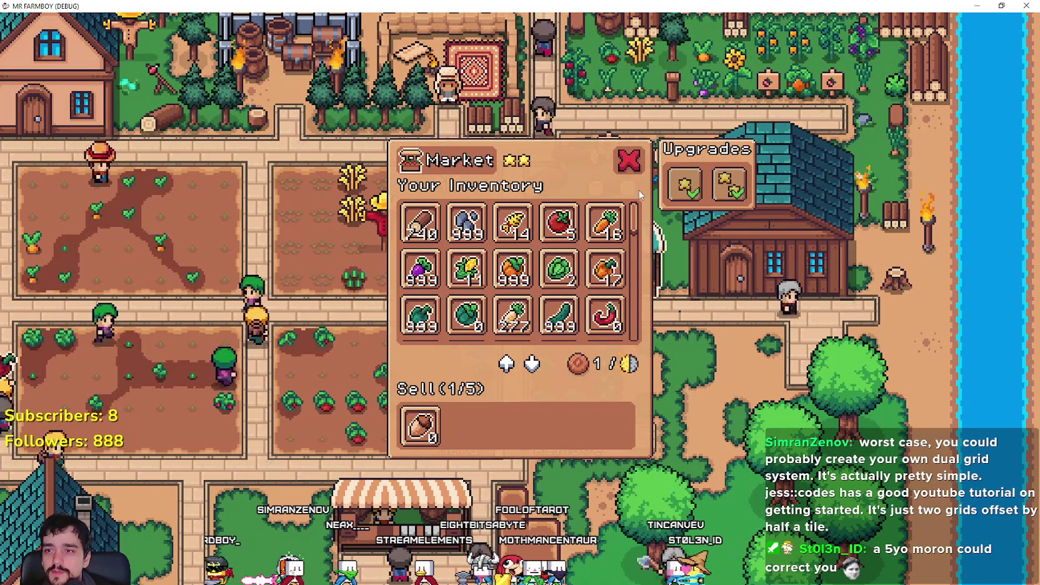
pyautogui.press('Escape')
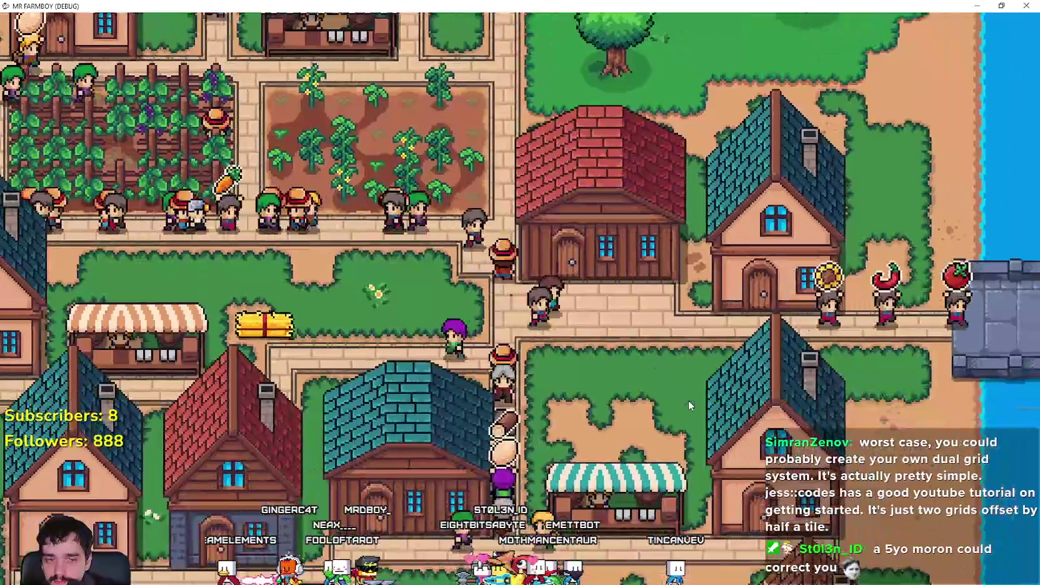
pyautogui.press('e')
pyautogui.scroll(-3, 667, 273)
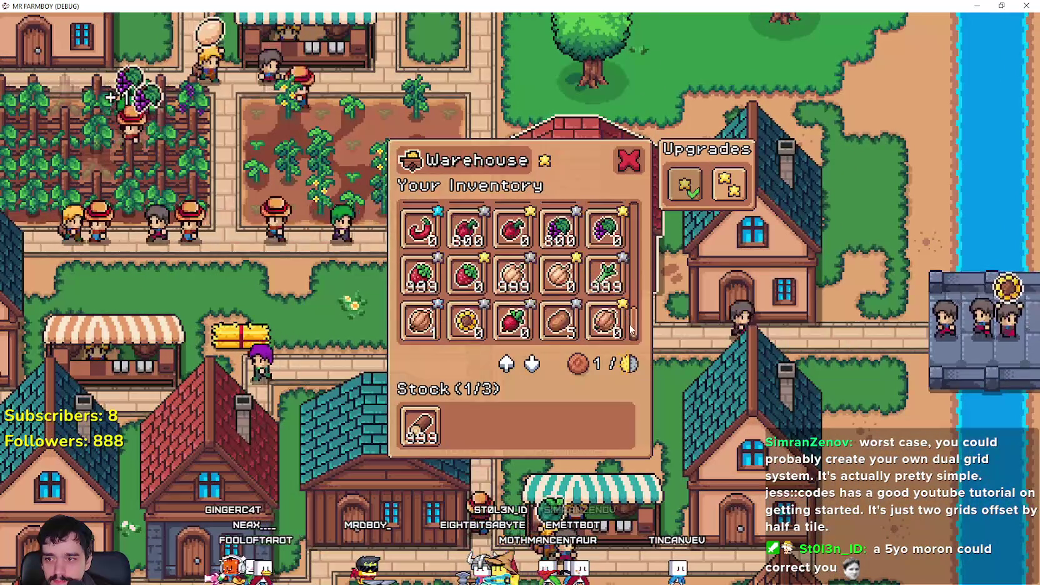
pyautogui.press('Escape')
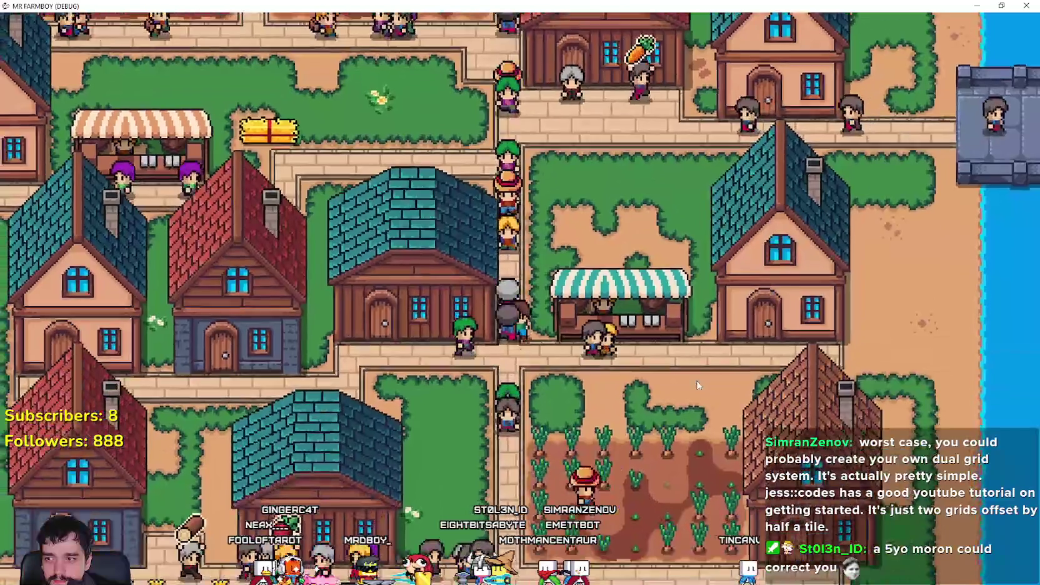
pyautogui.press('e')
pyautogui.scroll(5, 644, 275)
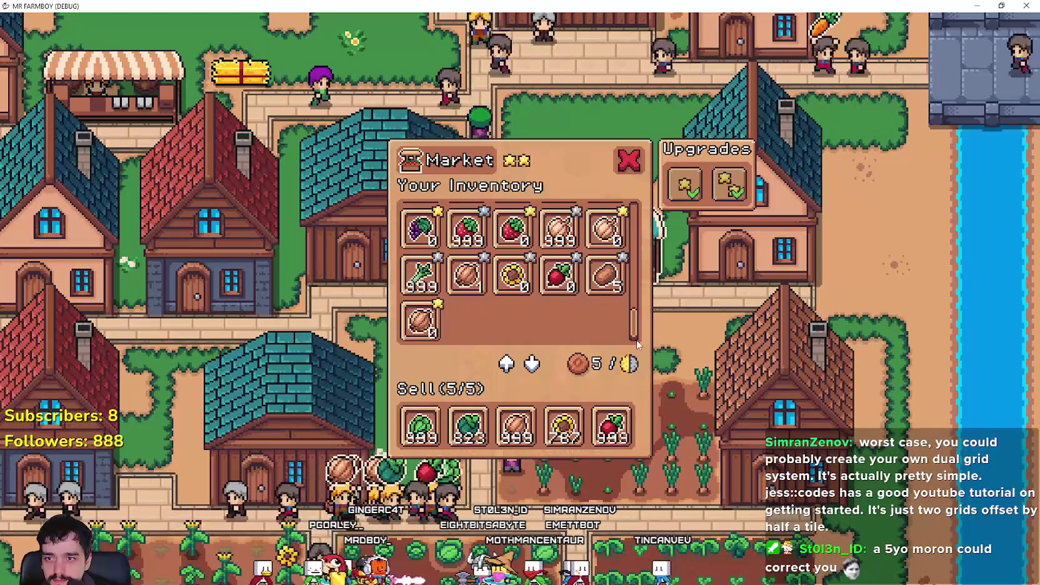
pyautogui.click(630, 161)
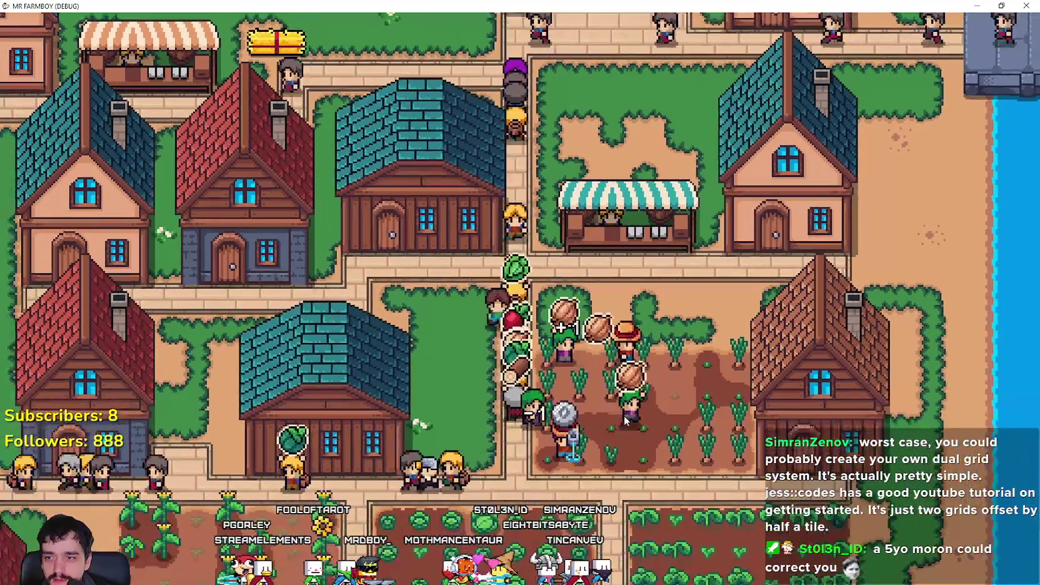
# Harvest two ripe cabbages, then plant and water a potato.
pyautogui.press('d')
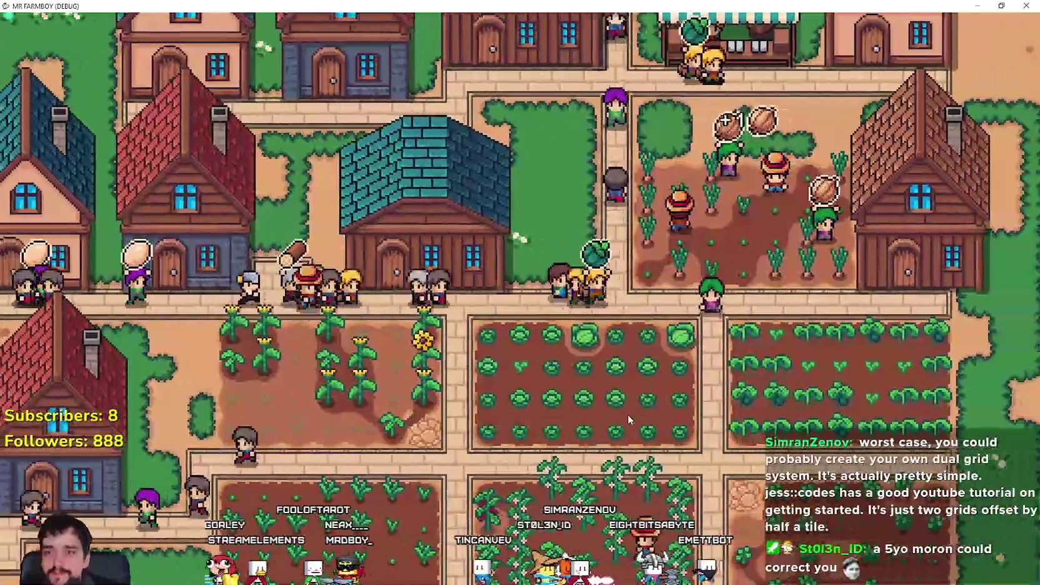
pyautogui.click(628, 420)
pyautogui.press('d')
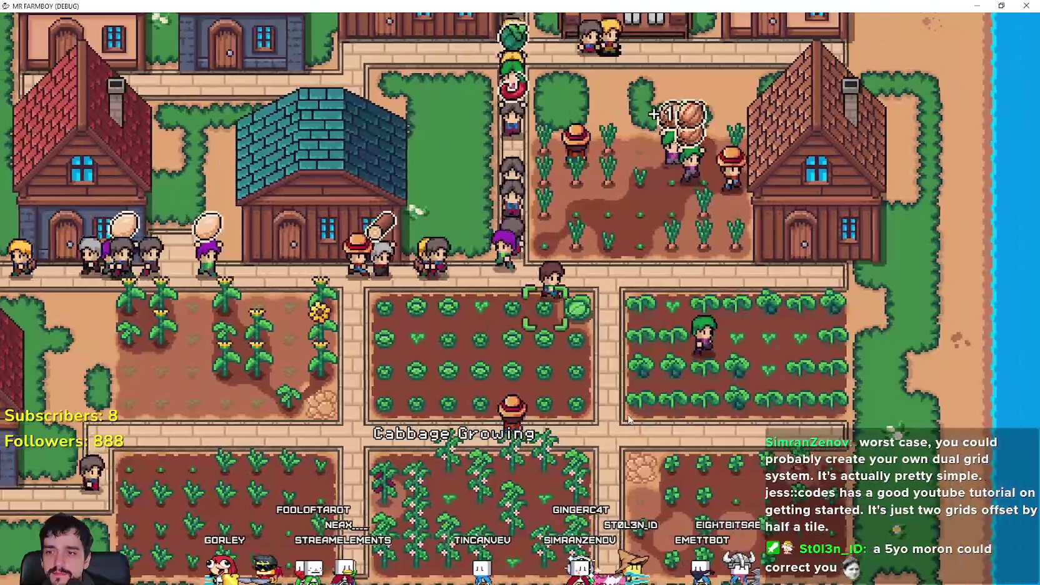
pyautogui.click(629, 419)
pyautogui.press('s')
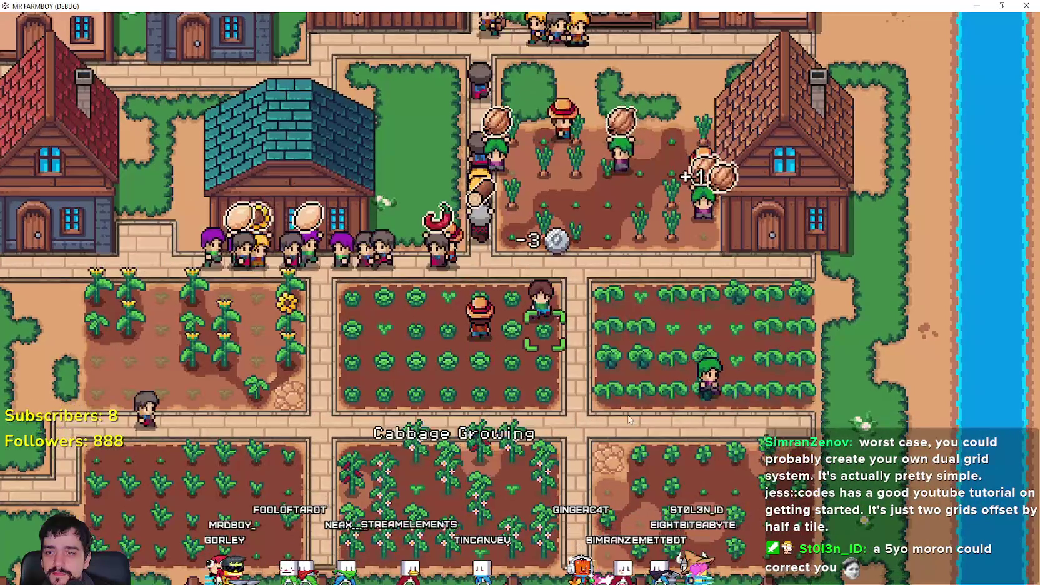
pyautogui.press('d')
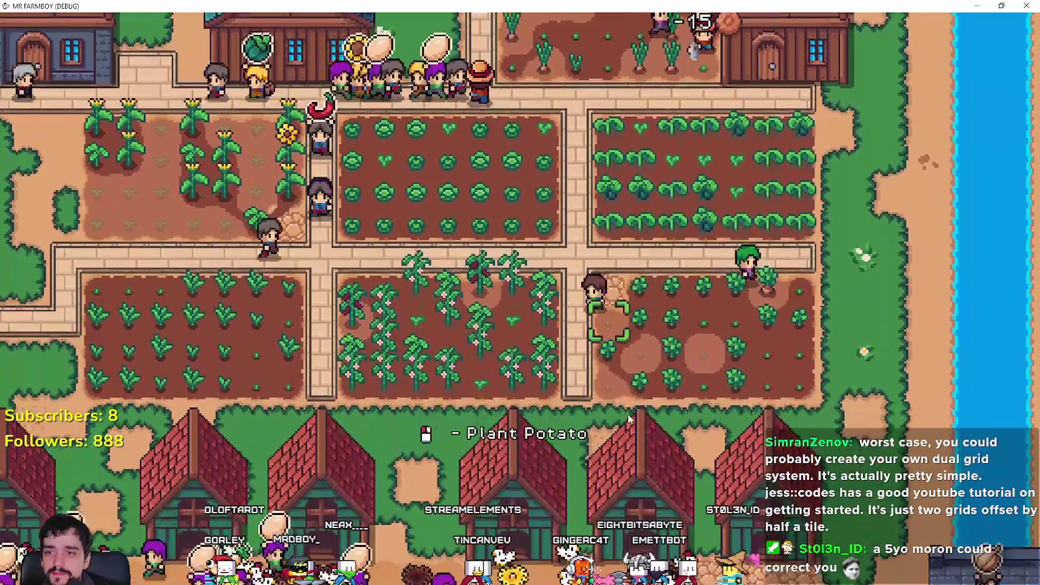
pyautogui.click(627, 414)
pyautogui.click(627, 414)
# Harvest the ripe chili pepper, then plant and water a new one.
pyautogui.press('a')
pyautogui.press('w')
pyautogui.click(627, 413)
pyautogui.click(628, 413)
pyautogui.click(628, 414)
# Walk over to the sunflower field and plant a sunflower.
pyautogui.press('a')
pyautogui.press('s')
pyautogui.press('w')
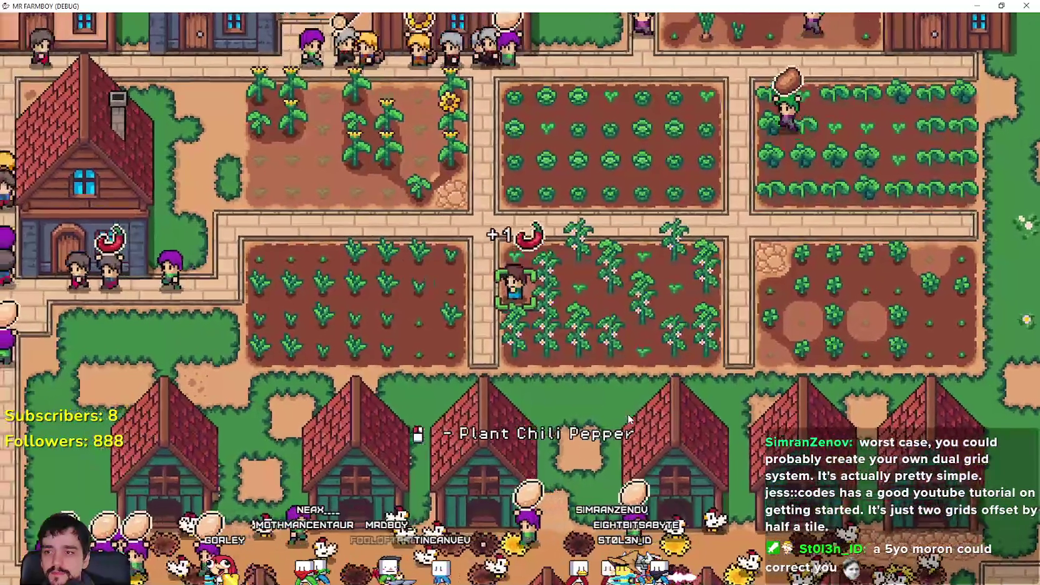
pyautogui.press('a')
pyautogui.press('a')
pyautogui.click(627, 413)
pyautogui.click(627, 414)
pyautogui.press('s')
pyautogui.press('a')
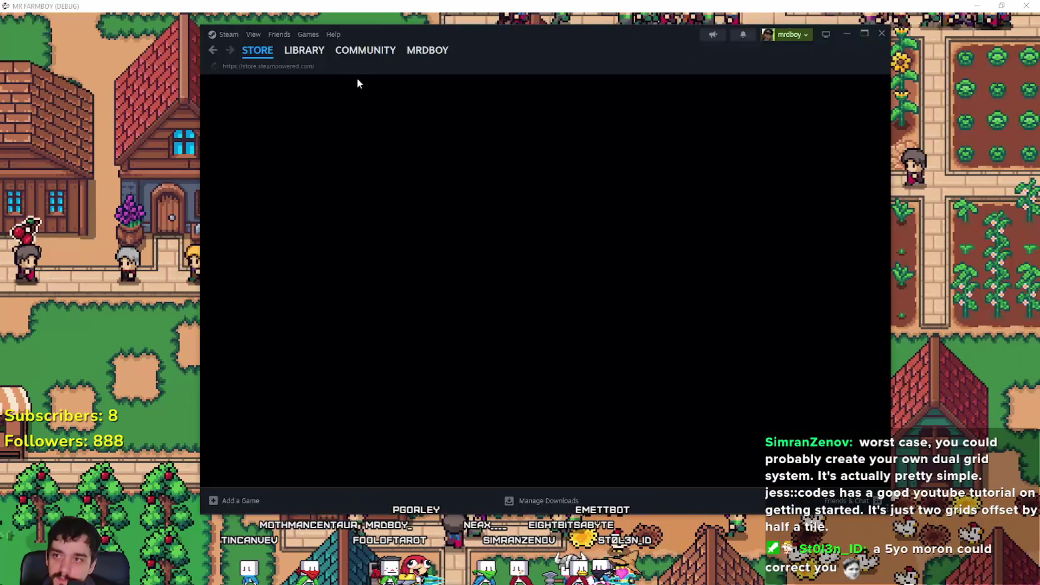
# Open MR FARMBOY [public-beta] in the Steam Library and view all its achievements.
pyautogui.moveTo(299, 59)
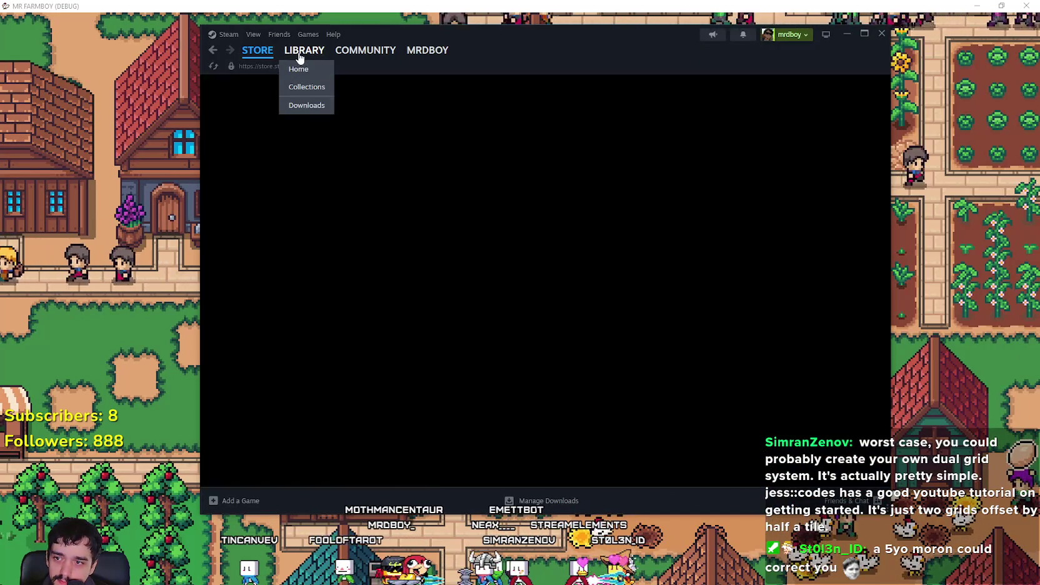
pyautogui.click(300, 58)
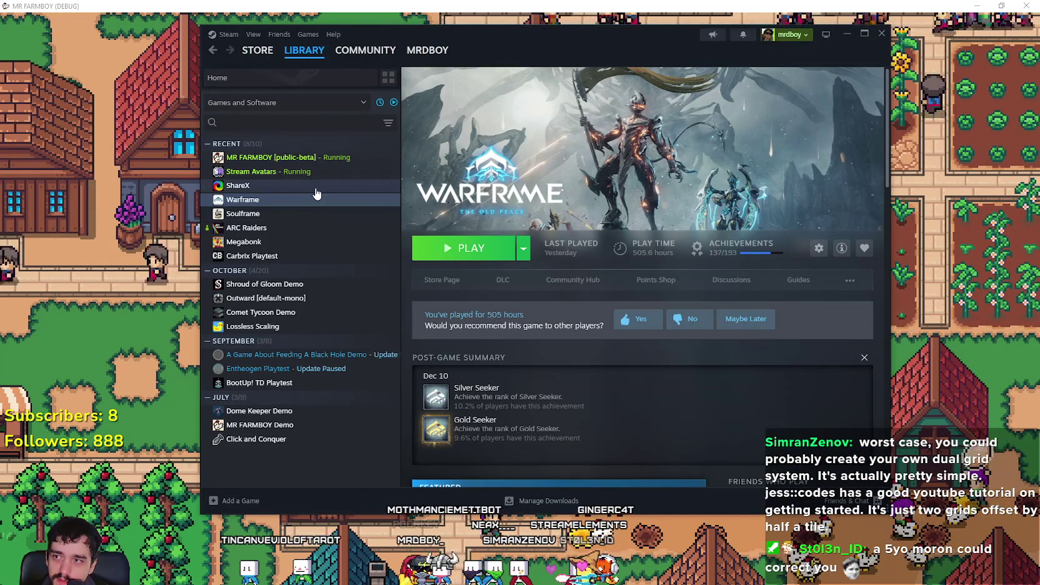
pyautogui.click(337, 157)
pyautogui.scroll(-5, 850, 375)
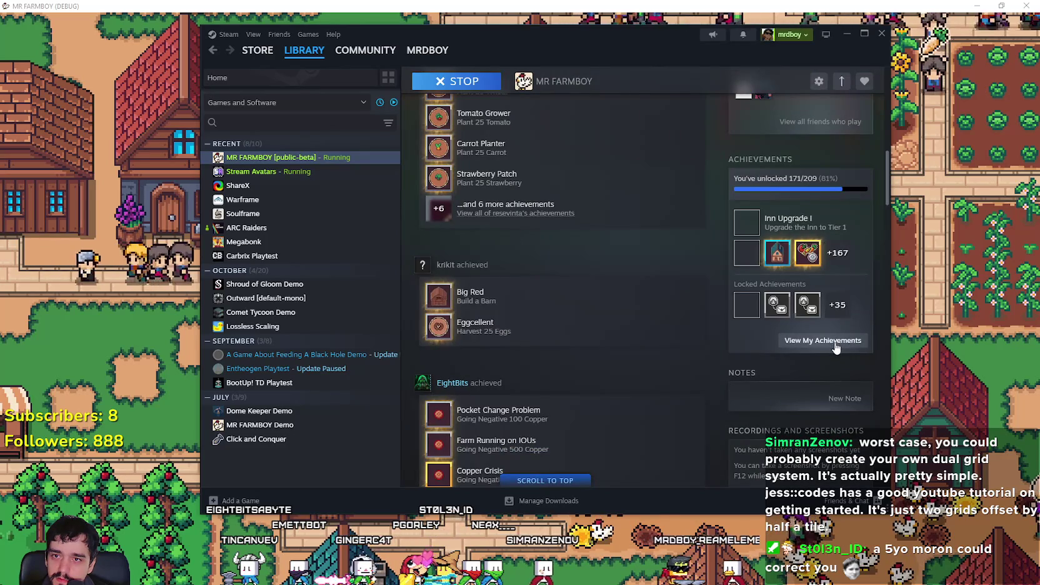
pyautogui.click(835, 344)
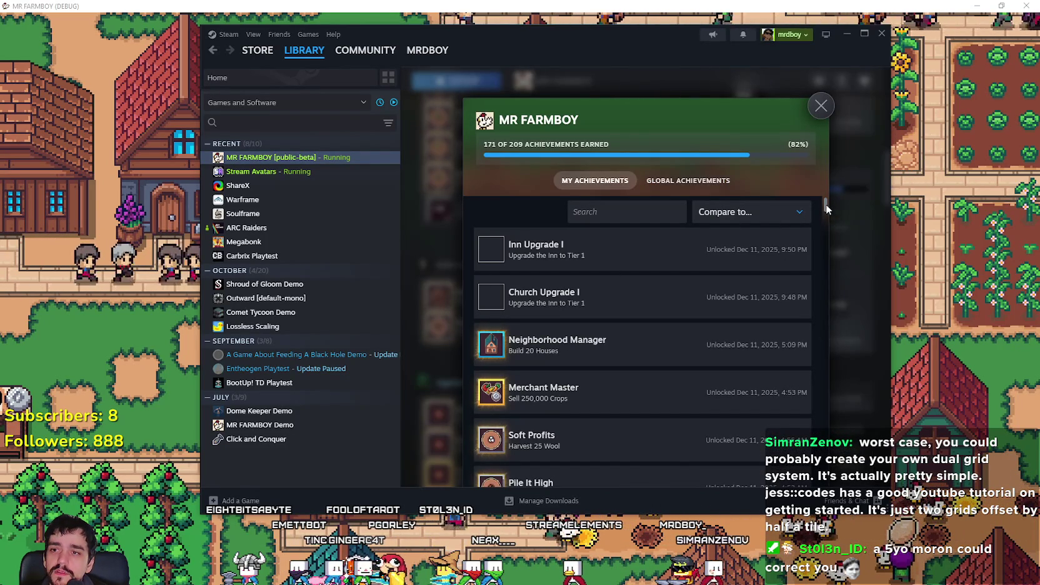
# Scroll up and down through the MR FARMBOY achievements list.
pyautogui.moveTo(827, 204); pyautogui.dragTo(809, 482)
pyautogui.scroll(5, 682, 406)
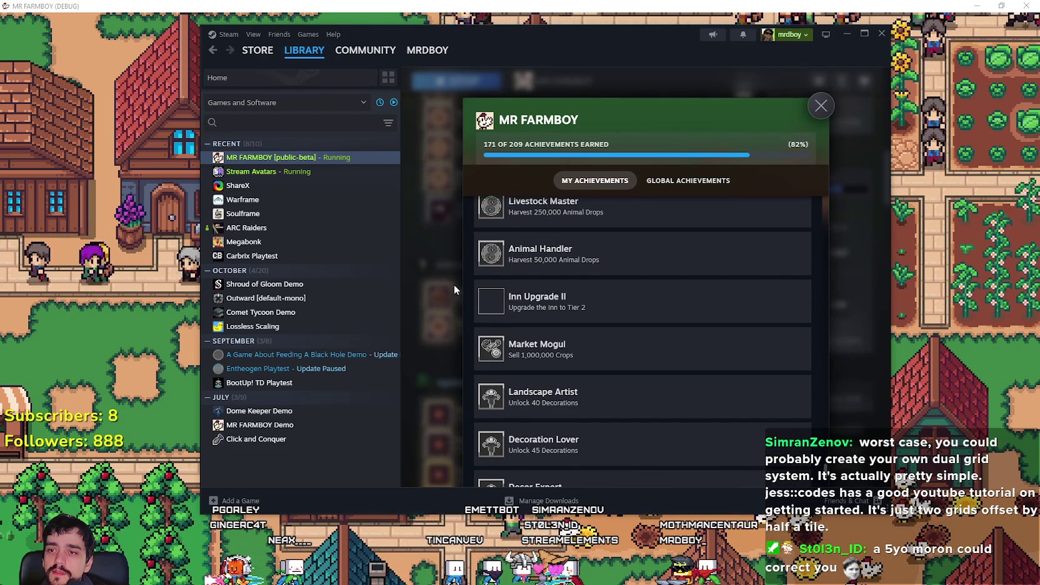
pyautogui.scroll(5, 625, 350)
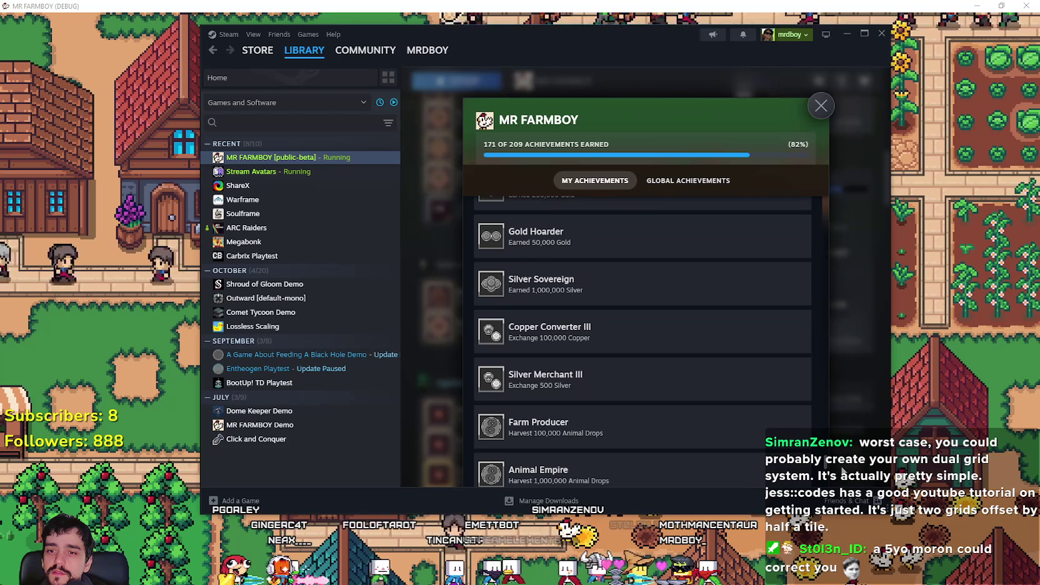
pyautogui.scroll(-8, 828, 461)
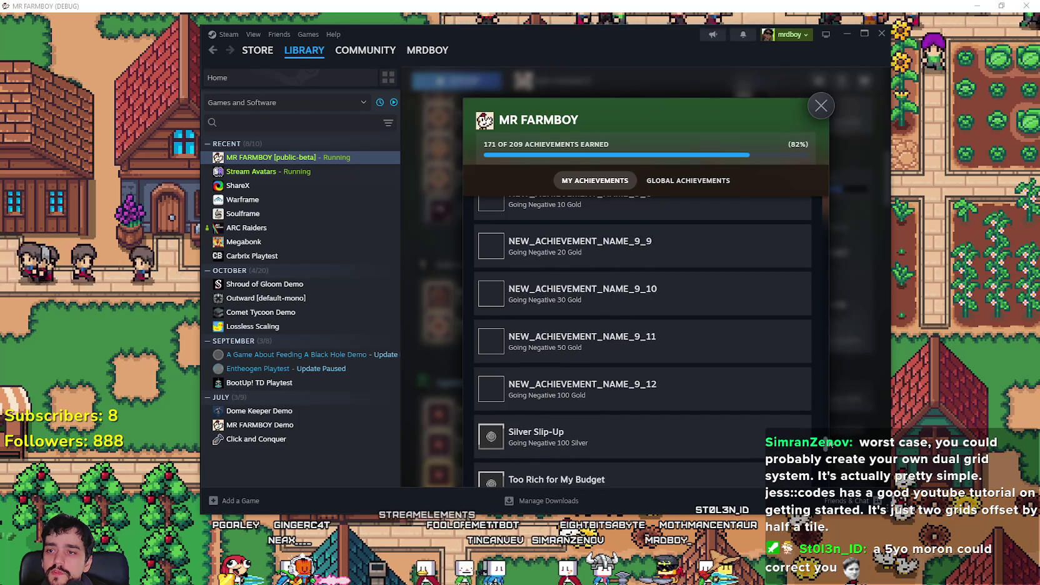
pyautogui.scroll(1, 711, 416)
pyautogui.scroll(1, 711, 416)
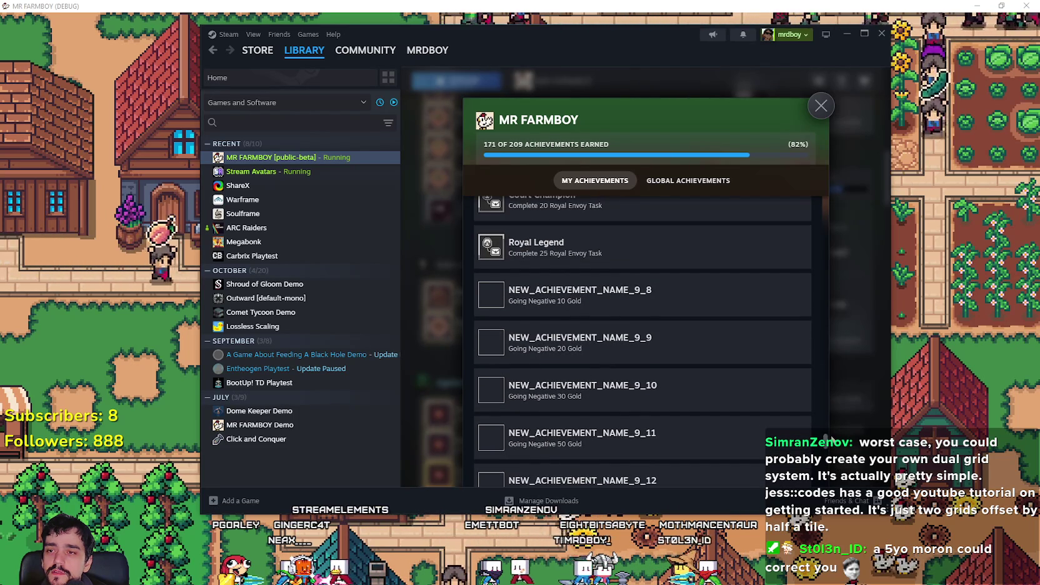
pyautogui.scroll(-1, 711, 421)
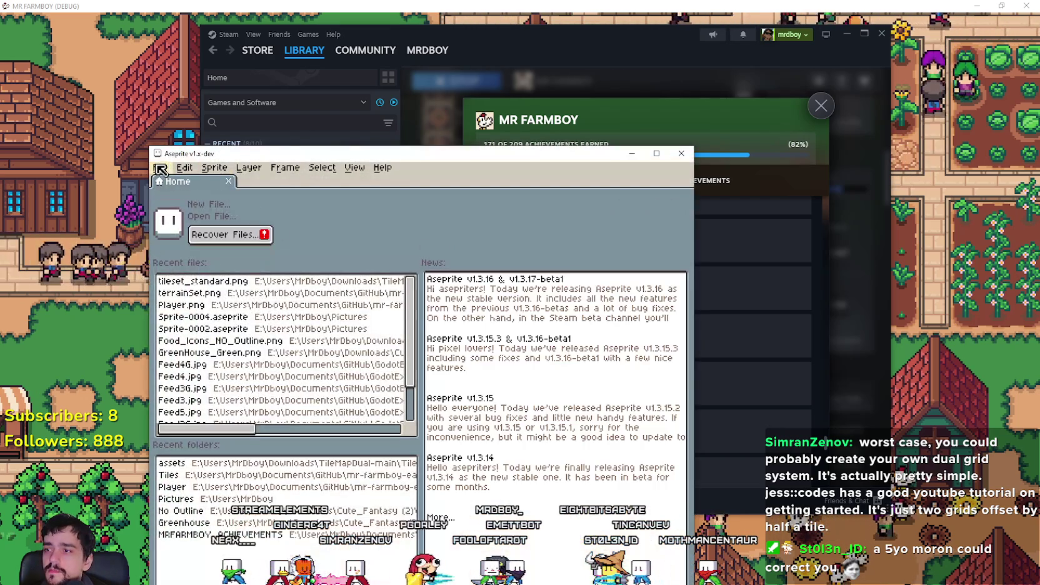
# Open Player.png from the recent files and maximize the Aseprite window.
pyautogui.click(160, 168)
pyautogui.moveTo(206, 206)
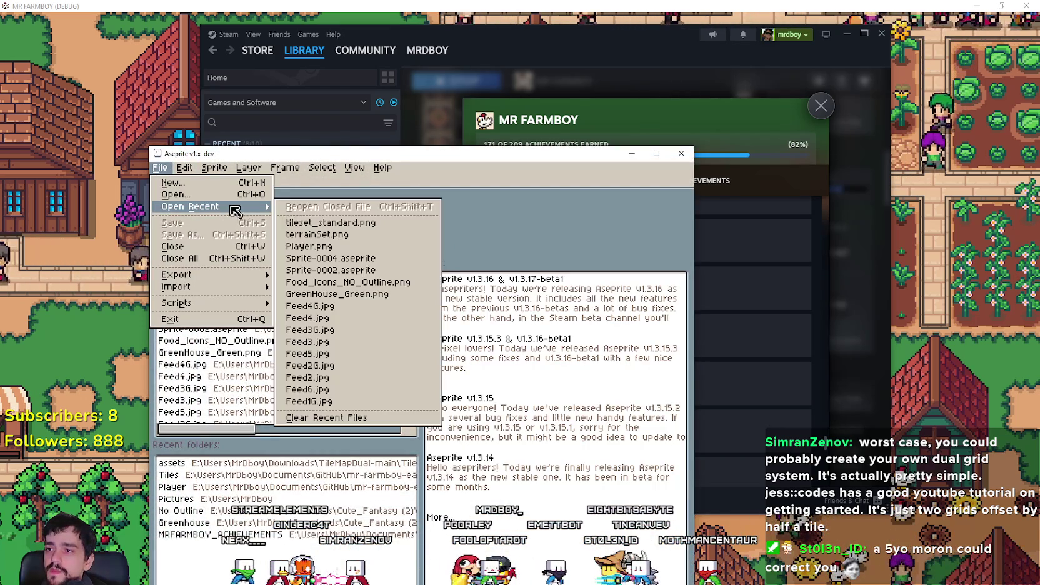
pyautogui.click(366, 246)
pyautogui.click(657, 153)
pyautogui.scroll(-3, 604, 189)
pyautogui.scroll(2, 605, 190)
pyautogui.scroll(-2, 568, 149)
pyautogui.scroll(-5, 490, 186)
pyautogui.scroll(5, 250, 188)
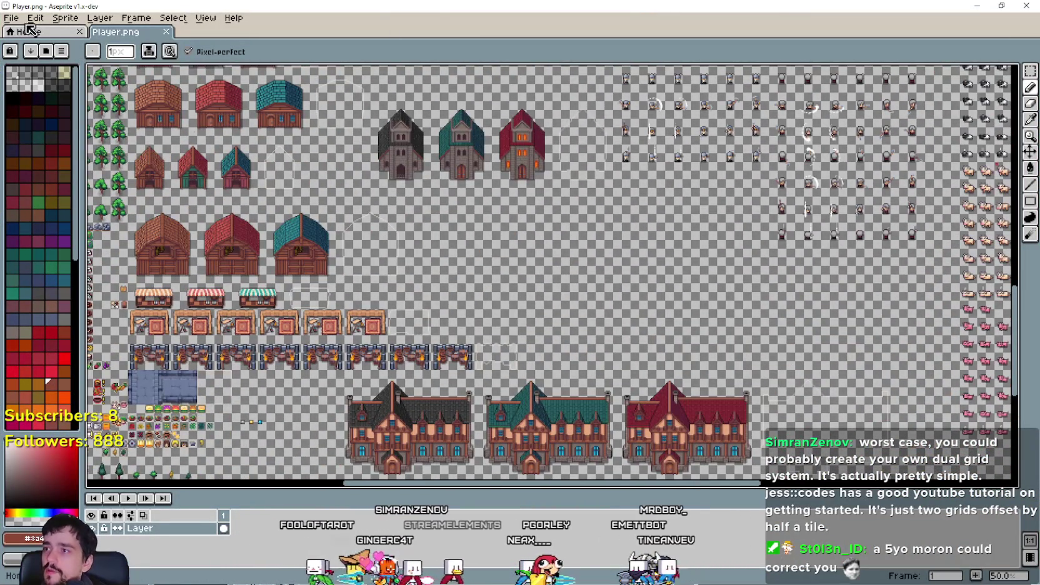
# Open Sprite-0004.aseprite and Sprite-0002.aseprite from the recent files.
pyautogui.hotkey('alt', 'f')
pyautogui.moveTo(67, 65)
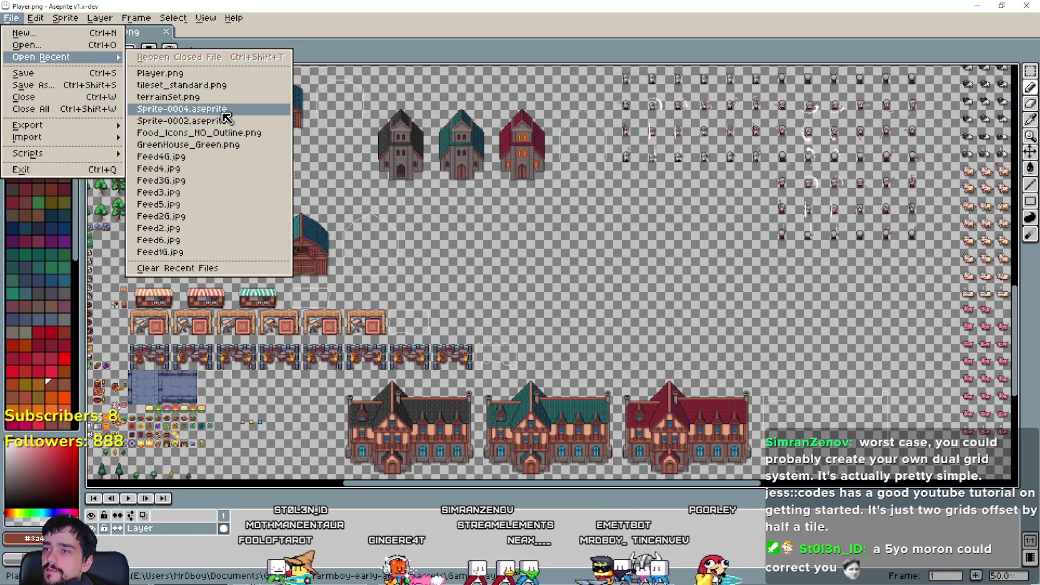
pyautogui.click(224, 110)
pyautogui.click(13, 18)
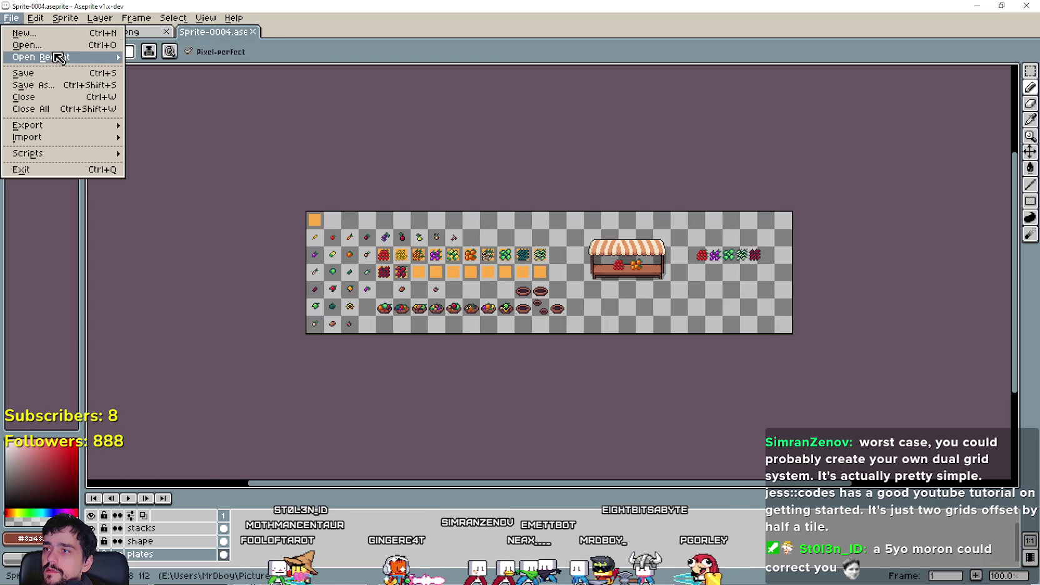
pyautogui.moveTo(56, 57)
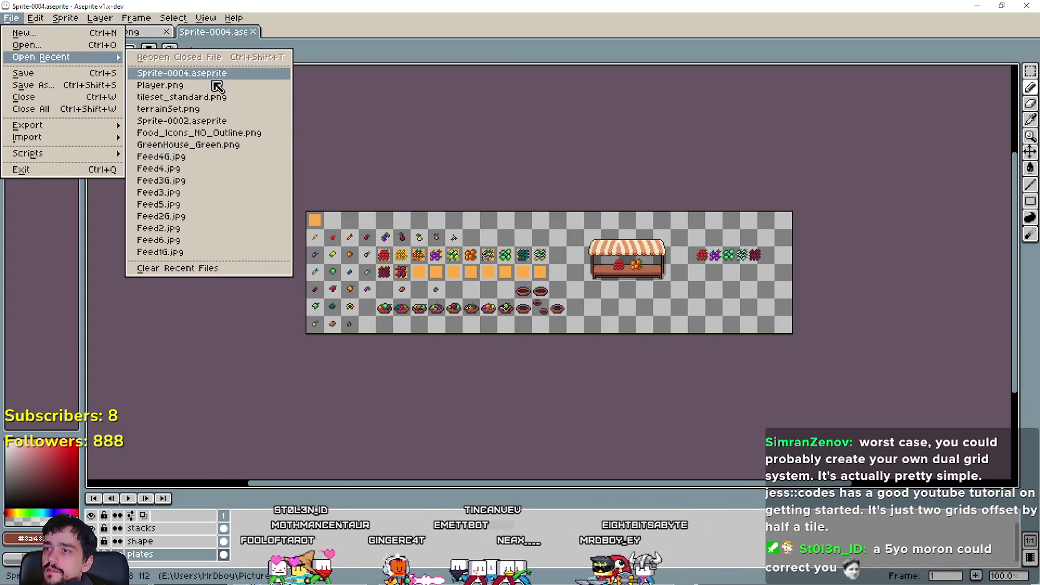
pyautogui.click(220, 123)
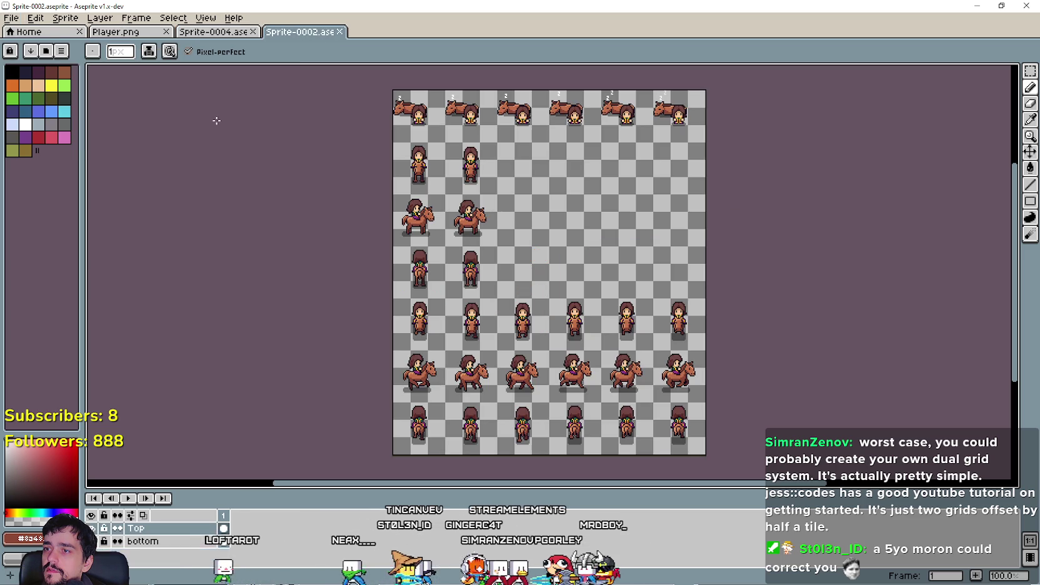
# Close Sprite-0002.aseprite and pan Player.png to the sheet's left edge.
pyautogui.click(11, 19)
pyautogui.moveTo(71, 59)
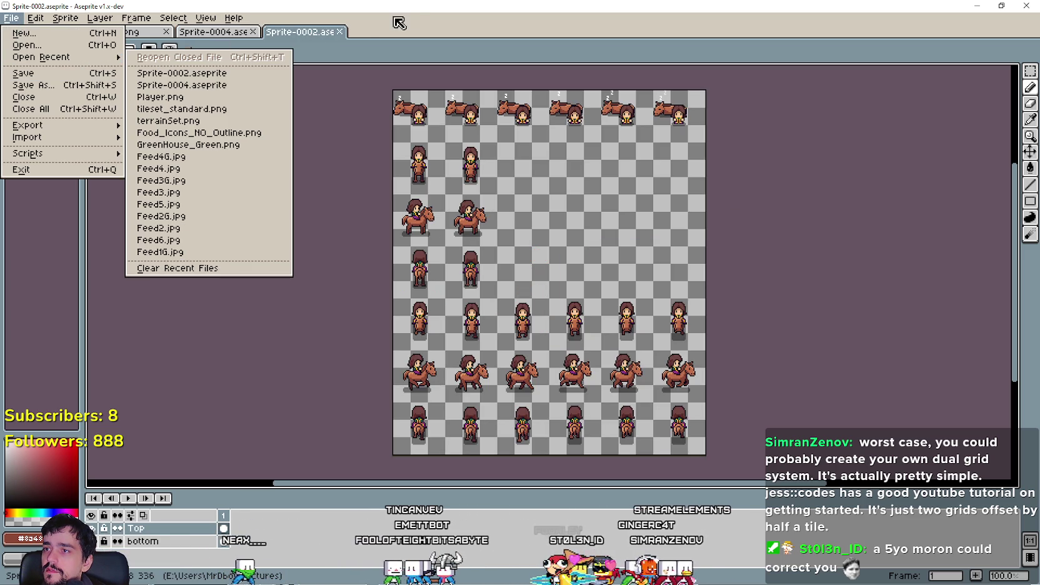
pyautogui.click(354, 34)
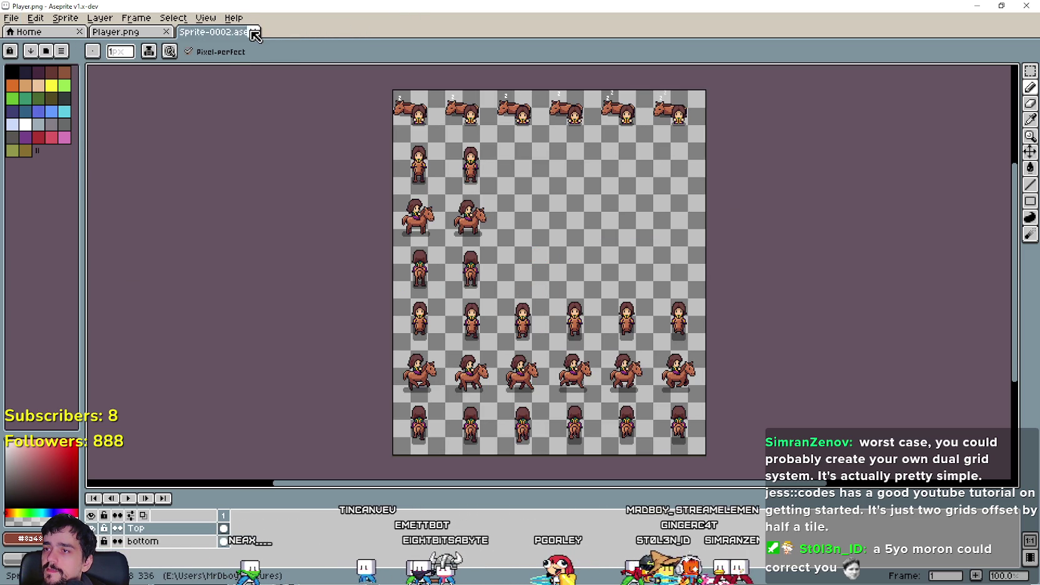
pyautogui.click(254, 33)
pyautogui.scroll(4, 530, 254)
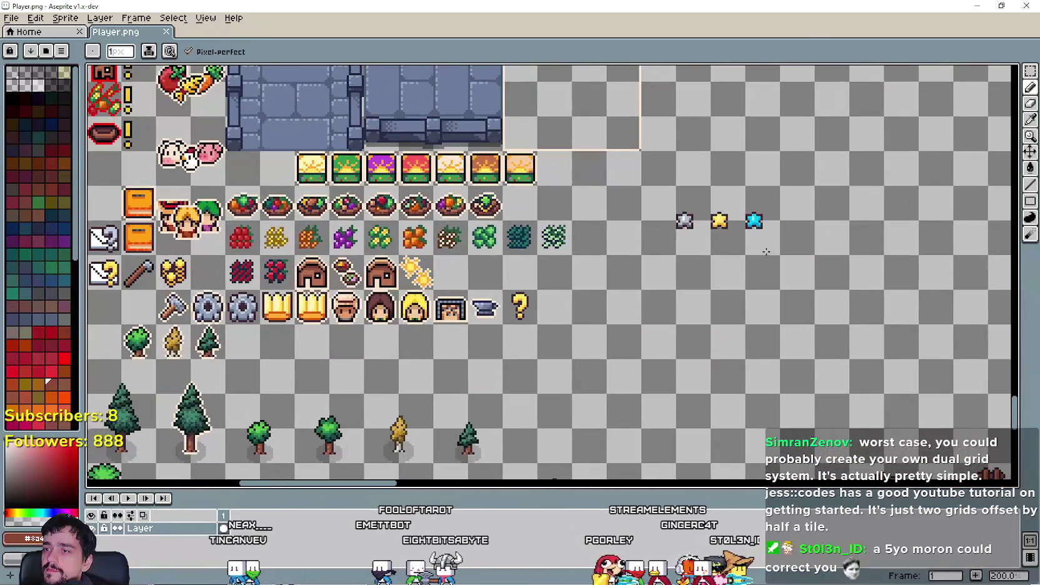
pyautogui.scroll(-2, 766, 251)
pyautogui.moveTo(743, 205)
pyautogui.mouseDown()
pyautogui.moveTo(718, 215)
pyautogui.moveTo(515, 167)
pyautogui.moveTo(424, 205)
pyautogui.moveTo(822, 216)
pyautogui.moveTo(685, 99)
pyautogui.moveTo(504, 130)
pyautogui.moveTo(449, 190)
pyautogui.mouseUp()
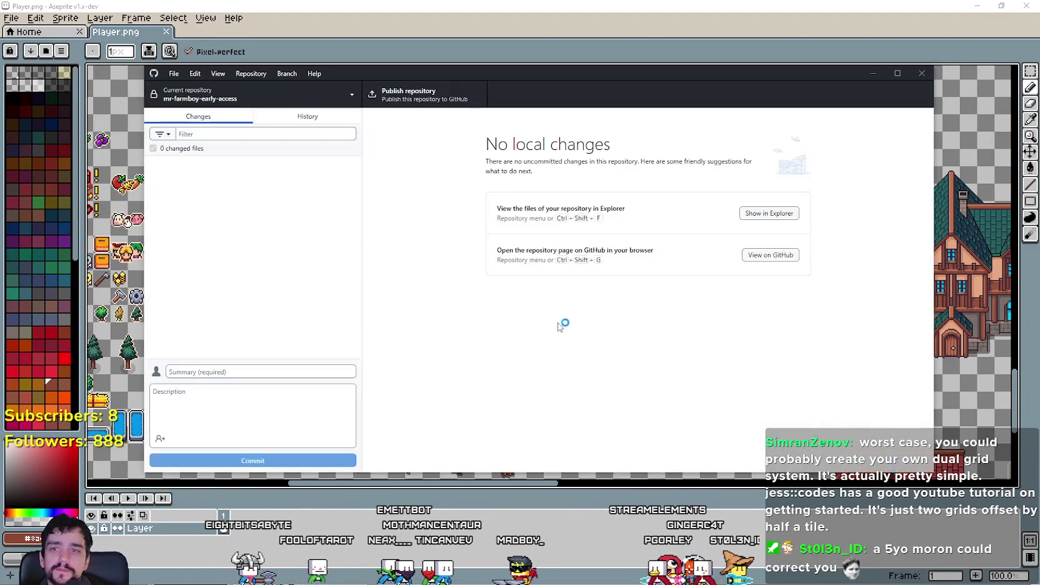
# Open the History list, scan commit v4.0.61's changed files, then select v4.0.60.
pyautogui.click(307, 116)
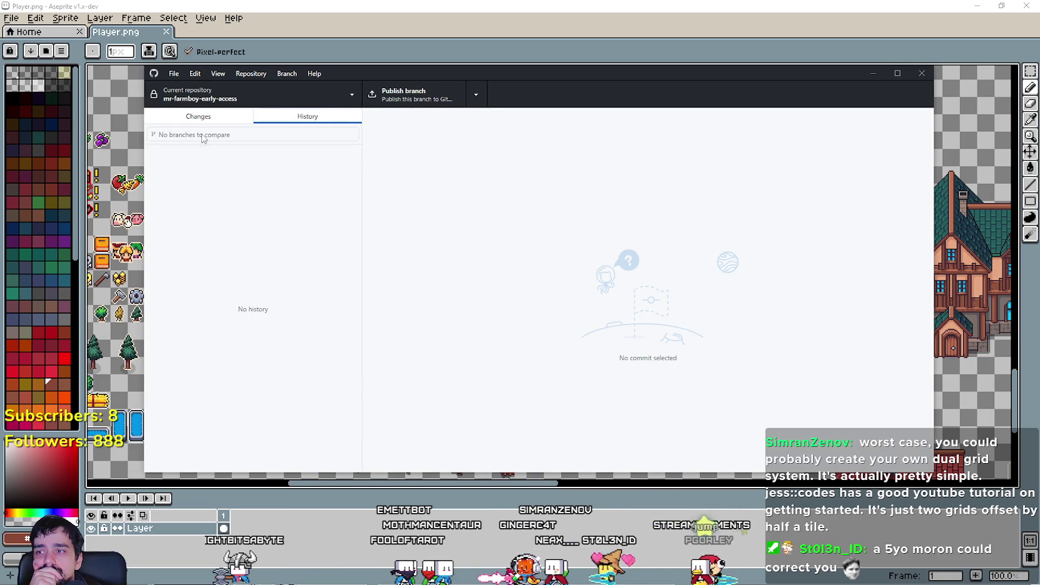
pyautogui.hotkey('ctrl', '1')
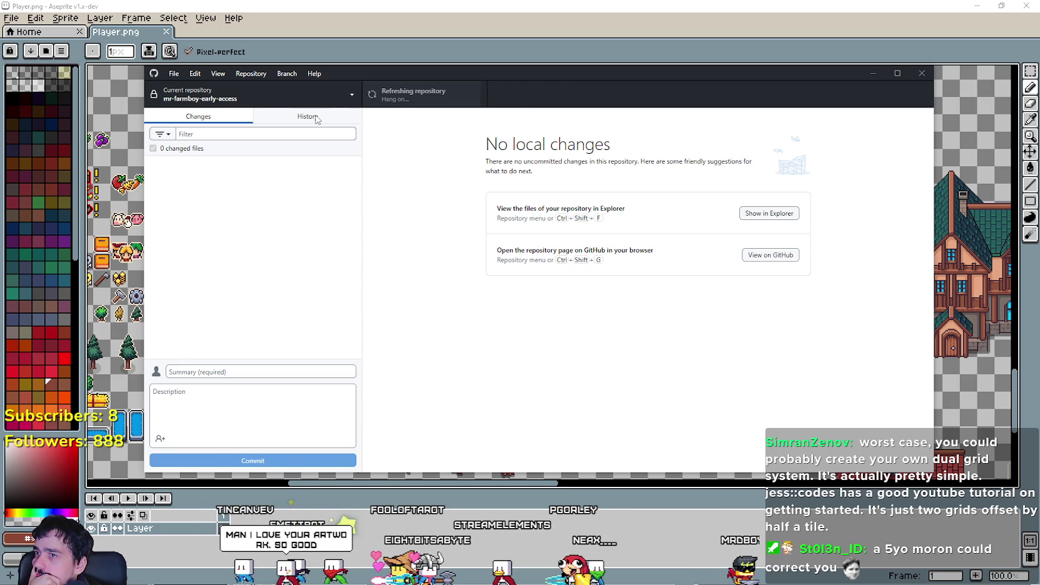
pyautogui.click(317, 120)
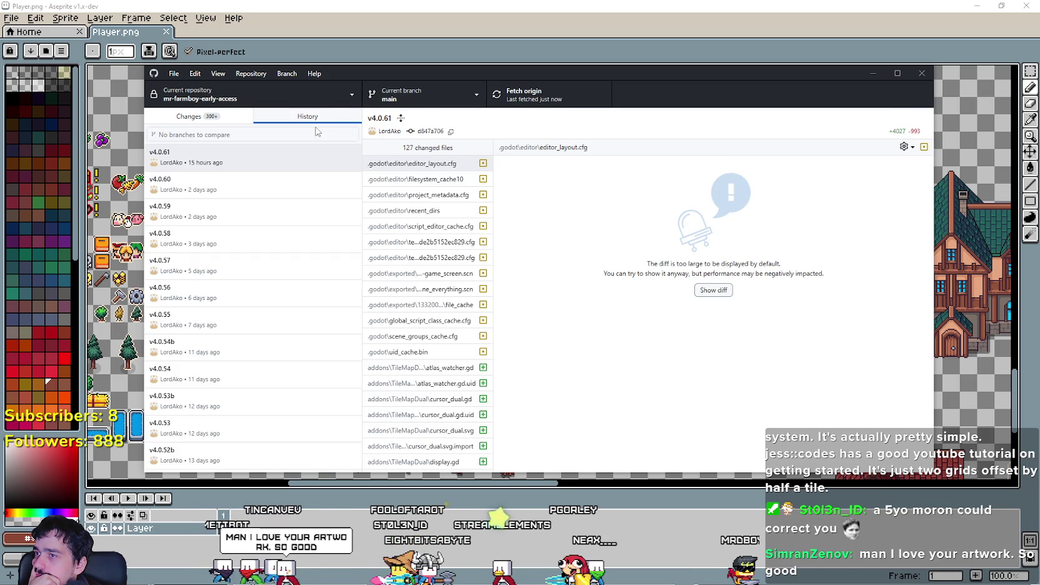
pyautogui.click(307, 160)
pyautogui.scroll(-3, 460, 296)
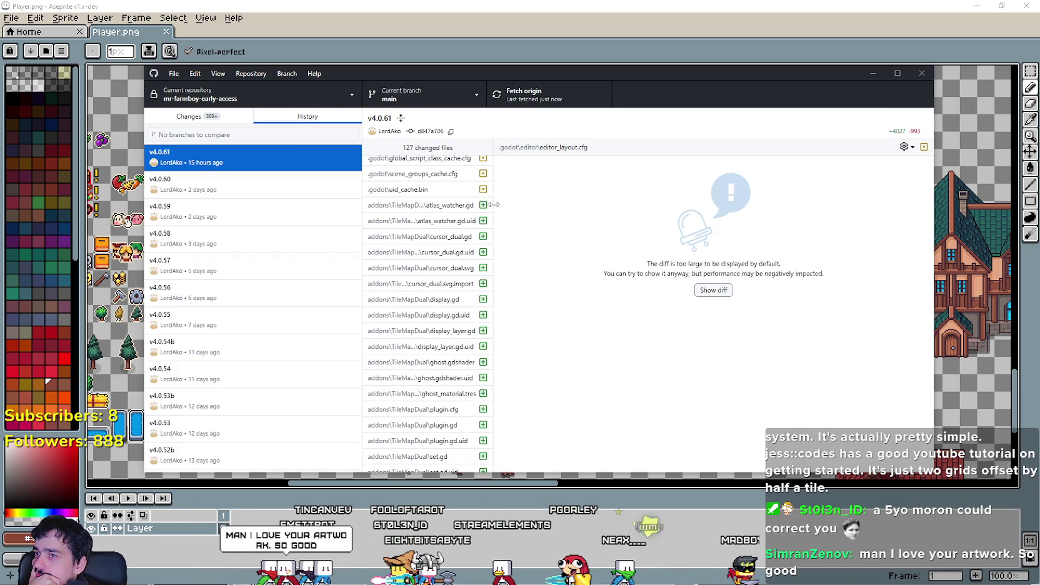
pyautogui.moveTo(491, 201)
pyautogui.mouseDown()
pyautogui.moveTo(519, 429)
pyautogui.moveTo(512, 455)
pyautogui.mouseUp()
pyautogui.click(262, 181)
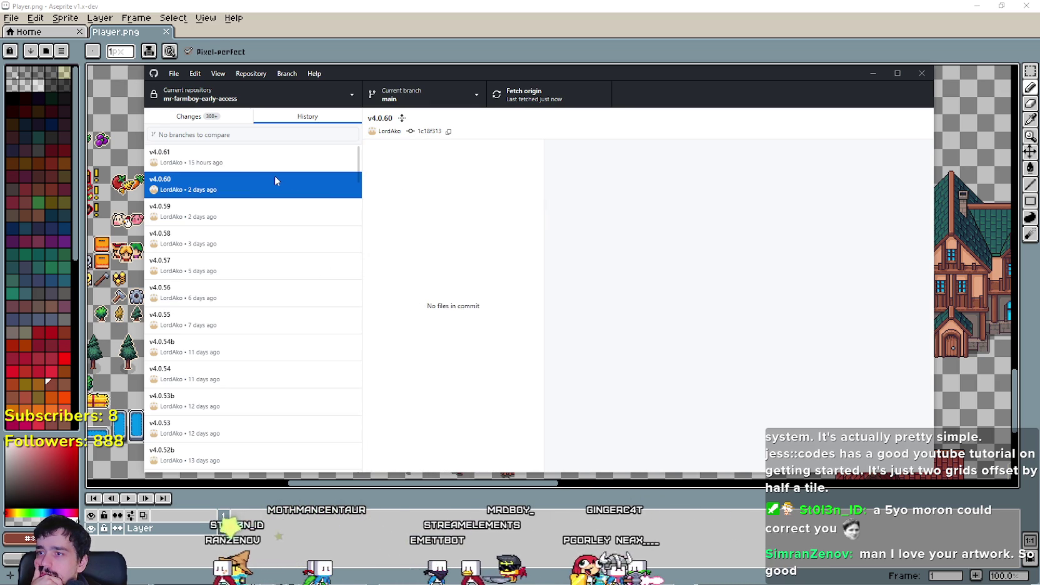
# Scroll through commit v4.0.60's changed files, then select commit v4.0.59.
pyautogui.scroll(-3, 509, 225)
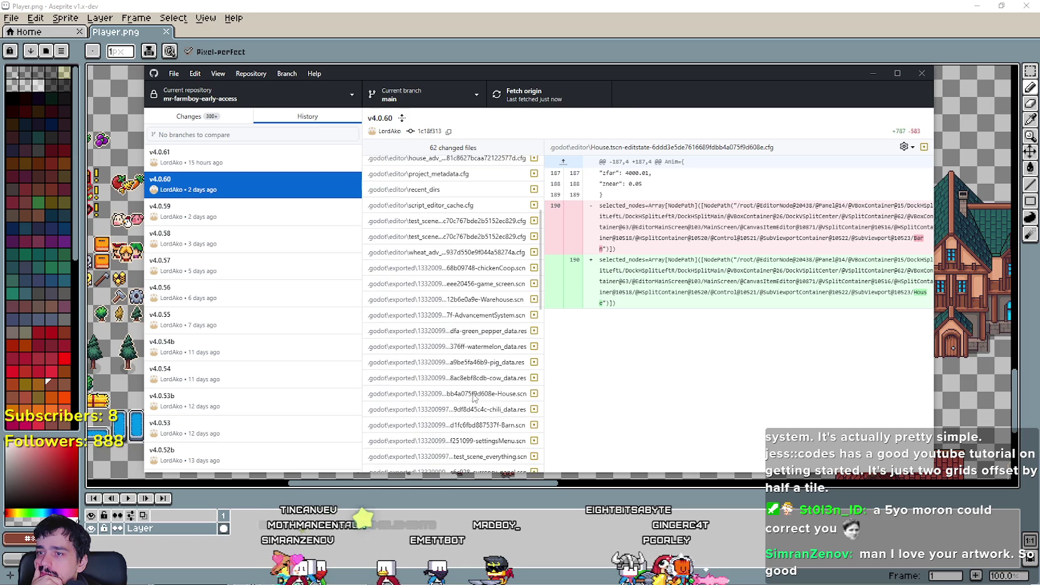
pyautogui.scroll(-4, 481, 382)
pyautogui.scroll(-1, 484, 383)
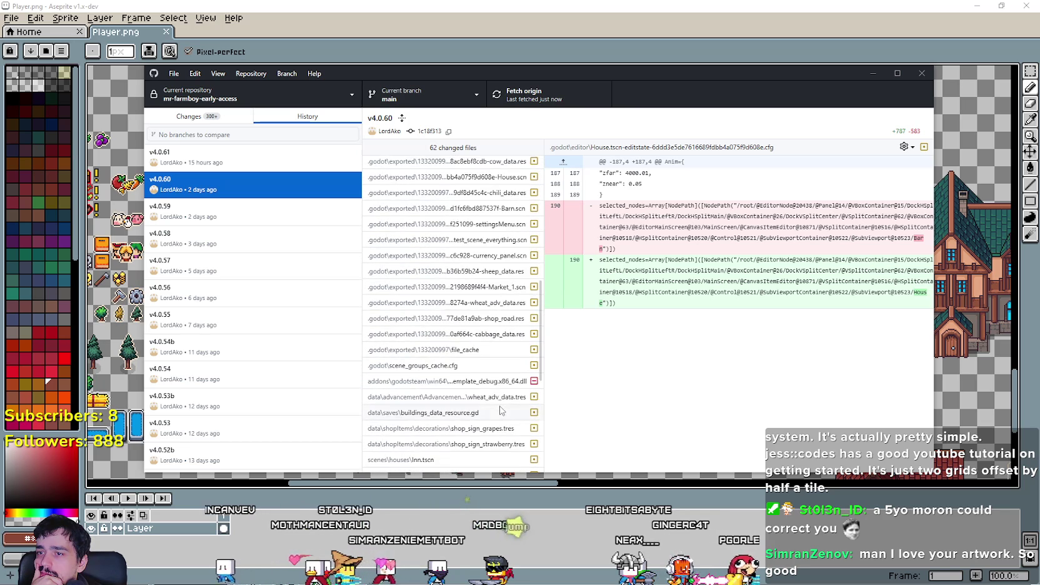
pyautogui.scroll(-2, 500, 411)
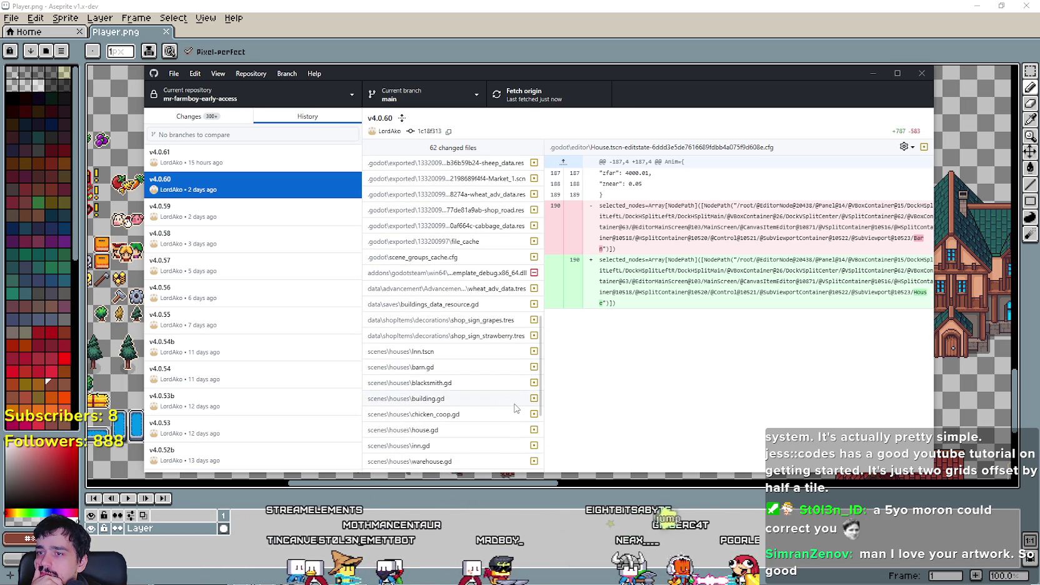
pyautogui.scroll(-2, 515, 407)
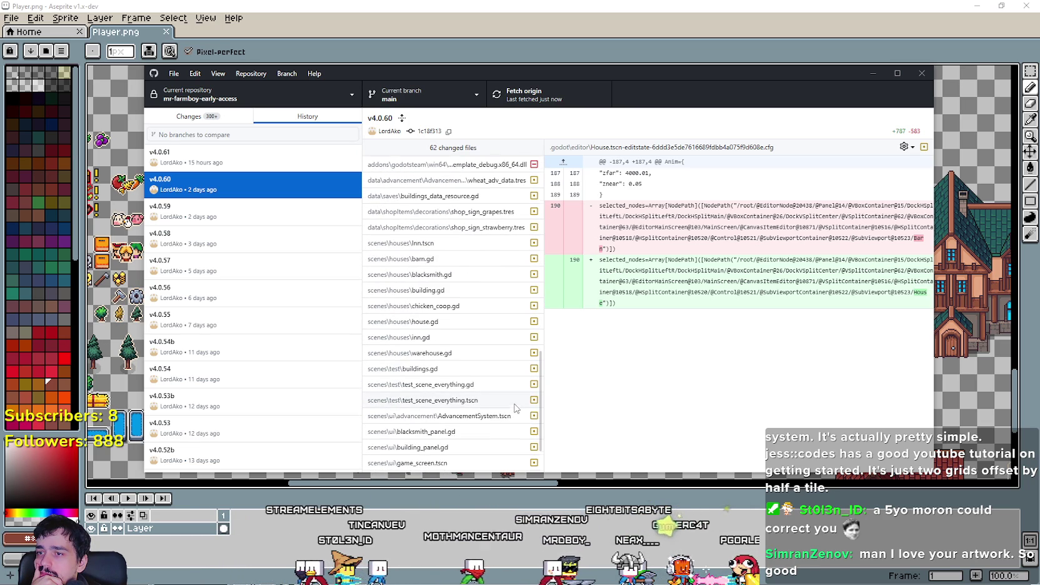
pyautogui.scroll(-1, 515, 407)
pyautogui.scroll(10, 515, 407)
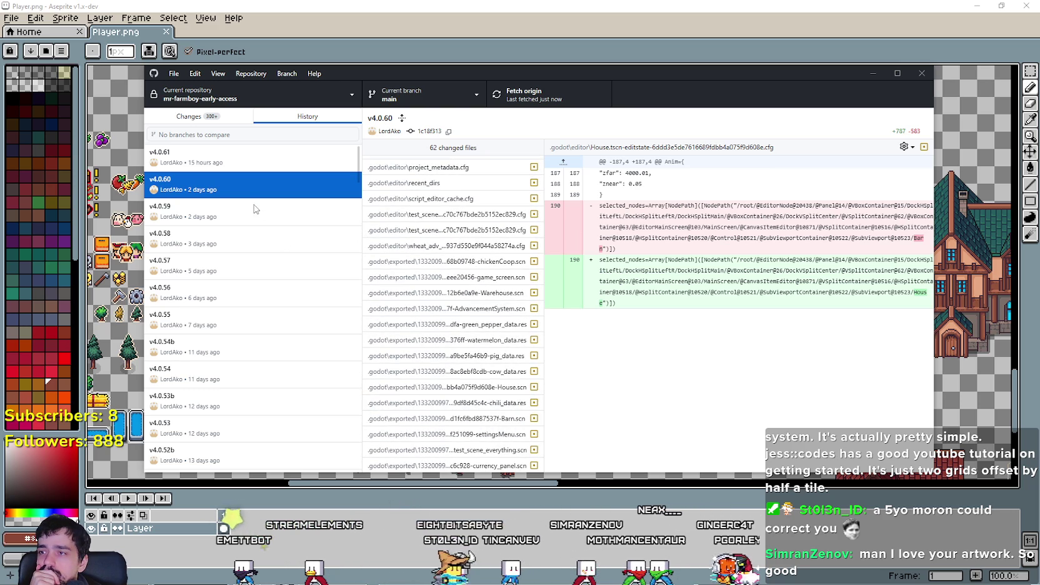
pyautogui.click(277, 222)
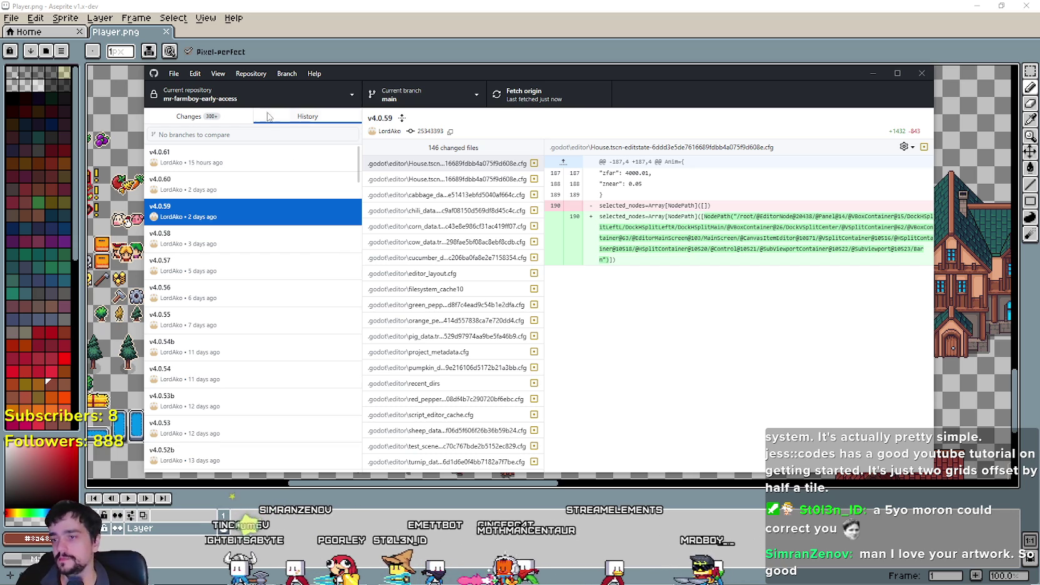
# Scroll through v4.0.59's changed files, then select commit v4.0.58.
pyautogui.scroll(-1, 281, 281)
pyautogui.scroll(-4, 486, 316)
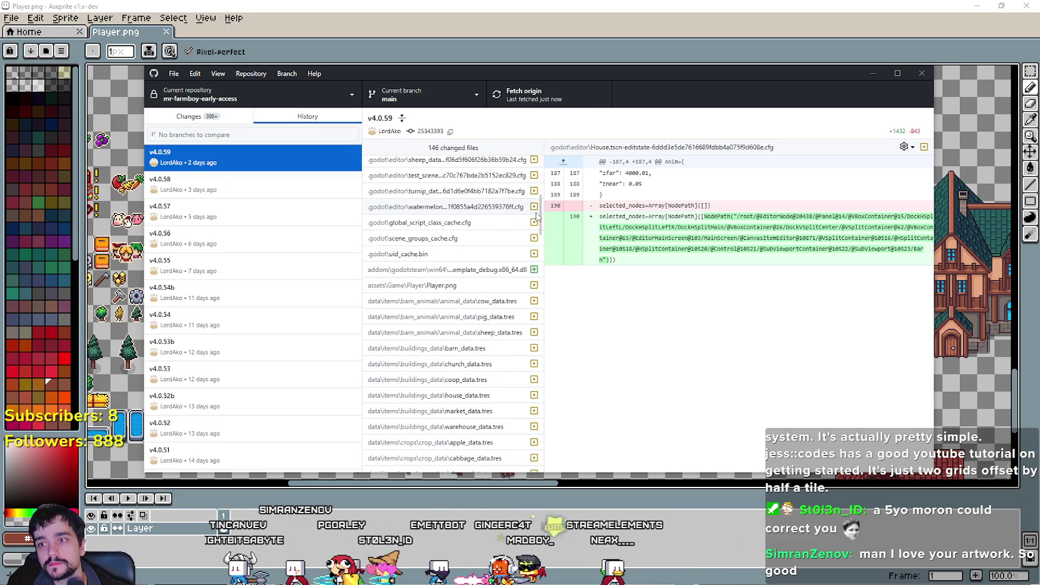
pyautogui.moveTo(542, 224)
pyautogui.mouseDown()
pyautogui.moveTo(575, 463)
pyautogui.moveTo(520, 415)
pyautogui.moveTo(592, 339)
pyautogui.moveTo(605, 168)
pyautogui.moveTo(615, 425)
pyautogui.moveTo(600, 445)
pyautogui.moveTo(605, 467)
pyautogui.mouseUp()
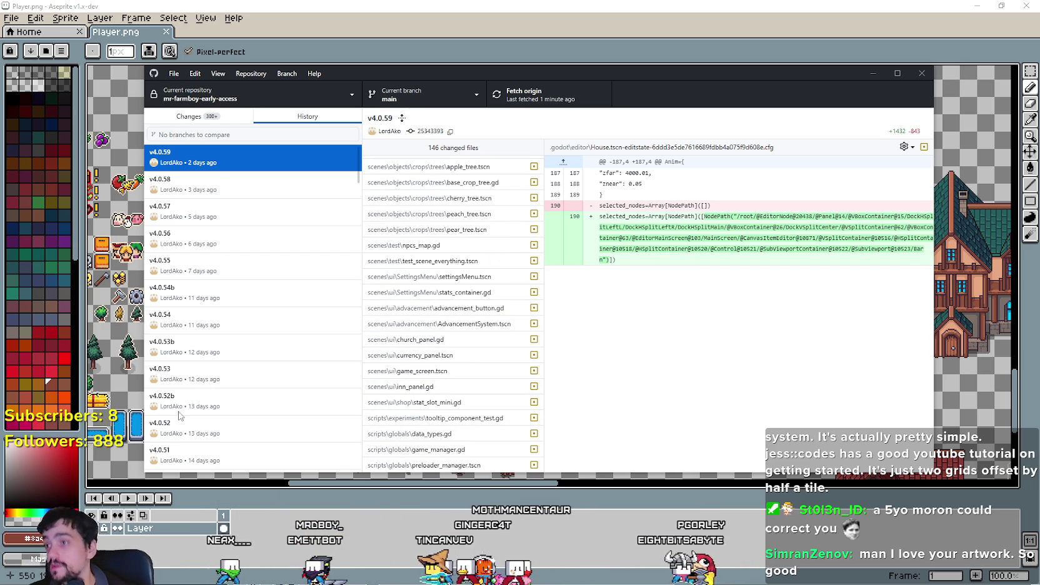
pyautogui.click(310, 183)
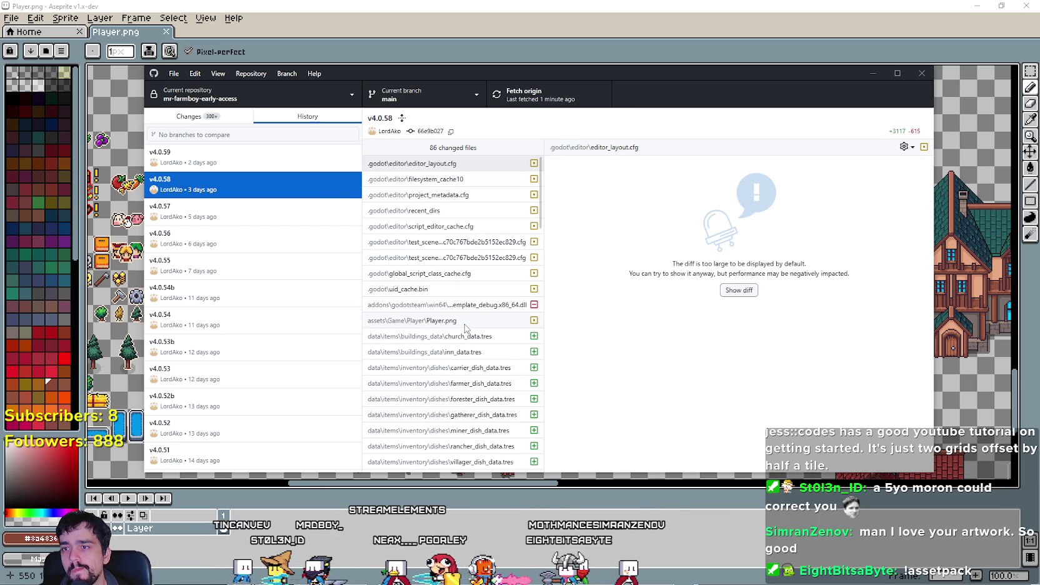
# Scroll down through commit v4.0.58's changed files.
pyautogui.scroll(-2, 465, 326)
pyautogui.scroll(-3, 465, 323)
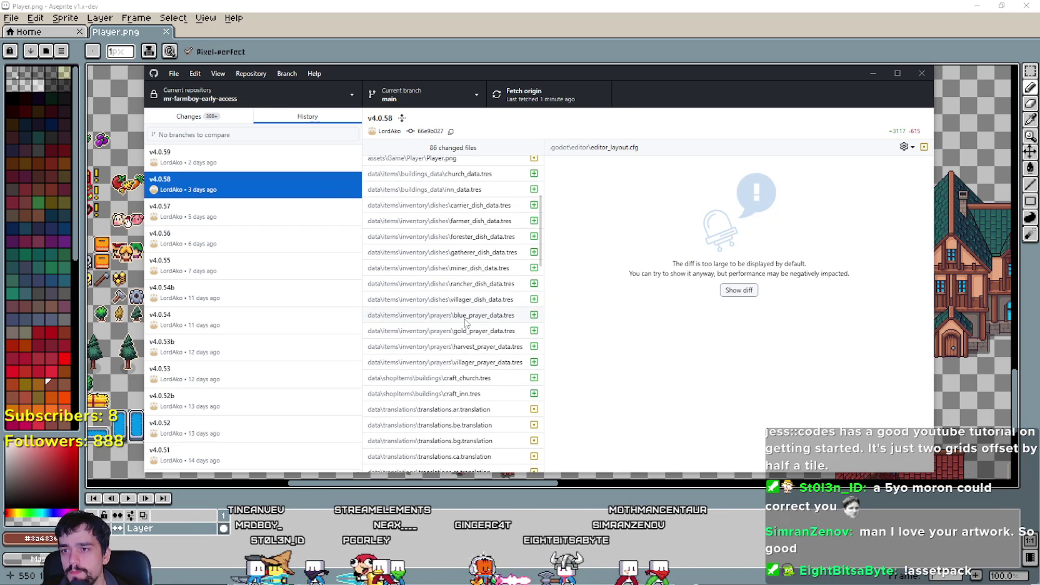
pyautogui.scroll(-7, 466, 328)
pyautogui.scroll(-8, 470, 350)
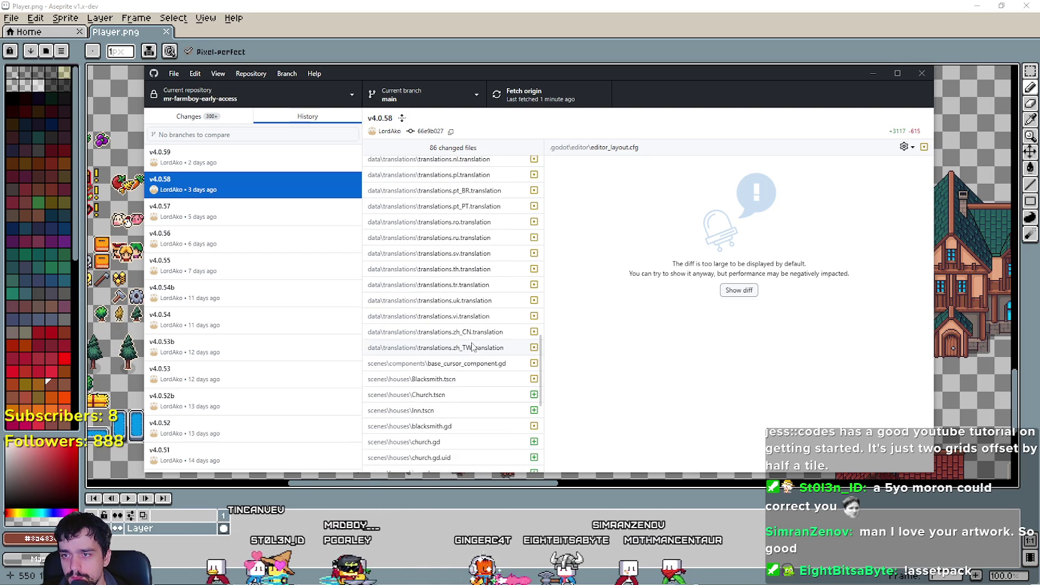
pyautogui.scroll(-3, 472, 347)
pyautogui.scroll(-4, 472, 347)
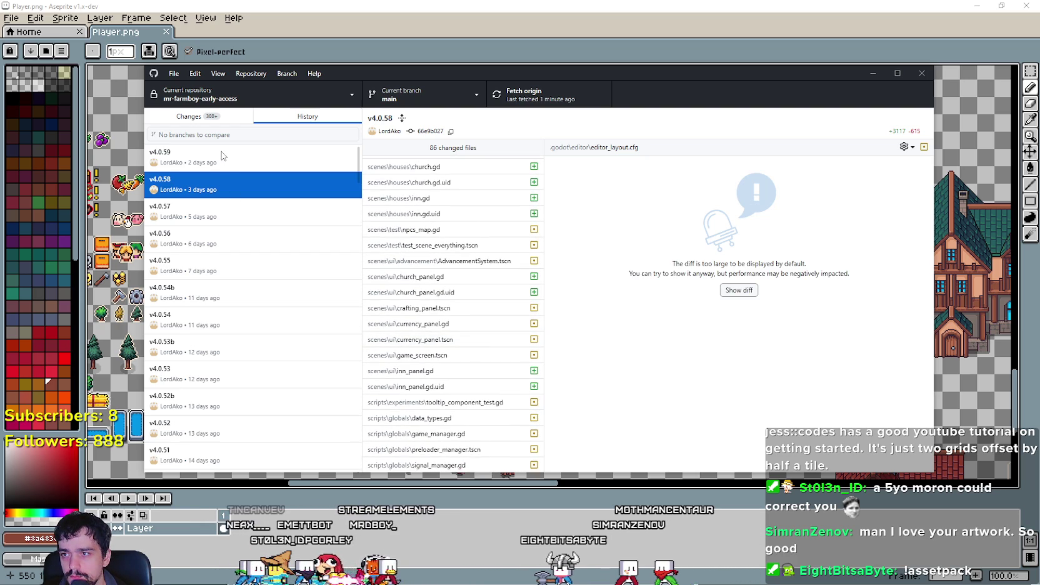
# Revisit commit v4.0.60's files, then select commit v4.0.57 and scroll its changes.
pyautogui.click(239, 178)
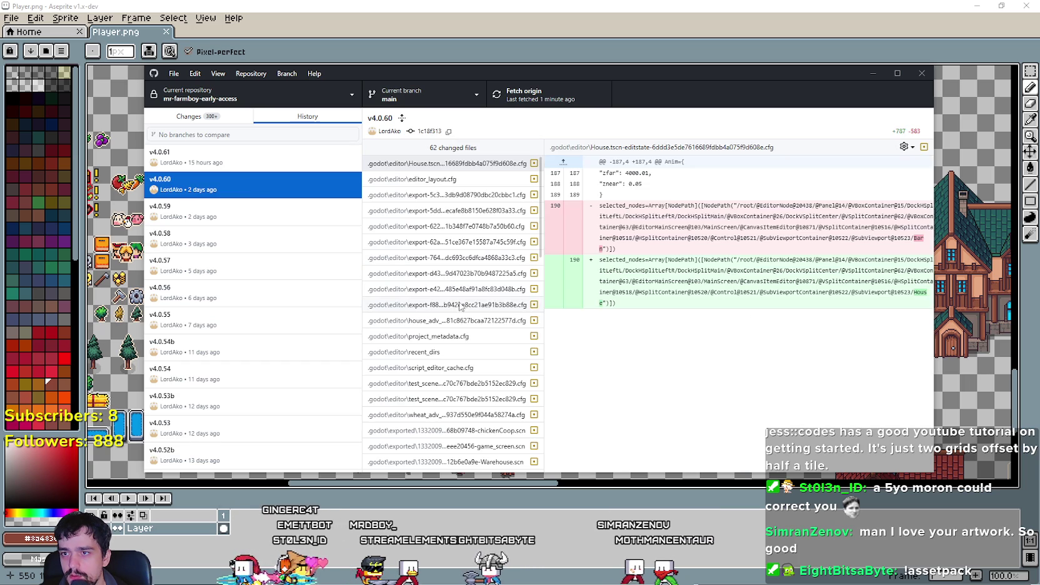
pyautogui.scroll(-3, 534, 181)
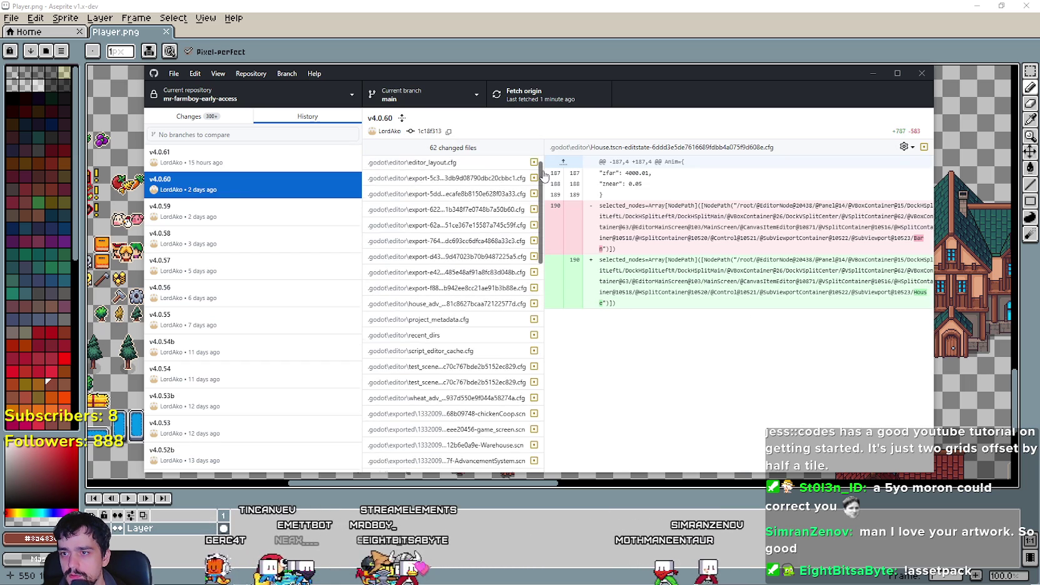
pyautogui.moveTo(547, 205); pyautogui.dragTo(554, 389)
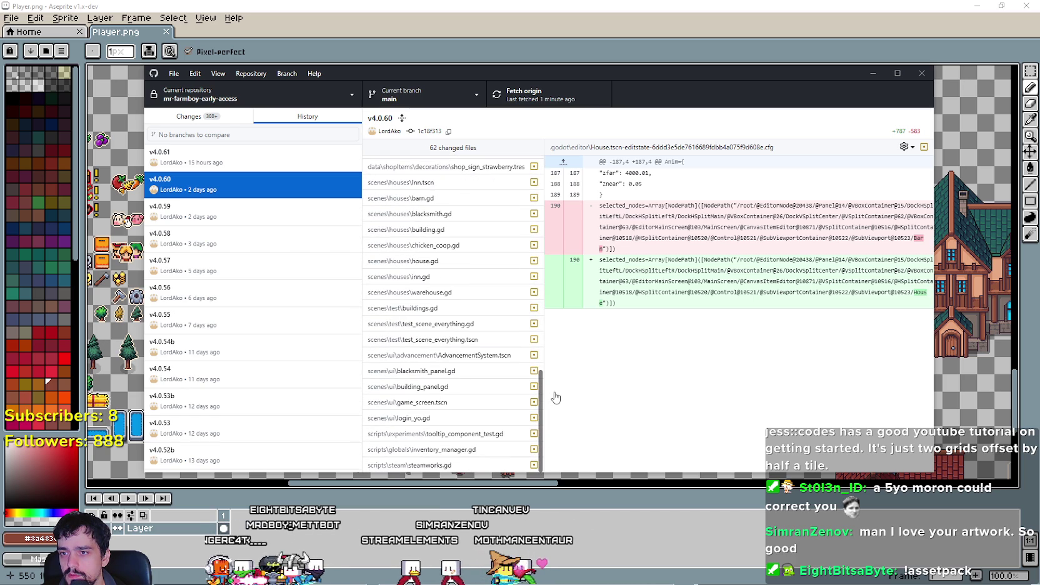
pyautogui.click(251, 279)
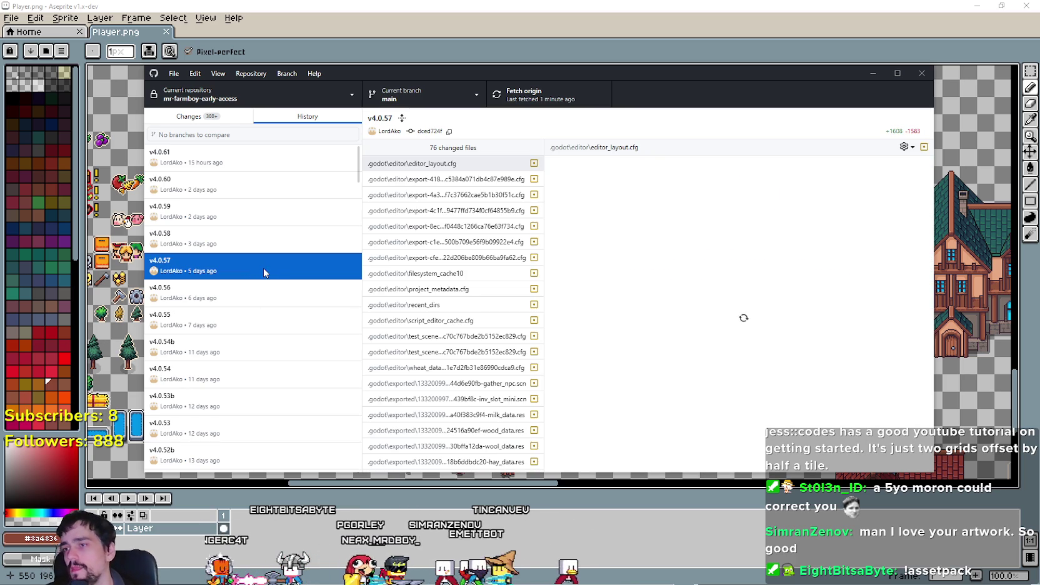
pyautogui.moveTo(541, 169)
pyautogui.mouseDown()
pyautogui.moveTo(555, 260)
pyautogui.moveTo(546, 410)
pyautogui.mouseUp()
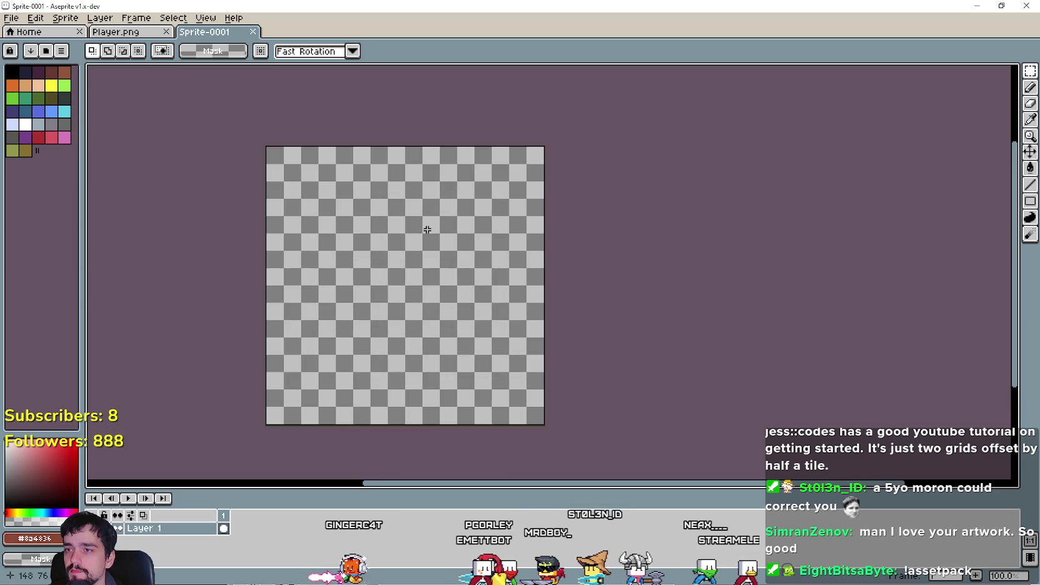
# Paste the frame tile into Sprite-0001, enlarged to 256×256, and deselect it.
pyautogui.scroll(1, 431, 250)
pyautogui.scroll(-1, 429, 251)
pyautogui.hotkey('ctrl', 'v')
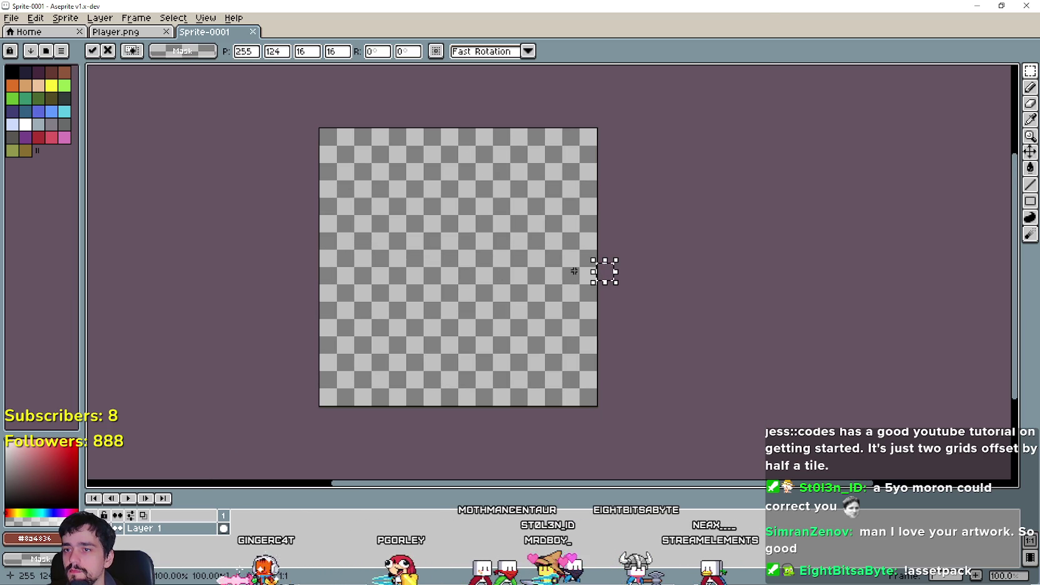
pyautogui.moveTo(603, 276); pyautogui.dragTo(463, 281)
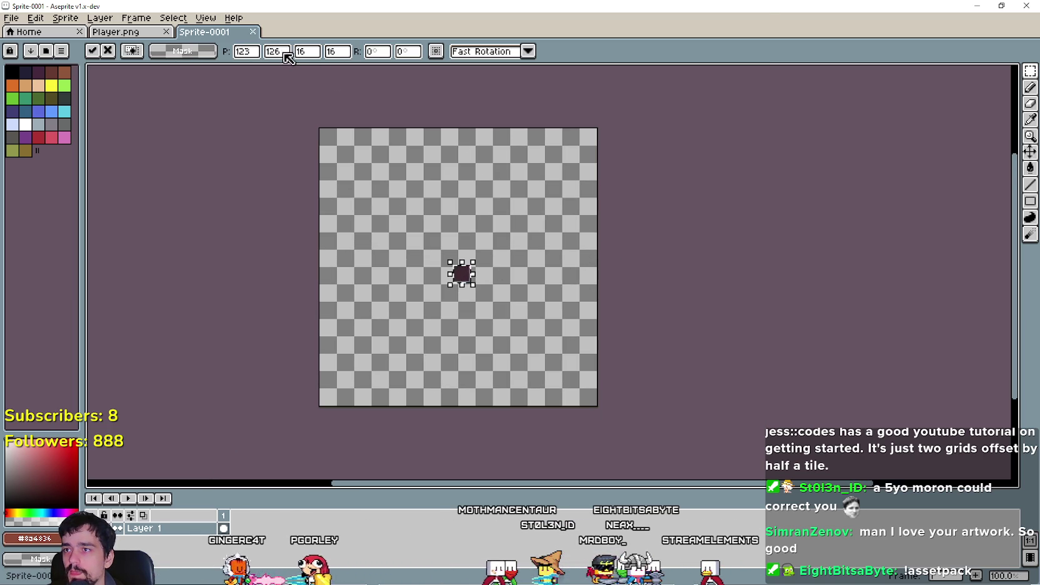
pyautogui.write('256')
pyautogui.press('Tab')
pyautogui.write('256')
pyautogui.press('Return')
pyautogui.hotkey('ctrl', 'd')
# Rename Layer 1 to Silver and add a new layer named Gold.
pyautogui.doubleClick(188, 533)
pyautogui.write('Silver')
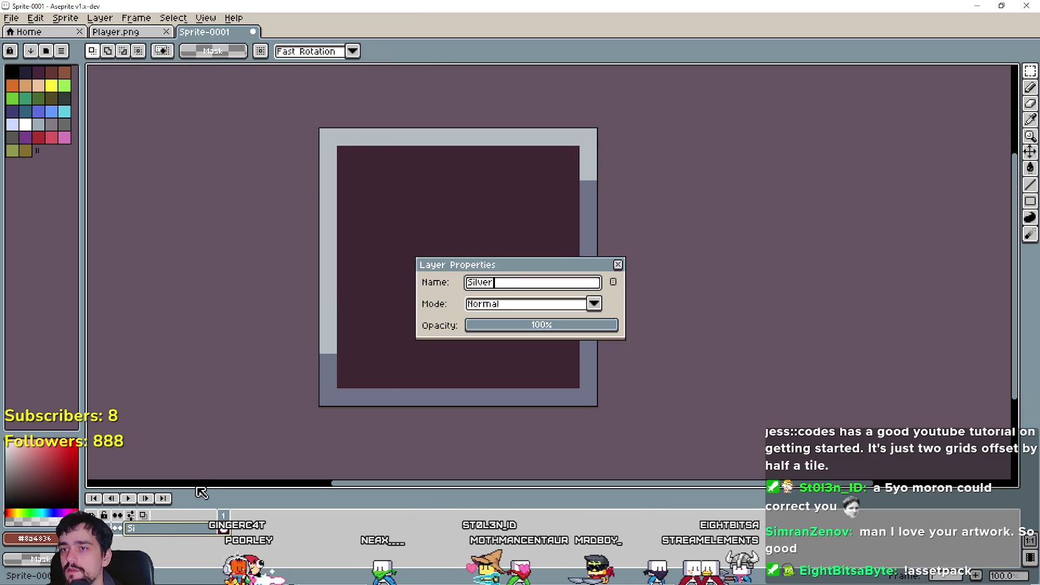
pyautogui.press('Return')
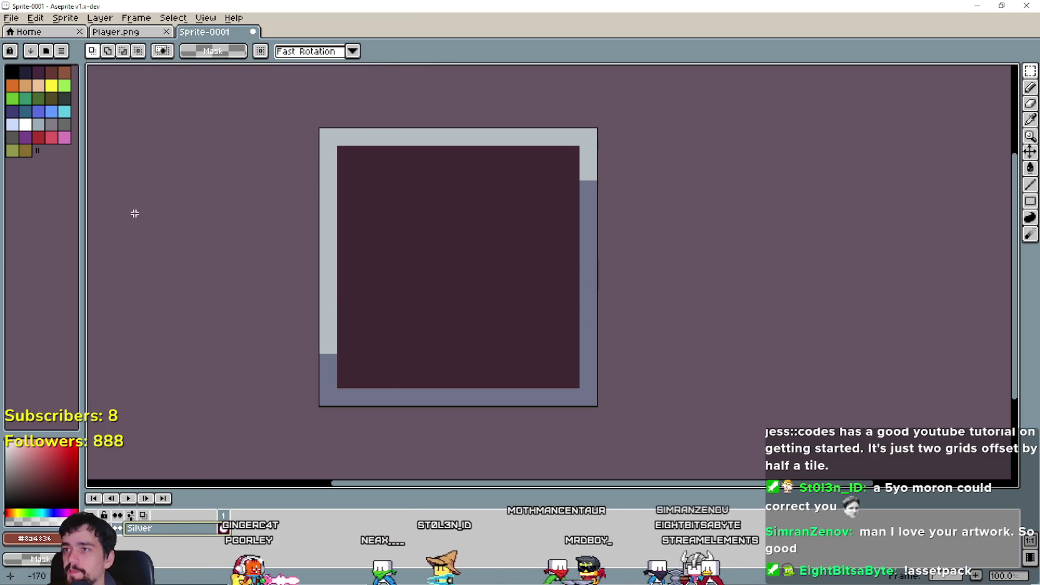
pyautogui.click(135, 18)
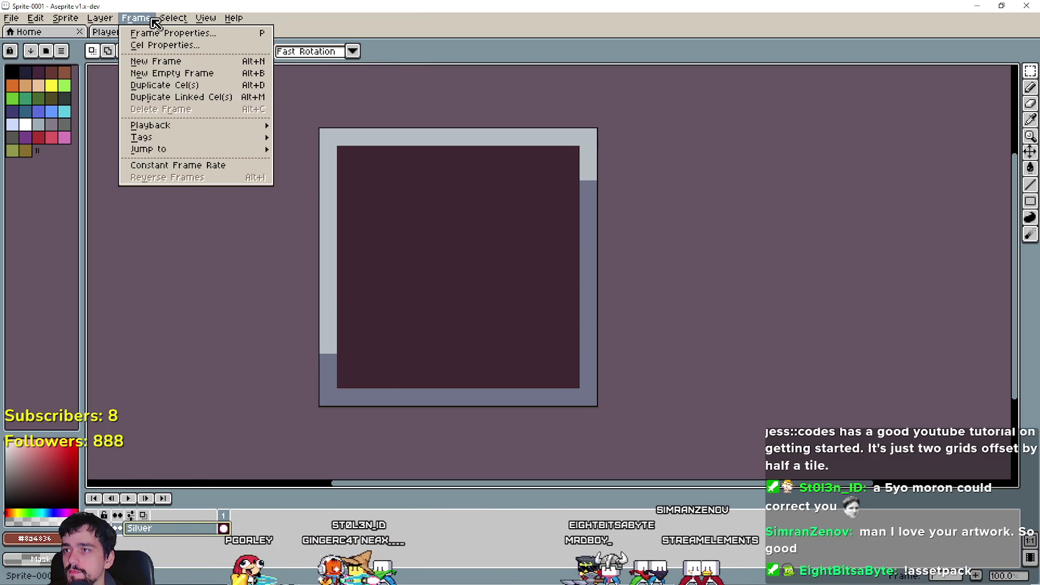
pyautogui.moveTo(100, 18)
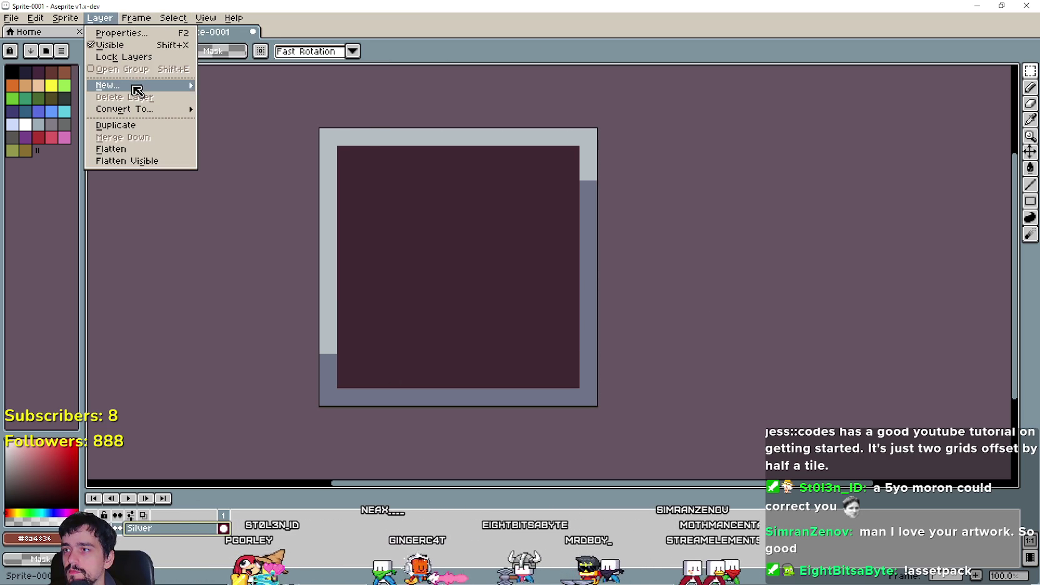
pyautogui.moveTo(135, 91)
pyautogui.click(281, 85)
pyautogui.doubleClick(163, 528)
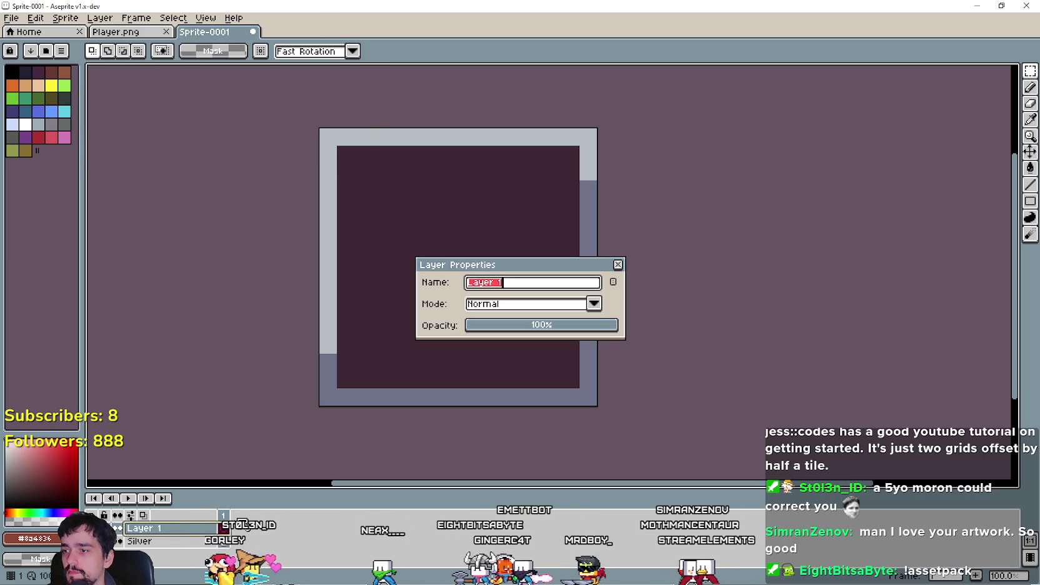
pyautogui.write('Gold')
pyautogui.press('Return')
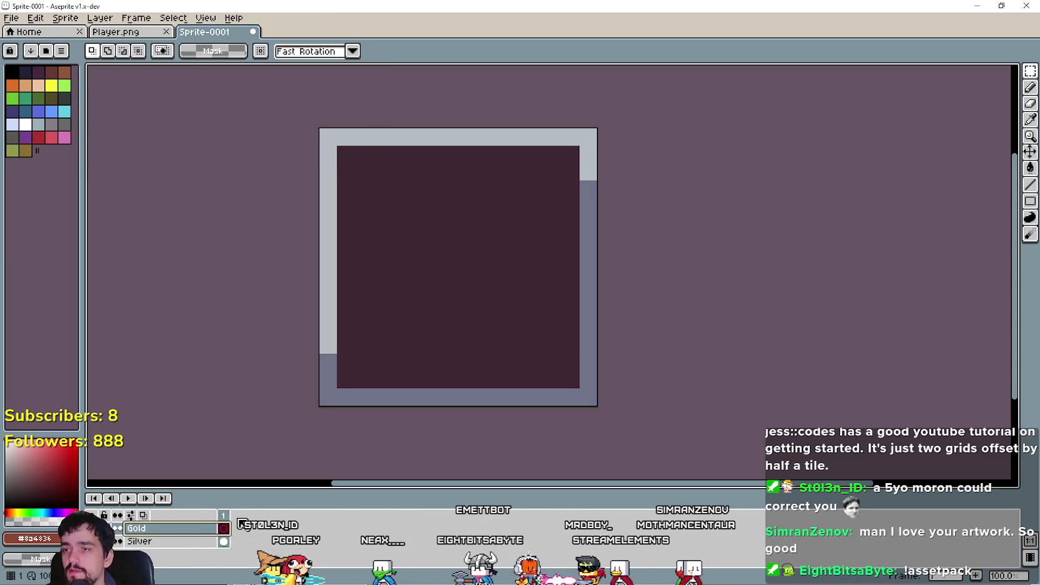
# Paste the yellow-bordered tile from Player.png onto the Gold layer, enlarged to 256×256.
pyautogui.click(140, 32)
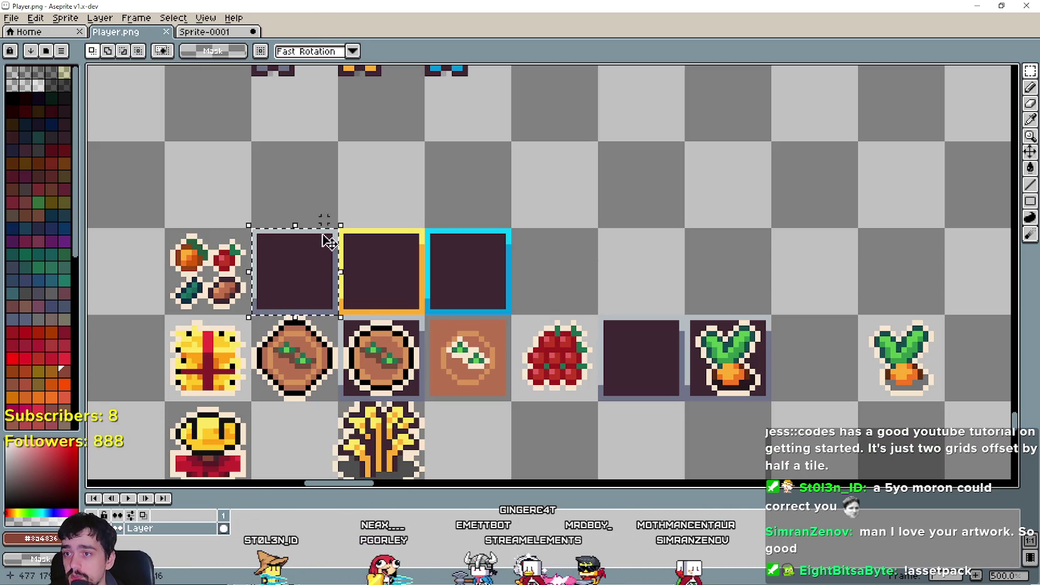
pyautogui.moveTo(426, 284); pyautogui.dragTo(395, 286)
pyautogui.click(247, 32)
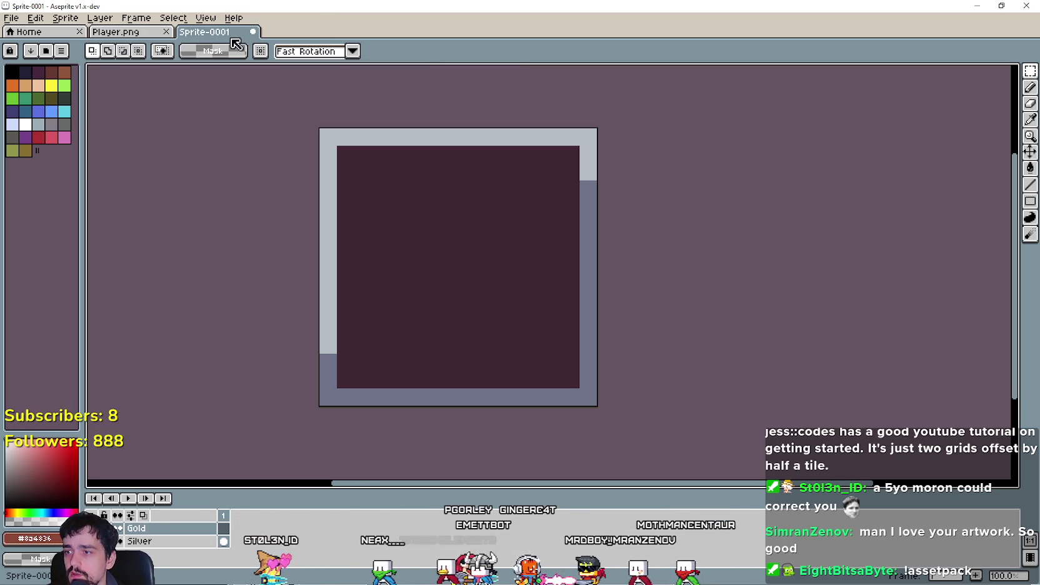
pyautogui.hotkey('ctrl', 'v')
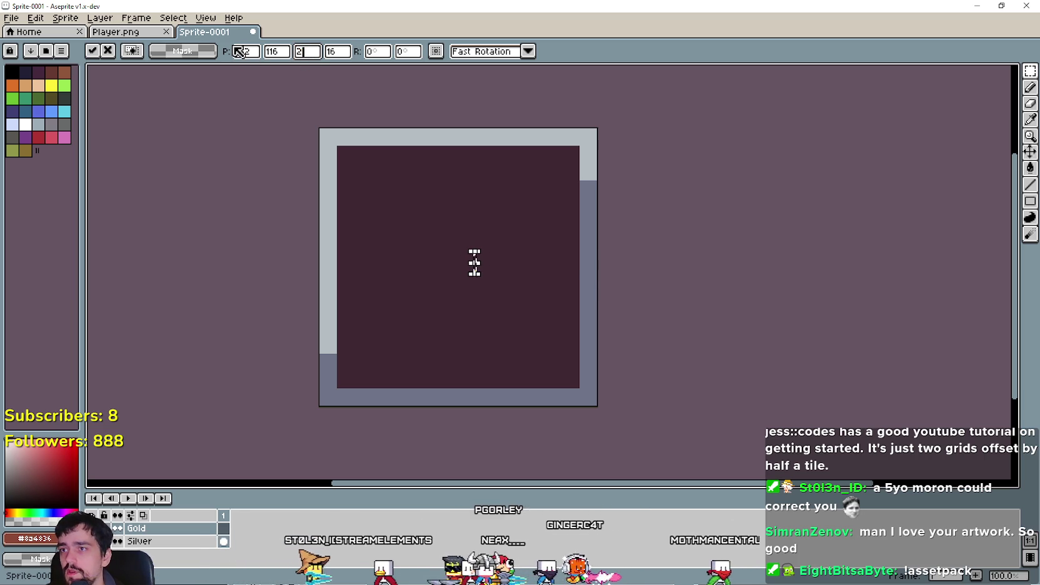
pyautogui.write('56')
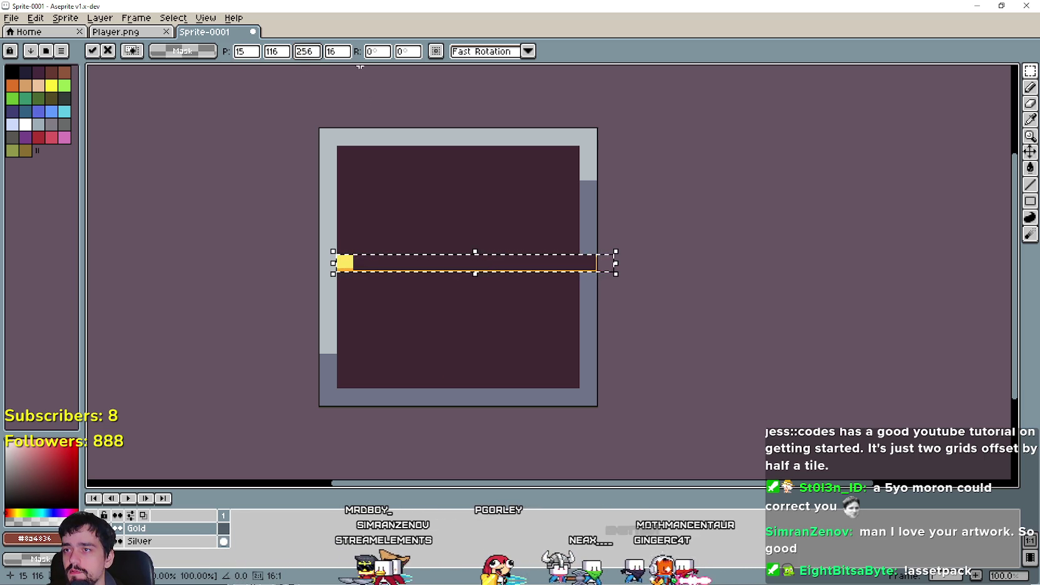
pyautogui.press('Tab')
pyautogui.write('256')
pyautogui.moveTo(469, 269); pyautogui.dragTo(452, 274)
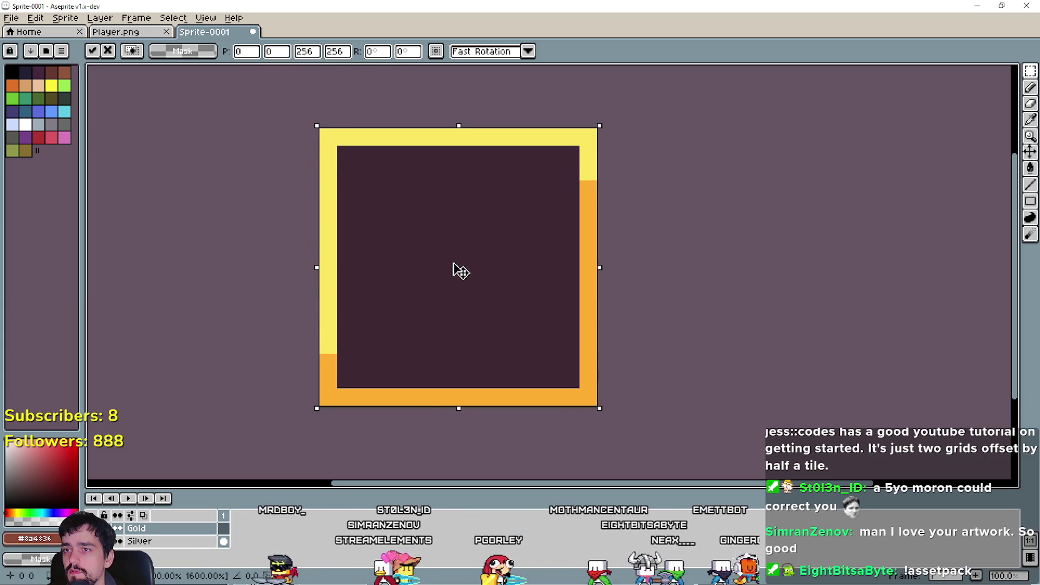
pyautogui.click(689, 282)
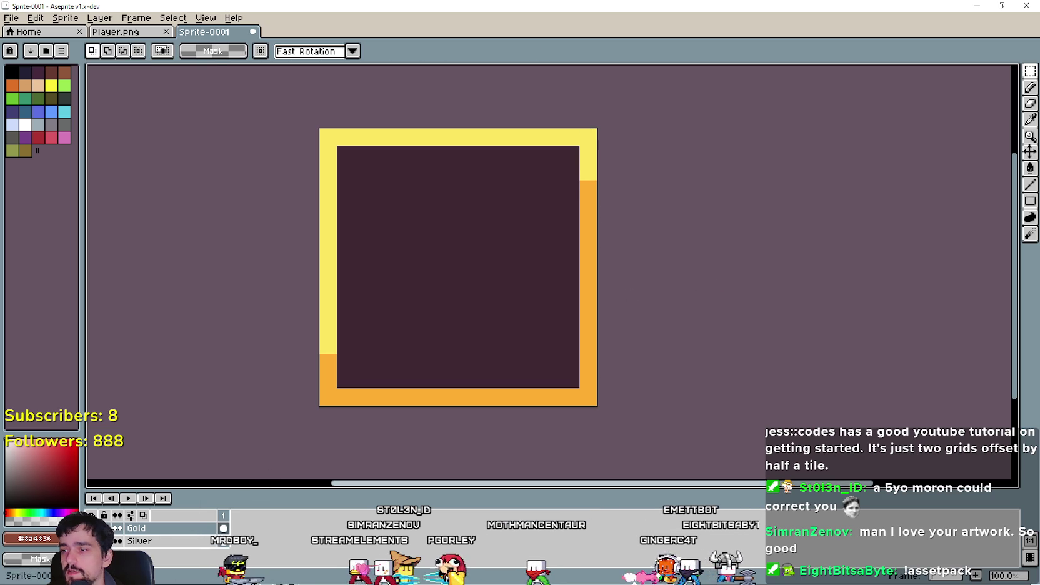
# Add a new layer named Blue.
pyautogui.click(97, 17)
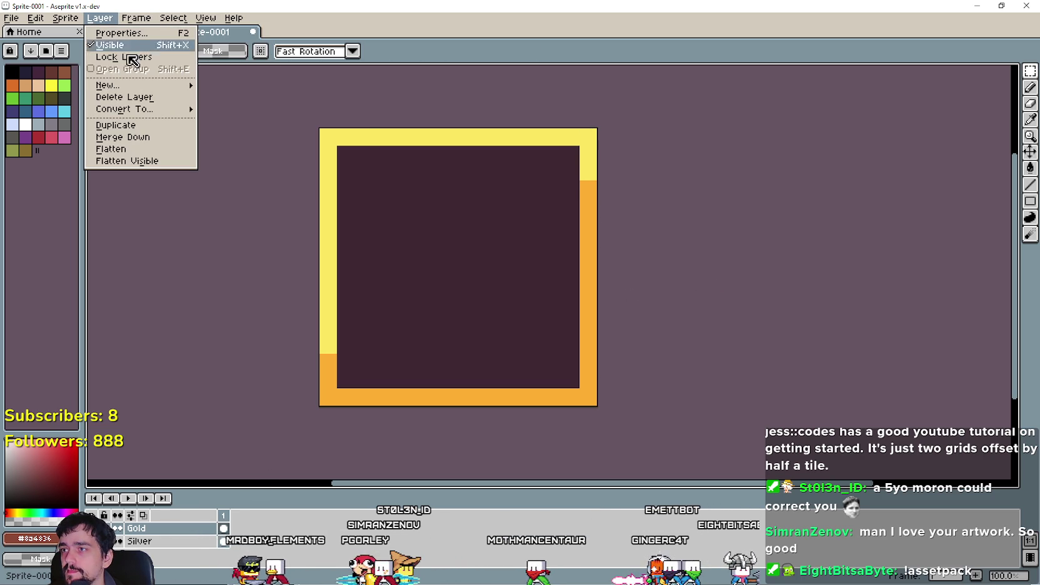
pyautogui.moveTo(138, 91)
pyautogui.click(303, 90)
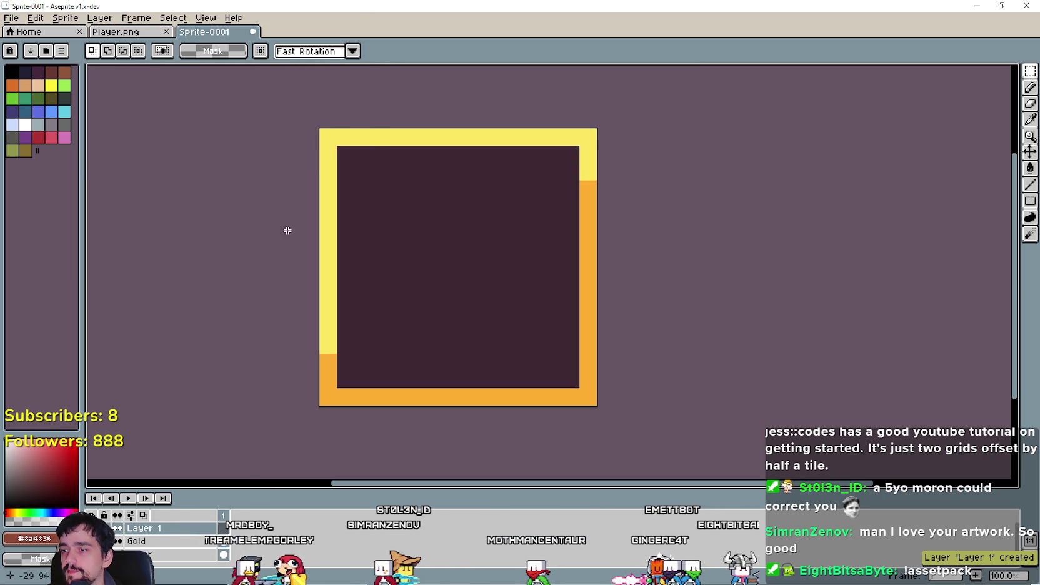
pyautogui.doubleClick(181, 528)
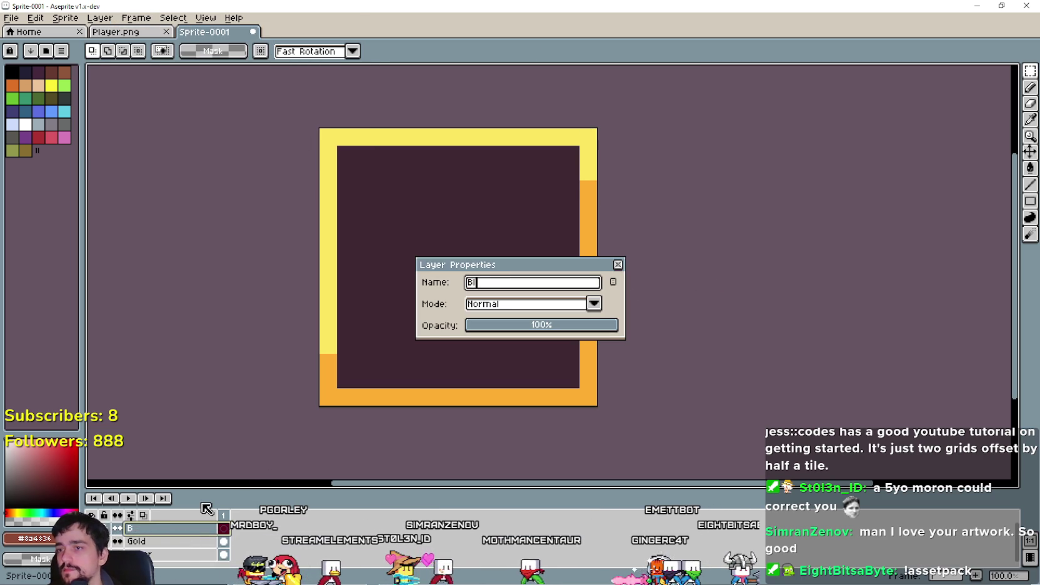
pyautogui.write('ue')
pyautogui.press('Return')
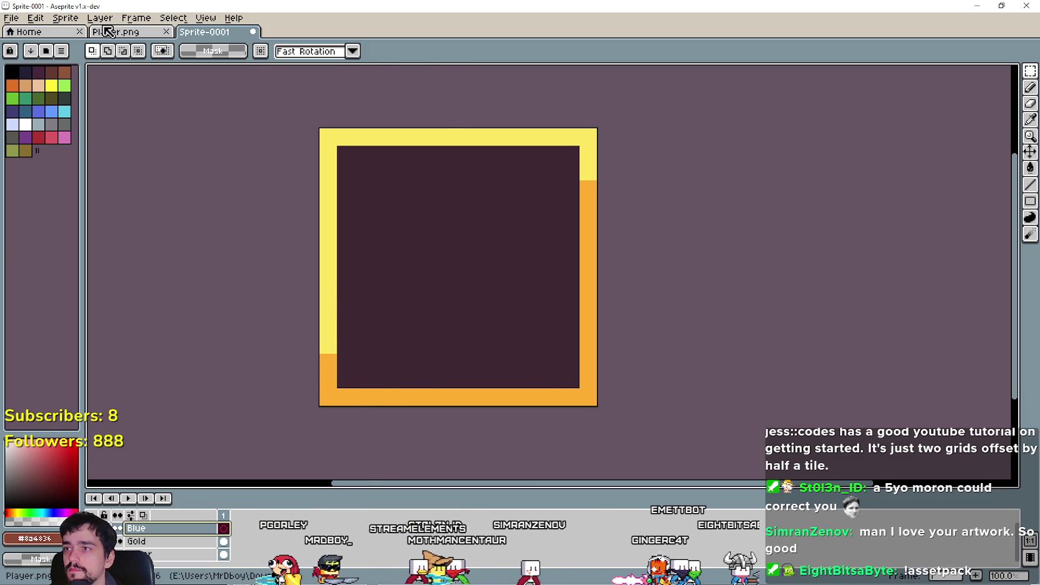
# Paste the blue-bordered tile onto the Blue layer, enlarged to 256×256.
pyautogui.click(107, 31)
pyautogui.click(459, 280)
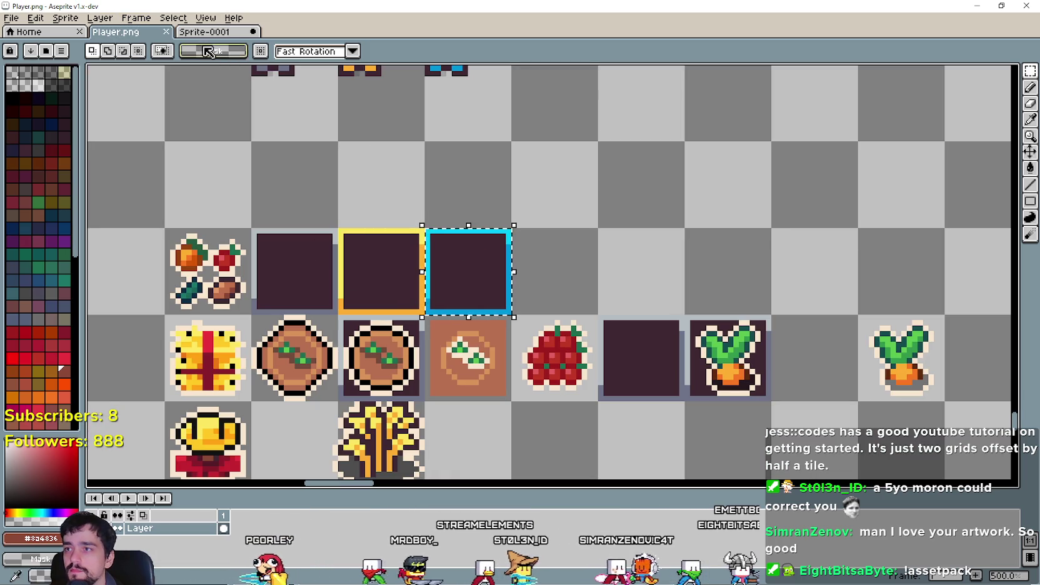
pyautogui.click(206, 31)
pyautogui.hotkey('ctrl', 'v')
pyautogui.moveTo(604, 277); pyautogui.dragTo(493, 268)
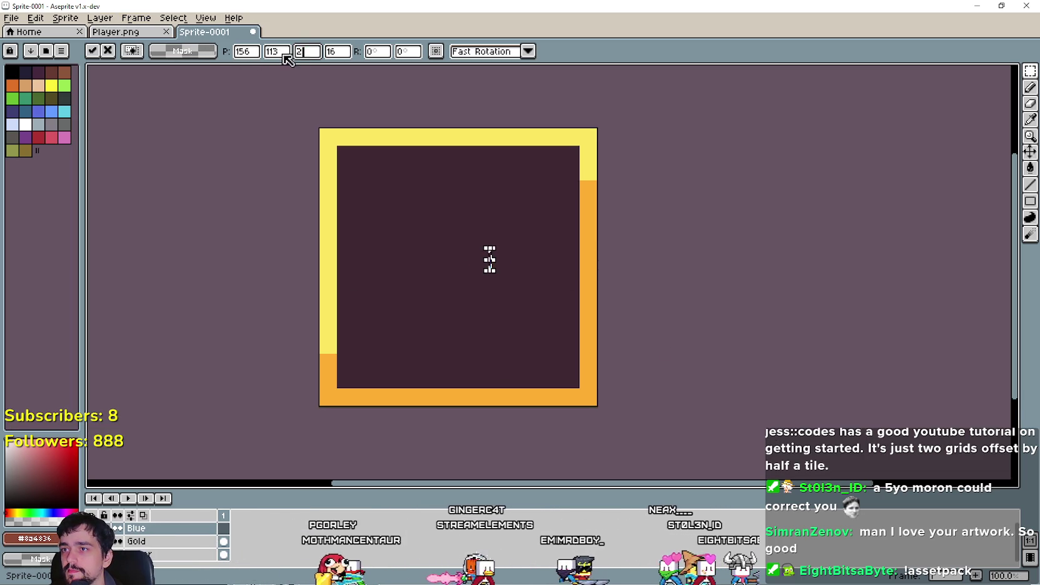
pyautogui.write('56256')
pyautogui.press('Return')
pyautogui.moveTo(409, 126)
pyautogui.mouseDown()
pyautogui.moveTo(491, 301)
pyautogui.moveTo(358, 424)
pyautogui.mouseUp()
pyautogui.click(358, 424)
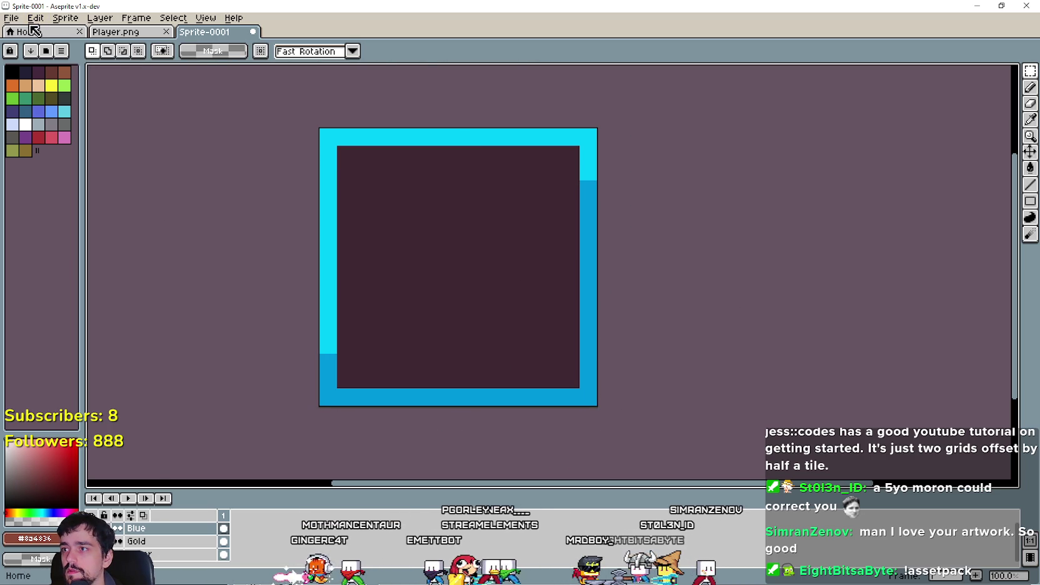
pyautogui.click(112, 23)
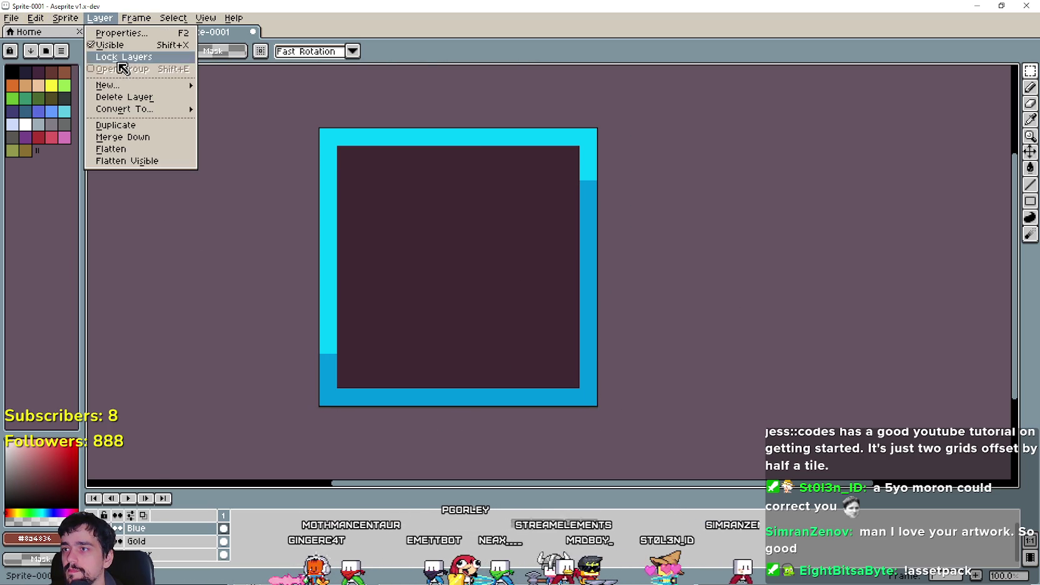
# Add a new layer named Item to the frame sprite Sprite-0001.
pyautogui.moveTo(152, 88)
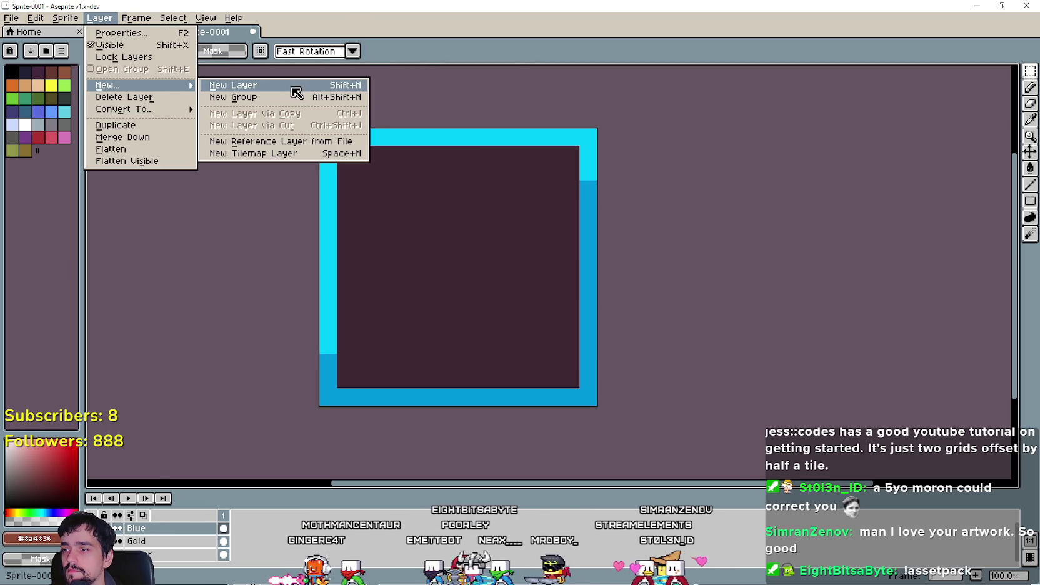
pyautogui.click(293, 88)
pyautogui.doubleClick(213, 528)
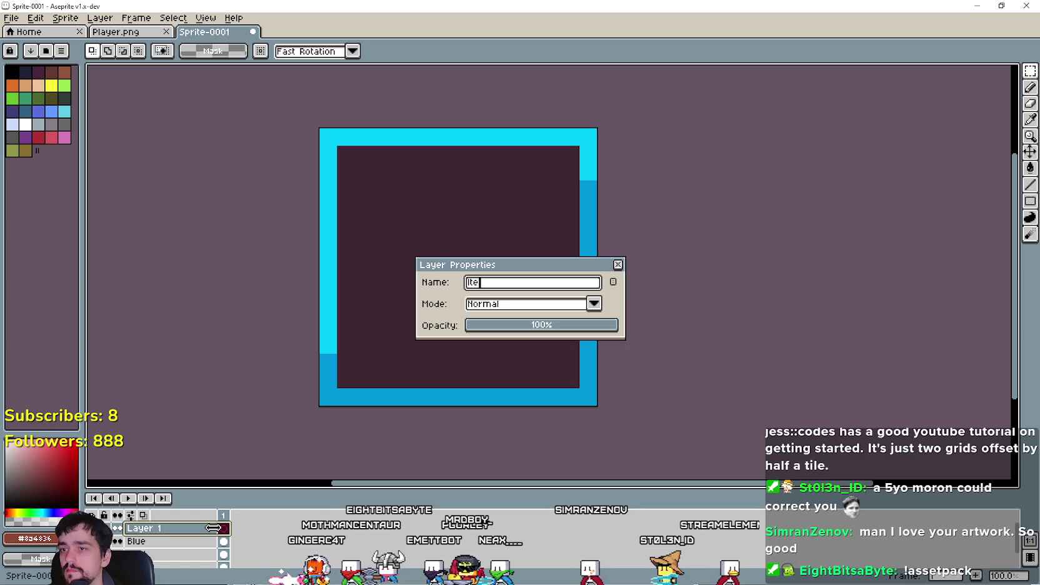
pyautogui.write('m')
pyautogui.press('Return')
# Create a new 256×256 grayscale sprite.
pyautogui.click(11, 17)
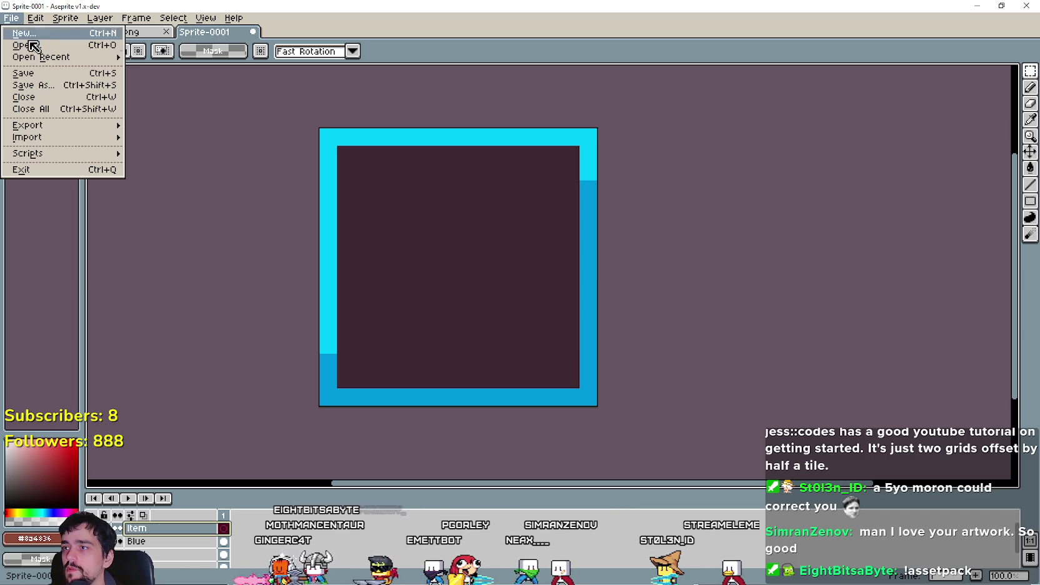
pyautogui.click(40, 38)
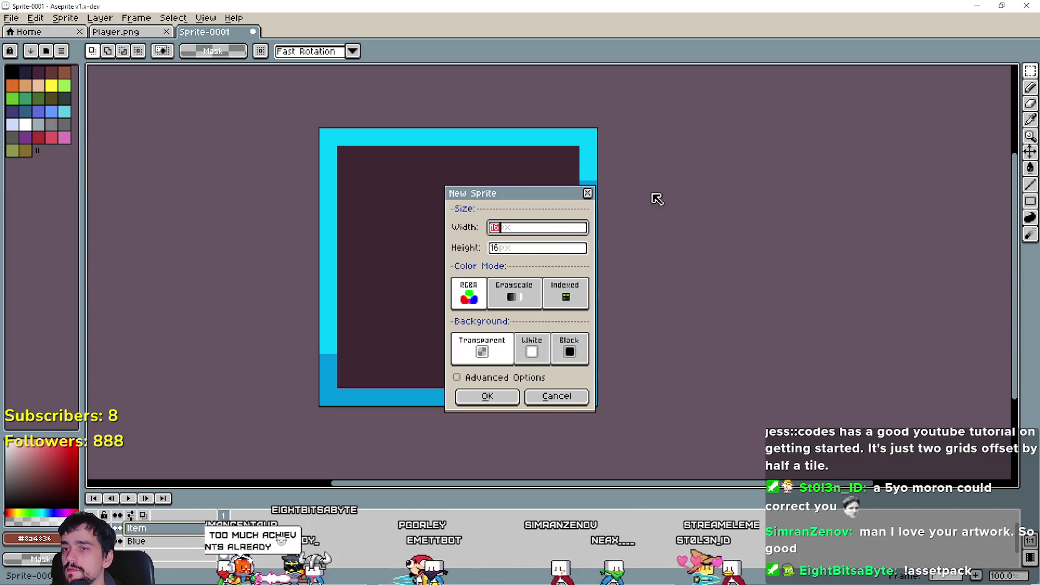
pyautogui.click(516, 302)
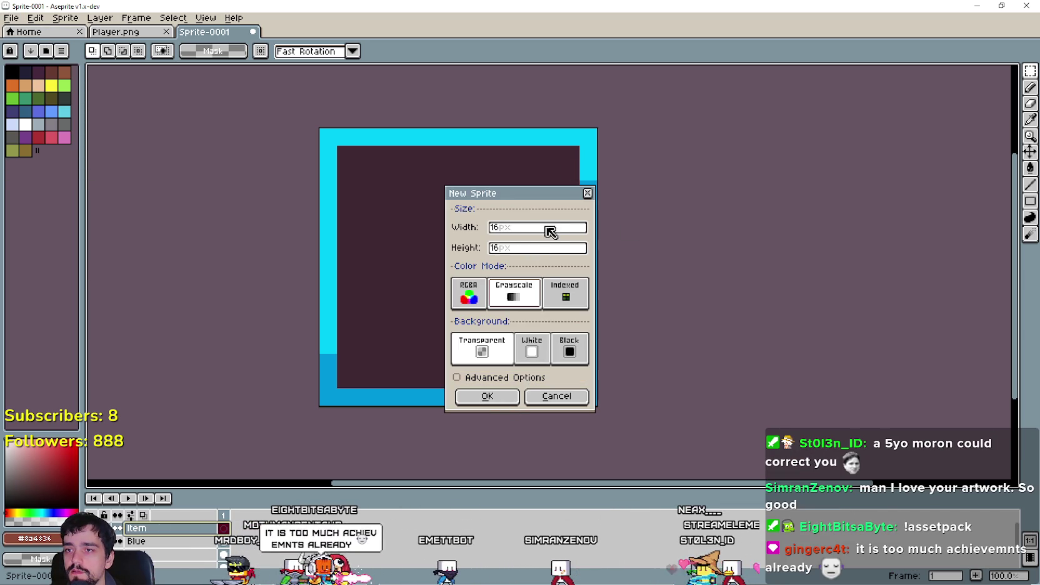
pyautogui.write('256')
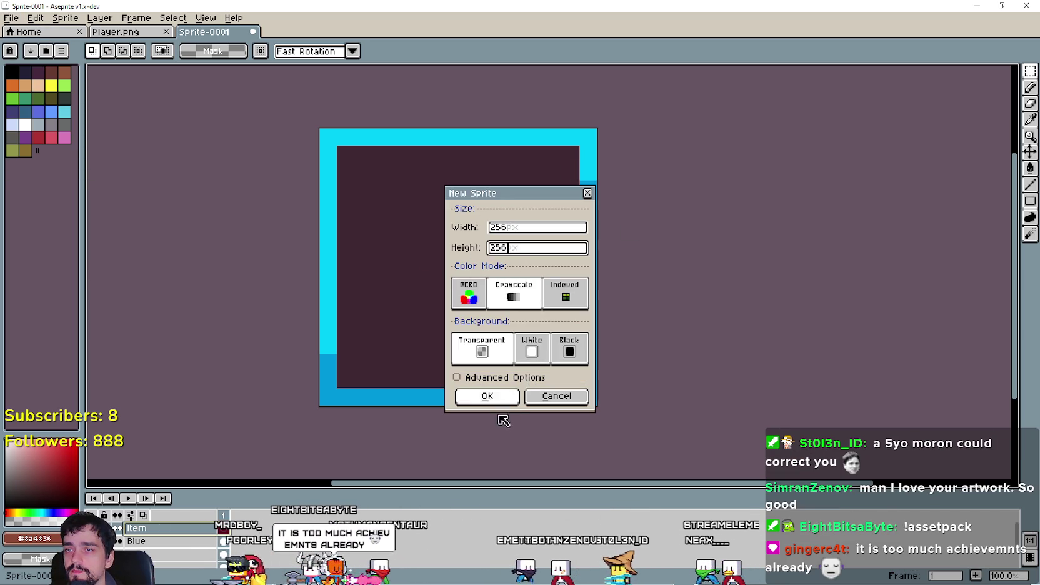
pyautogui.click(497, 398)
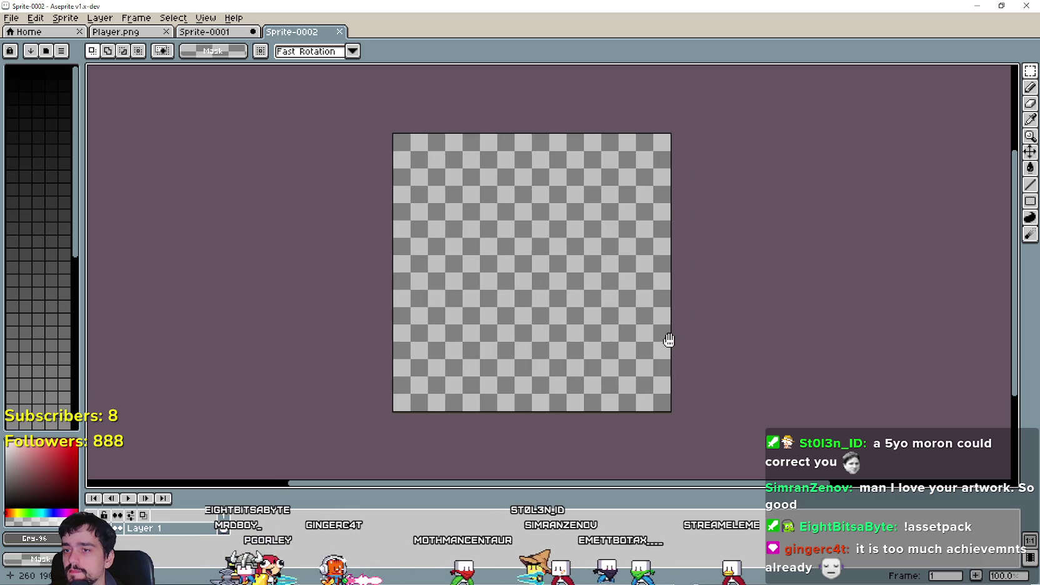
# Rename the new sprite's Layer 1 to Gray, then return to Sprite-0001.
pyautogui.scroll(1, 605, 332)
pyautogui.scroll(-1, 555, 375)
pyautogui.scroll(1, 555, 375)
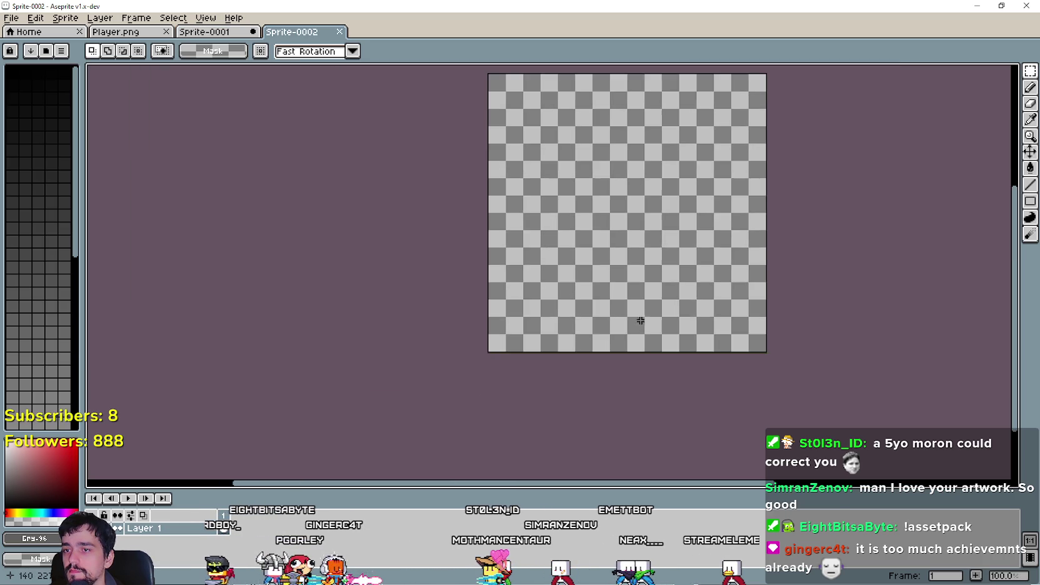
pyautogui.scroll(-1, 570, 407)
pyautogui.doubleClick(170, 531)
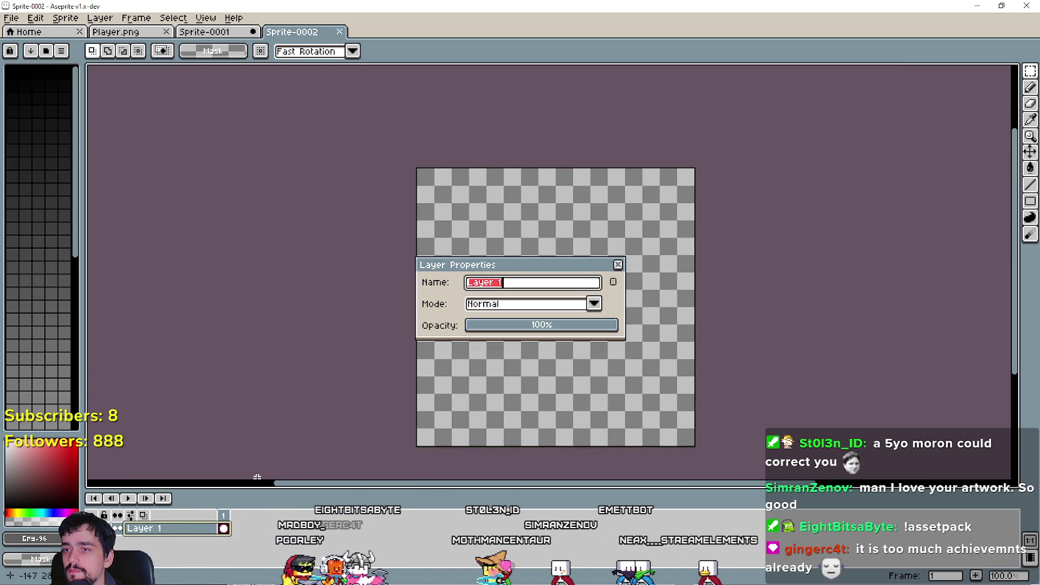
pyautogui.write('Gray')
pyautogui.press('Return')
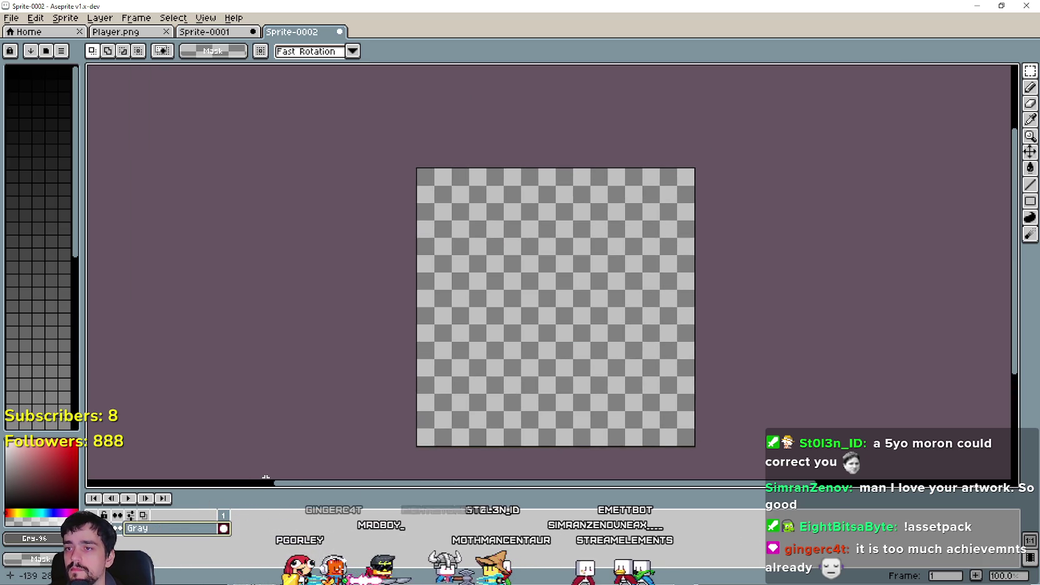
pyautogui.click(206, 31)
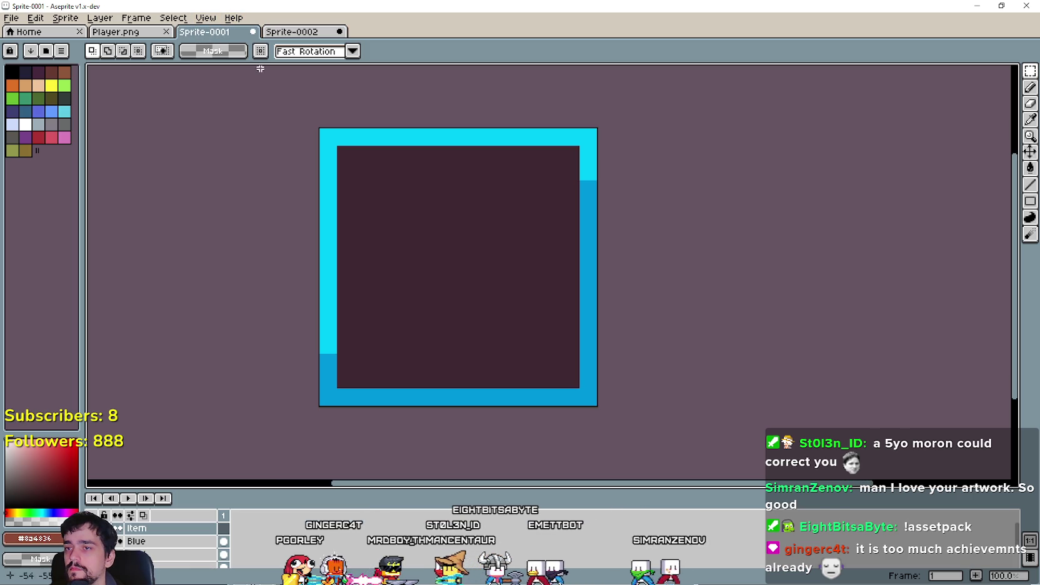
# Copy the whole Silver-layer frame from Sprite-0001 and paste it into grayscale Sprite-0002.
pyautogui.click(168, 548)
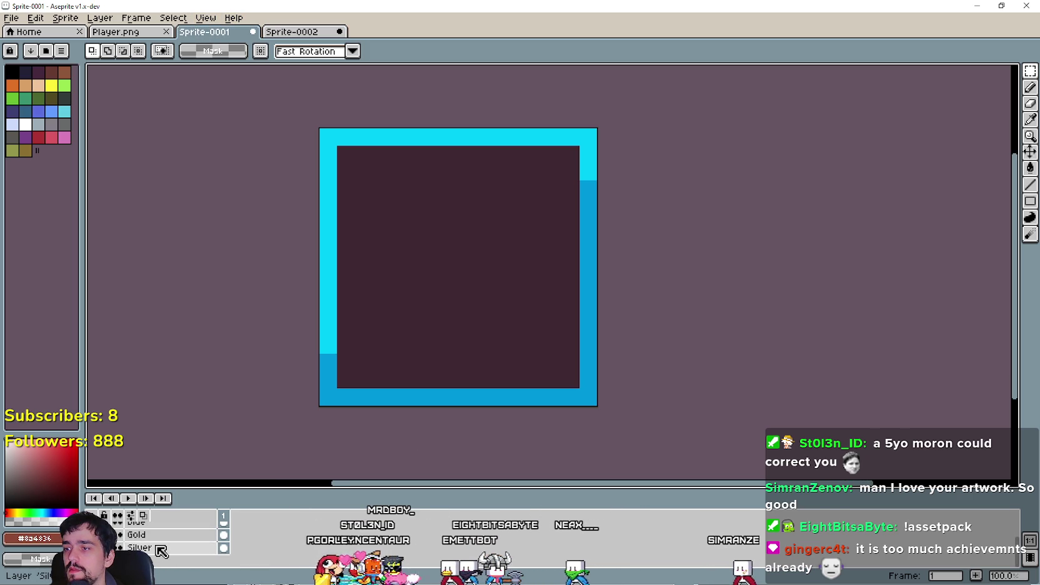
pyautogui.scroll(-3, 263, 93)
pyautogui.hotkey('ctrl', 'a')
pyautogui.hotkey('ctrl', 'c')
pyautogui.click(292, 32)
pyautogui.hotkey('ctrl', 'v')
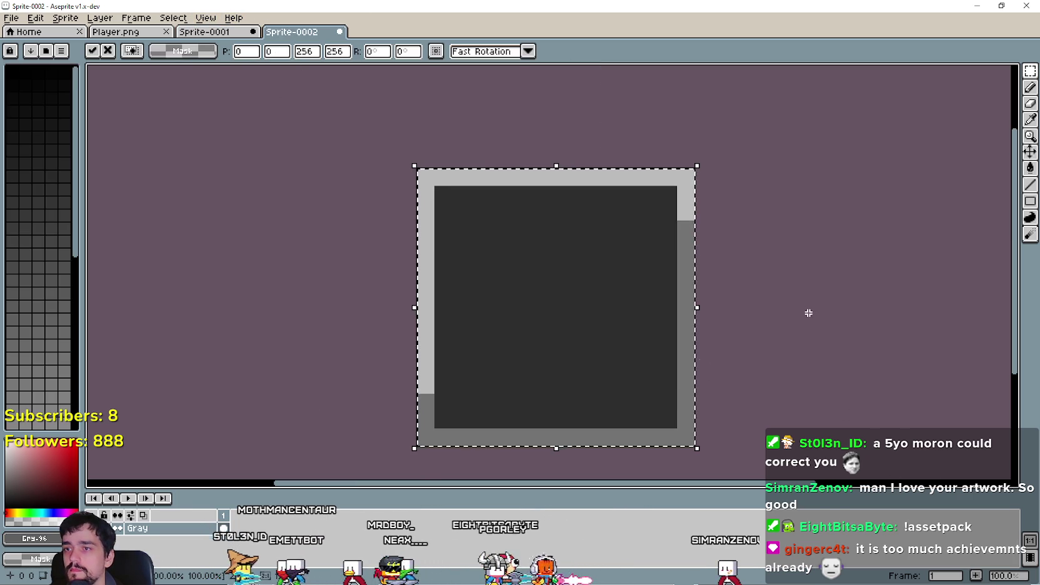
pyautogui.press('Return')
pyautogui.moveTo(775, 289)
pyautogui.mouseDown()
pyautogui.moveTo(643, 280)
pyautogui.moveTo(625, 208)
pyautogui.moveTo(683, 230)
pyautogui.moveTo(735, 275)
pyautogui.mouseUp()
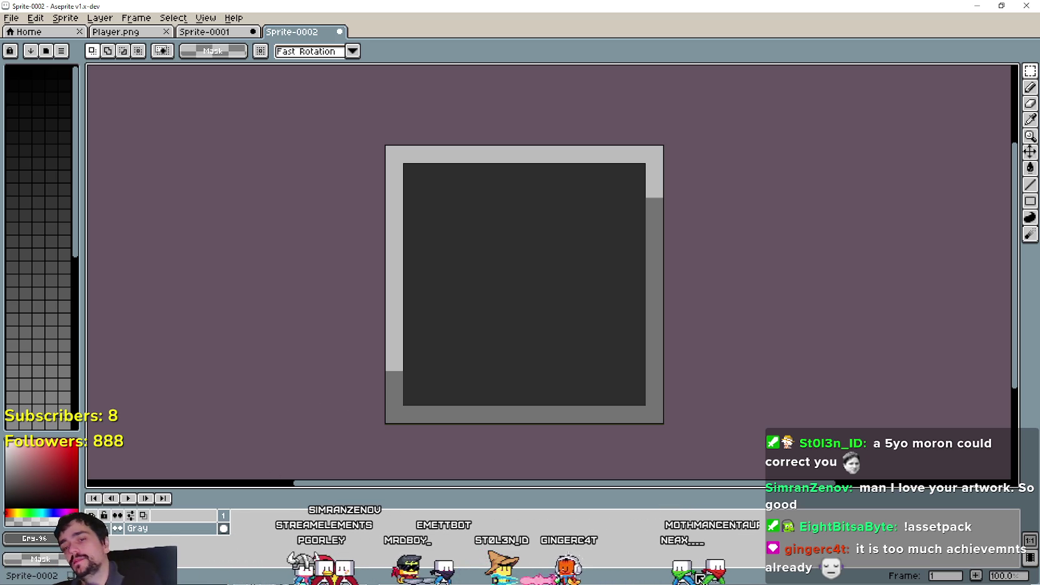
pyautogui.click(212, 37)
pyautogui.scroll(5, 400, 348)
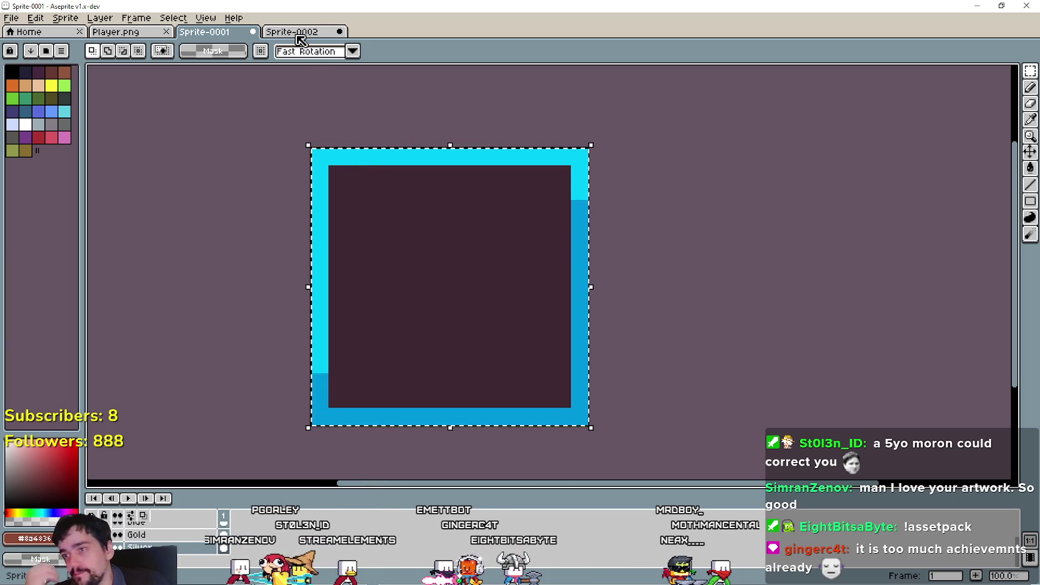
pyautogui.click(300, 34)
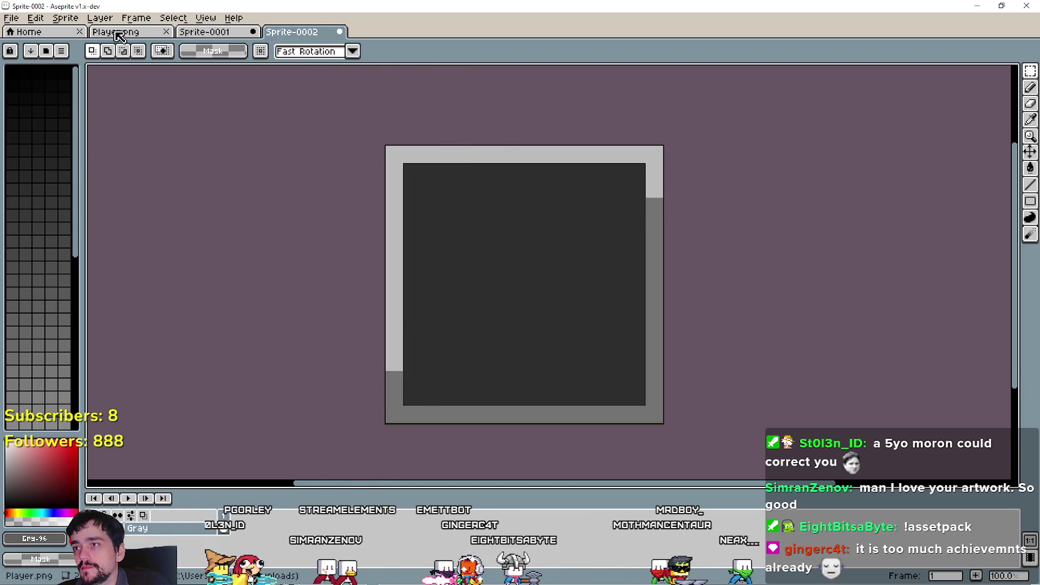
# Switch to the Player.png tileset and bring the coin sprites into view.
pyautogui.hotkey('ctrl', 'Tab')
pyautogui.scroll(-1, 665, 405)
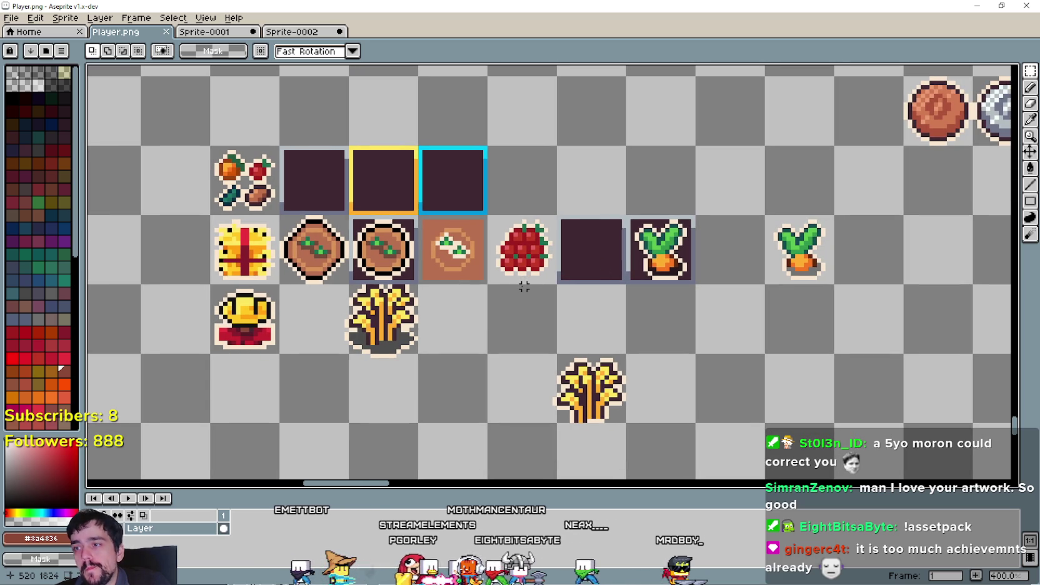
pyautogui.scroll(-1, 594, 188)
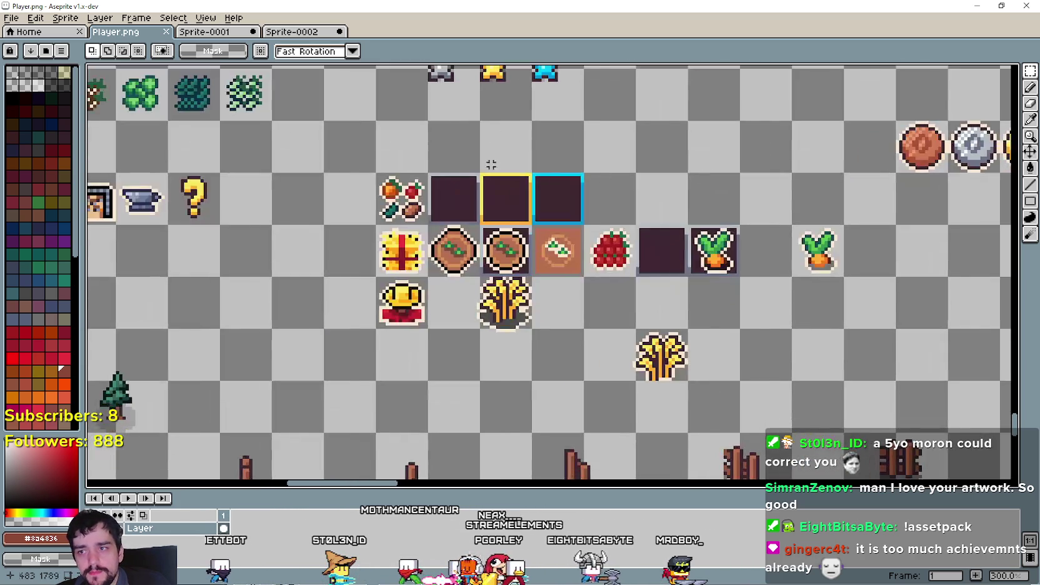
pyautogui.scroll(-1, 515, 181)
pyautogui.moveTo(816, 176); pyautogui.dragTo(527, 228)
pyautogui.moveTo(389, 220)
pyautogui.mouseDown()
pyautogui.moveTo(495, 246)
pyautogui.moveTo(295, 273)
pyautogui.mouseUp()
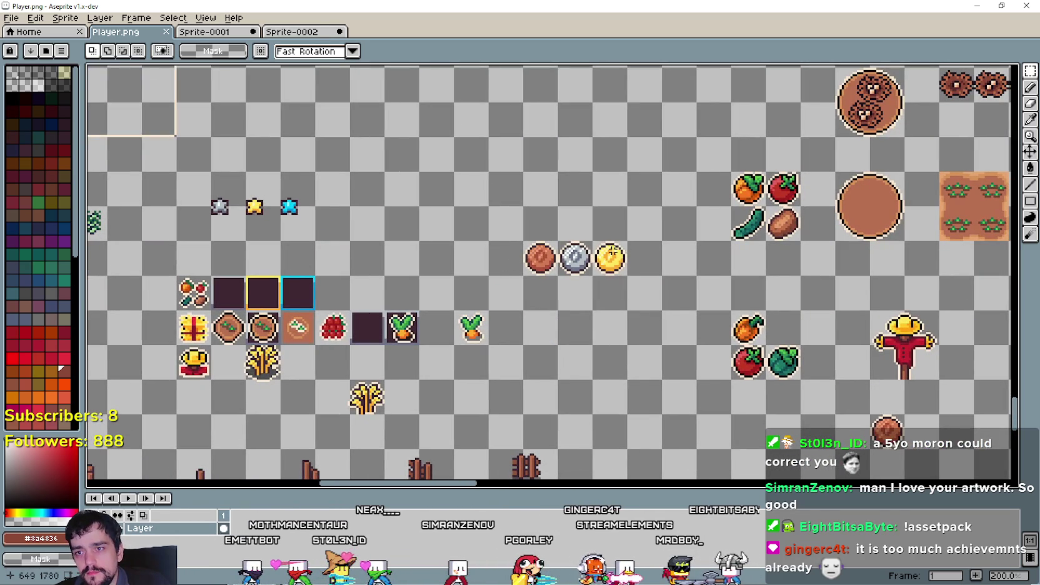
pyautogui.hscroll(-5, 617, 257)
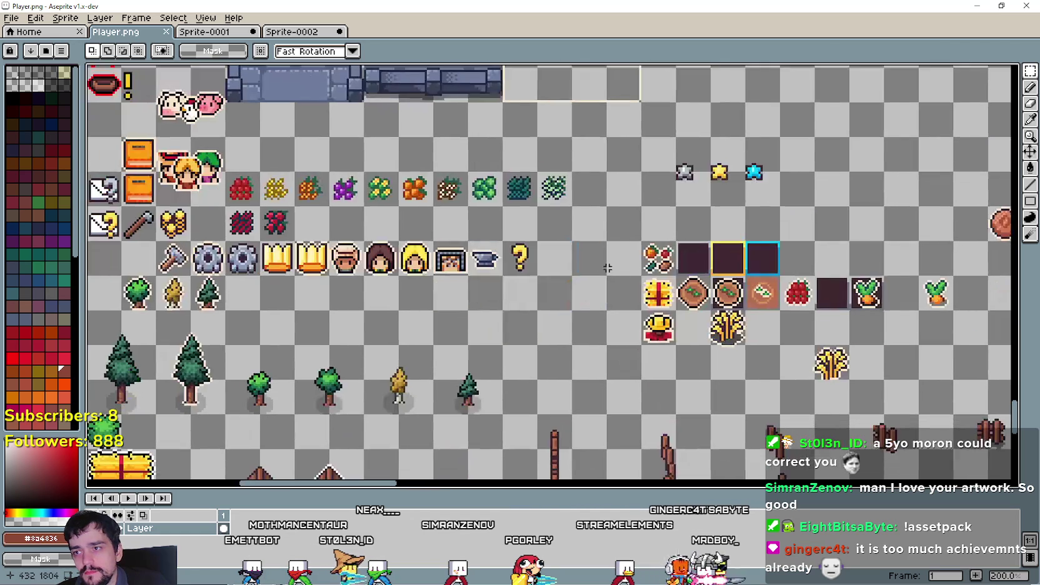
pyautogui.scroll(1, 754, 227)
pyautogui.hscroll(5, 687, 281)
pyautogui.scroll(-2, 625, 300)
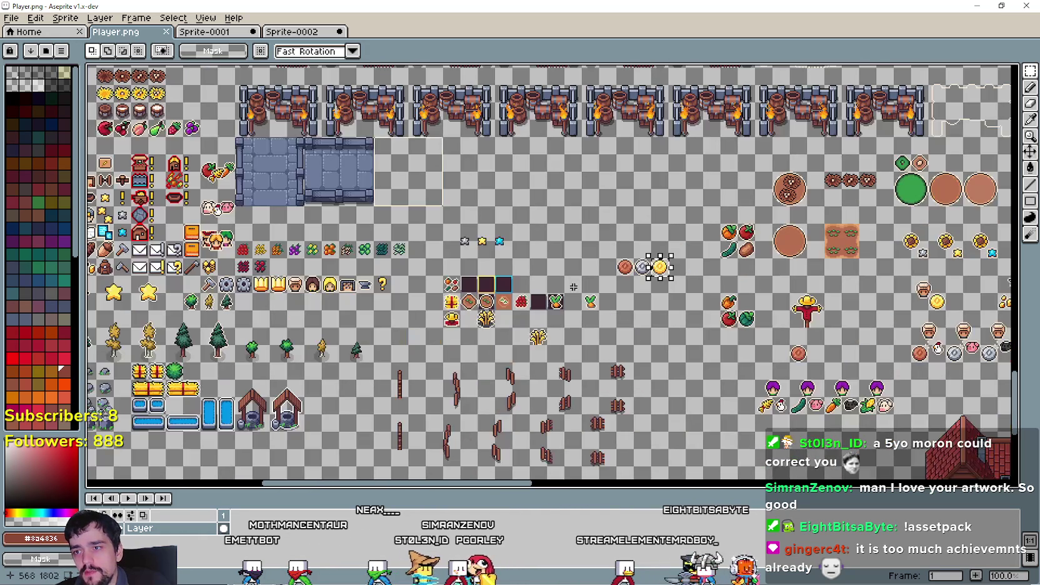
pyautogui.moveTo(638, 310)
pyautogui.mouseDown()
pyautogui.moveTo(440, 294)
pyautogui.moveTo(293, 318)
pyautogui.mouseUp()
pyautogui.hscroll(3, 304, 299)
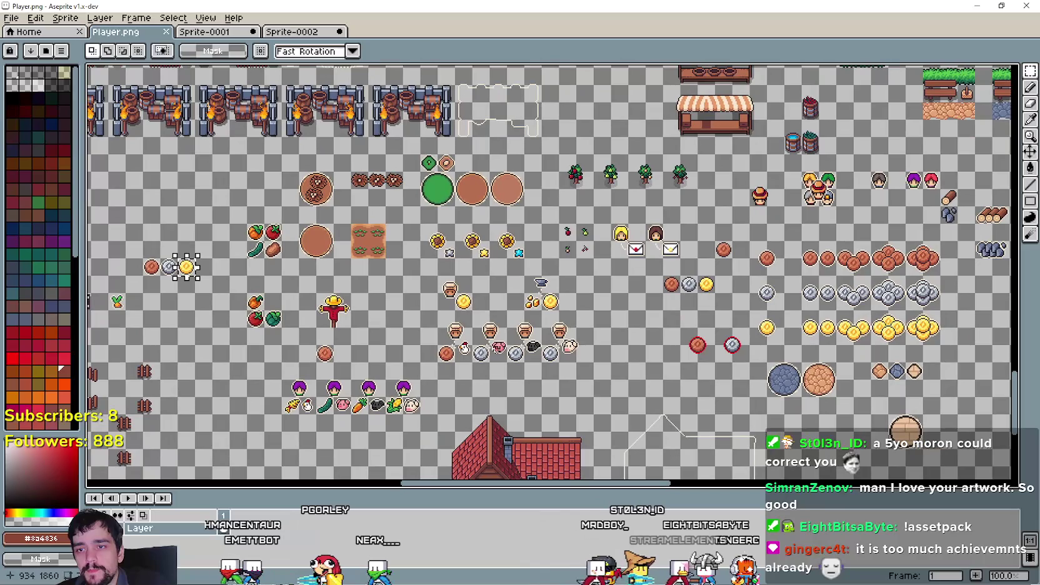
# Paste a copy of the gold coin and place it next to the copper coin.
pyautogui.hotkey('ctrl', 'v')
pyautogui.scroll(1, 200, 275)
pyautogui.moveTo(181, 261)
pyautogui.mouseDown()
pyautogui.moveTo(631, 359)
pyautogui.moveTo(809, 362)
pyautogui.moveTo(397, 294)
pyautogui.mouseUp()
pyautogui.scroll(1, 441, 303)
pyautogui.moveTo(459, 308)
pyautogui.mouseDown()
pyautogui.moveTo(674, 354)
pyautogui.moveTo(766, 353)
pyautogui.moveTo(734, 360)
pyautogui.moveTo(786, 368)
pyautogui.mouseUp()
pyautogui.scroll(4, 768, 353)
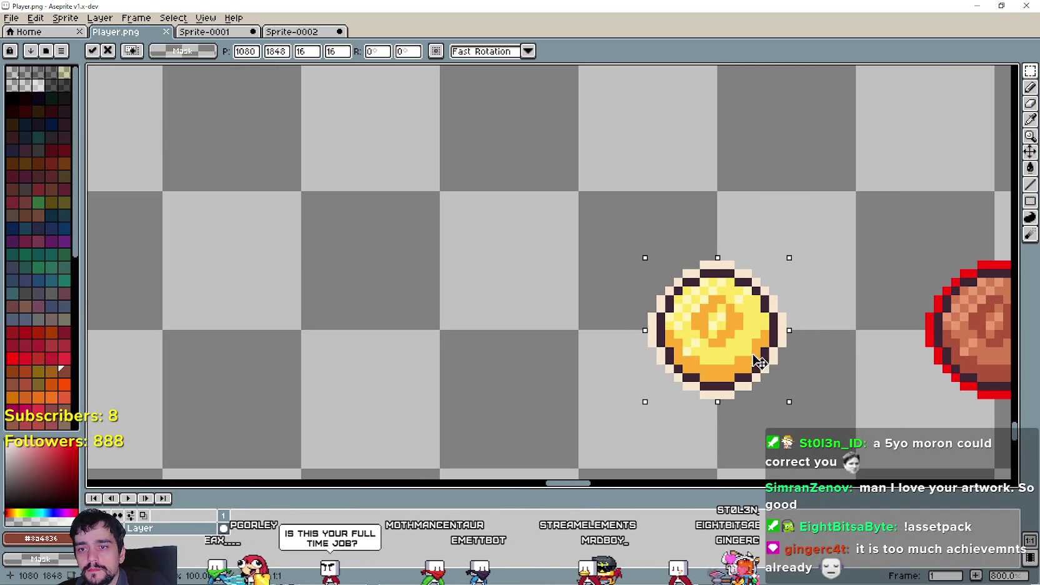
pyautogui.scroll(-2, 866, 377)
pyautogui.click(872, 375)
# Fill the gold coin copy's outer ring with the copper coin's red outline colour.
pyautogui.moveTo(857, 370); pyautogui.dragTo(552, 309)
pyautogui.moveTo(474, 286); pyautogui.dragTo(561, 376)
pyautogui.press('i')
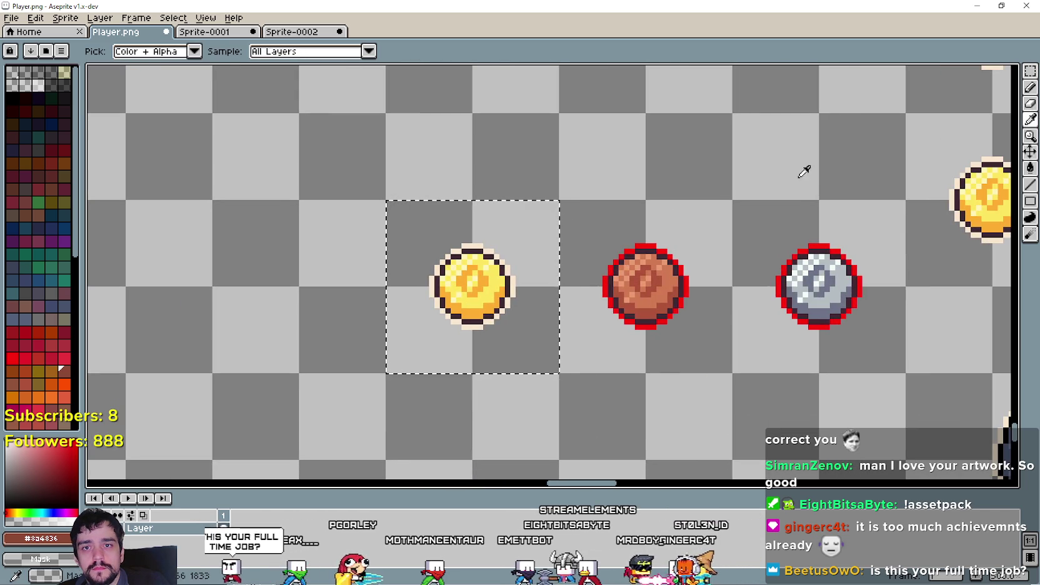
pyautogui.scroll(4, 627, 263)
pyautogui.click(619, 275)
pyautogui.click(1030, 167)
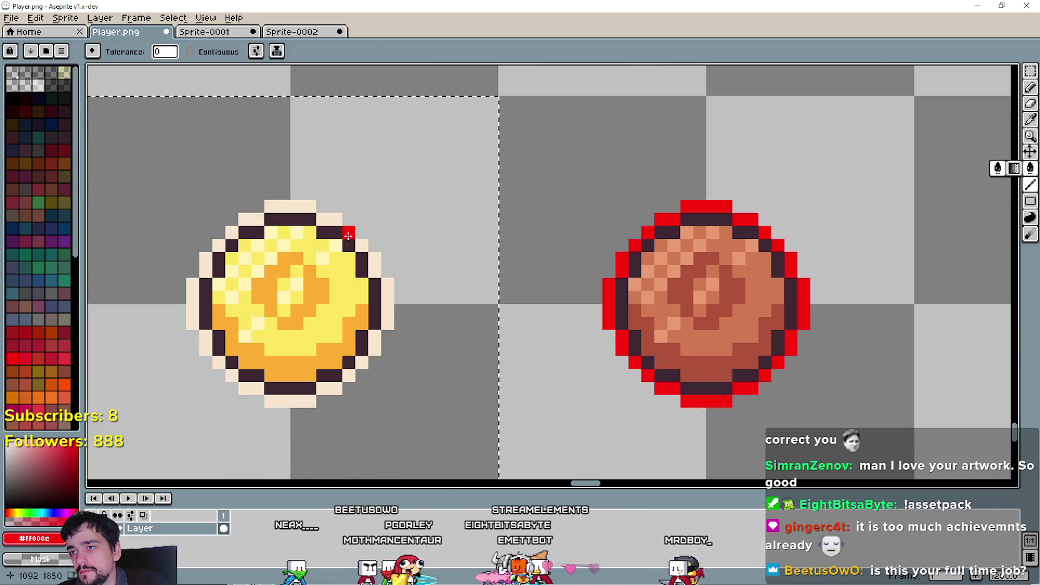
pyautogui.click(387, 300)
# Reselect the square around the gold coin, then clear the selection.
pyautogui.scroll(-3, 414, 291)
pyautogui.scroll(-1, 430, 309)
pyautogui.hotkey('ctrl', 'd')
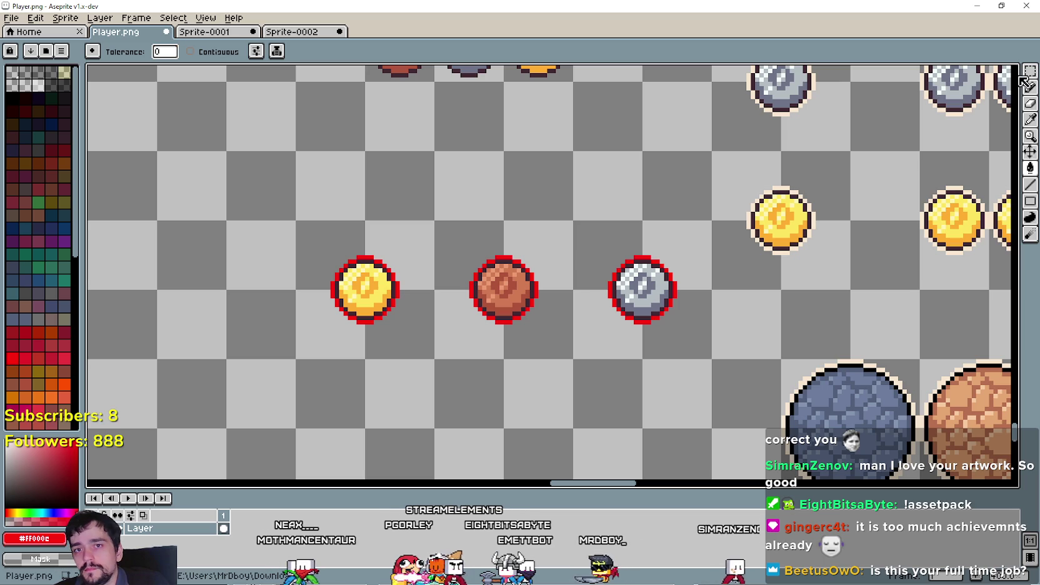
pyautogui.click(1030, 73)
pyautogui.moveTo(431, 356)
pyautogui.mouseDown()
pyautogui.moveTo(322, 262)
pyautogui.moveTo(319, 212)
pyautogui.mouseUp()
pyautogui.hotkey('ctrl', 'd')
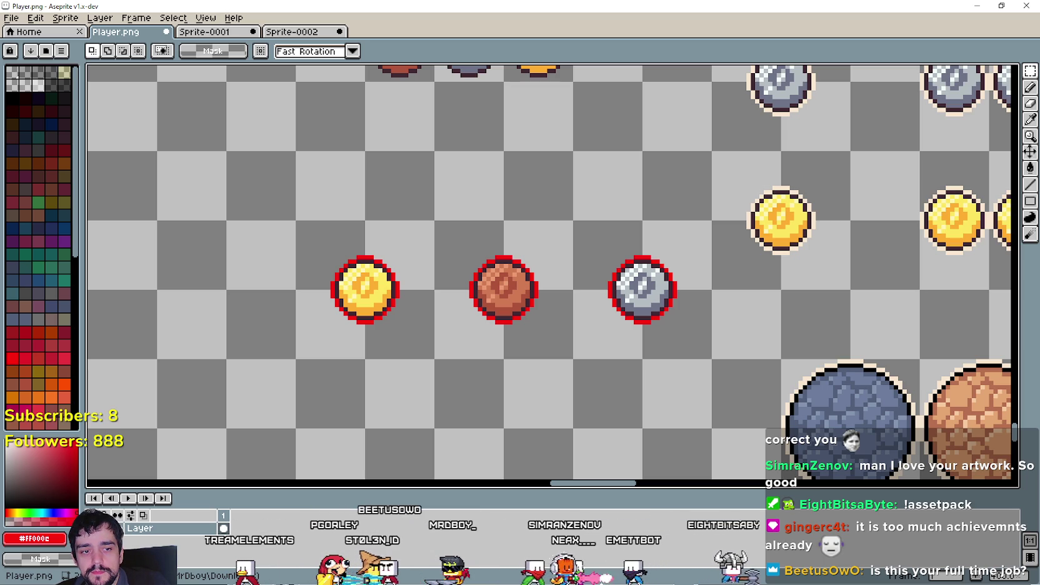
pyautogui.hotkey('alt', 'Tab')
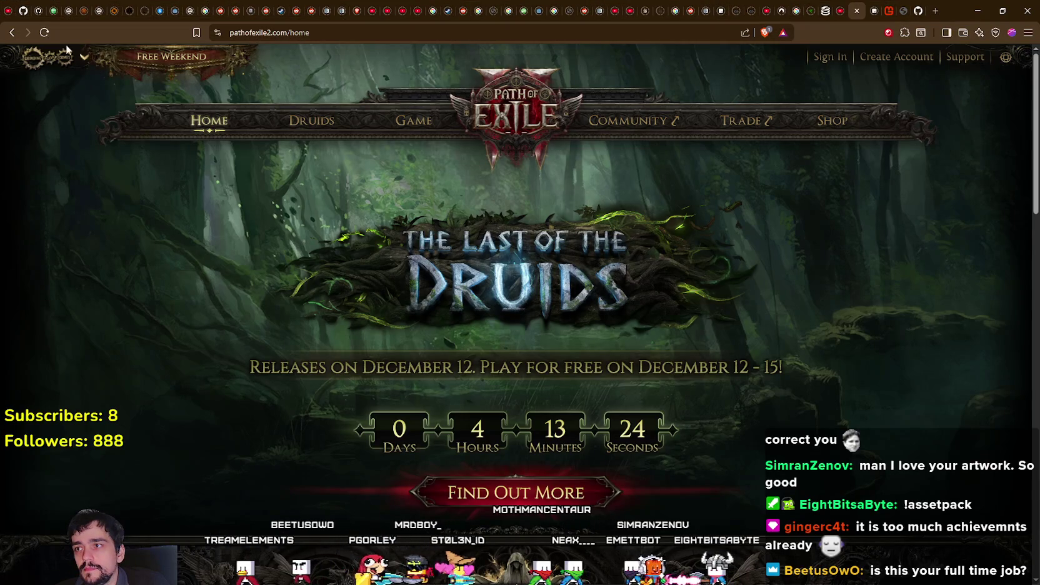
pyautogui.scroll(-2, 628, 328)
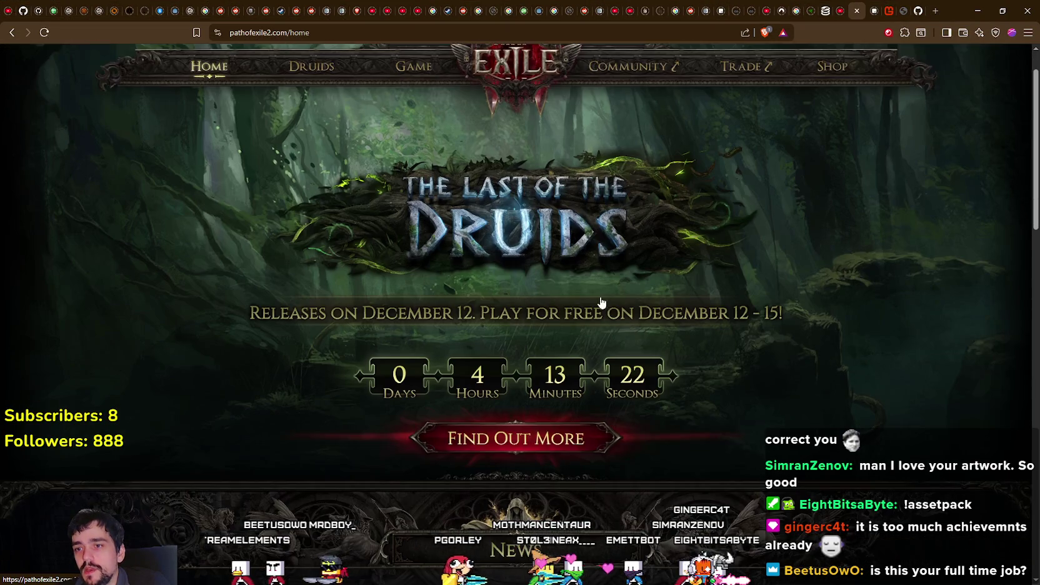
pyautogui.click(45, 32)
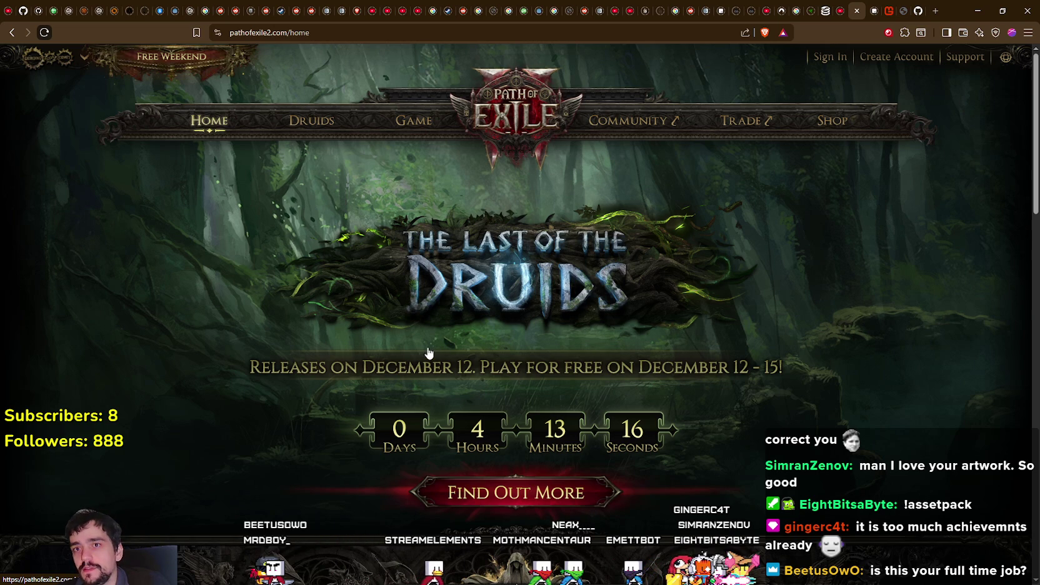
pyautogui.scroll(-1, 375, 283)
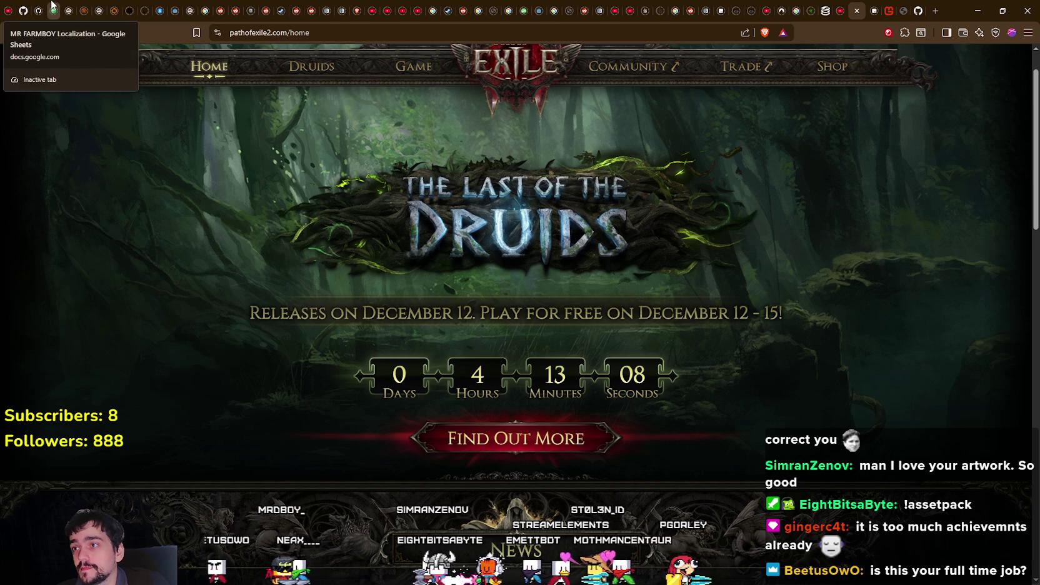
# Open the MR FARMBOY Localization spreadsheet and flip through its achievement and crop-unlock sheets.
pyautogui.click(37, 10)
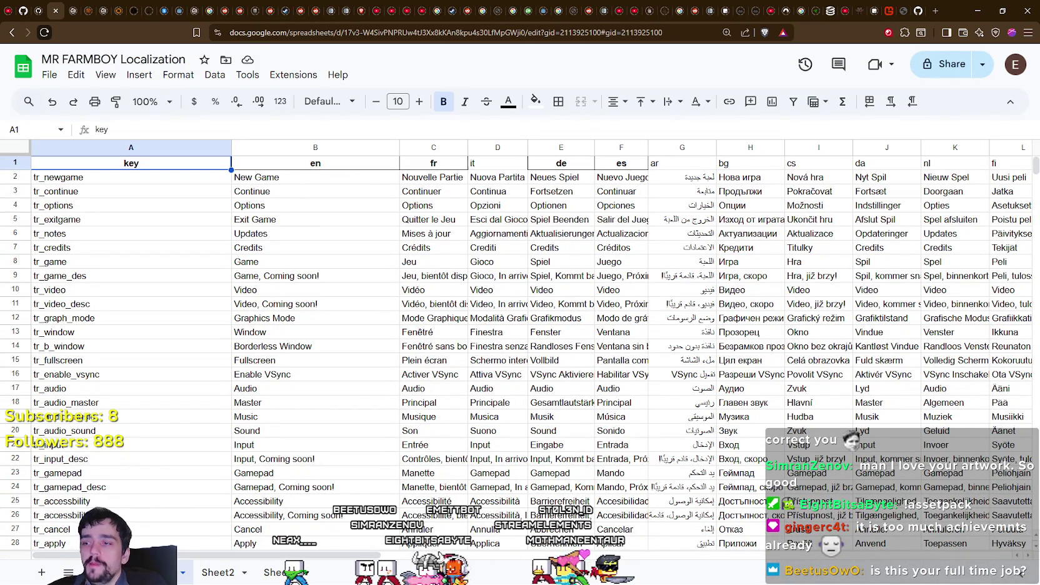
pyautogui.scroll(-1, 255, 478)
pyautogui.hotkey('ctrl', 'shift', 'pagedown')
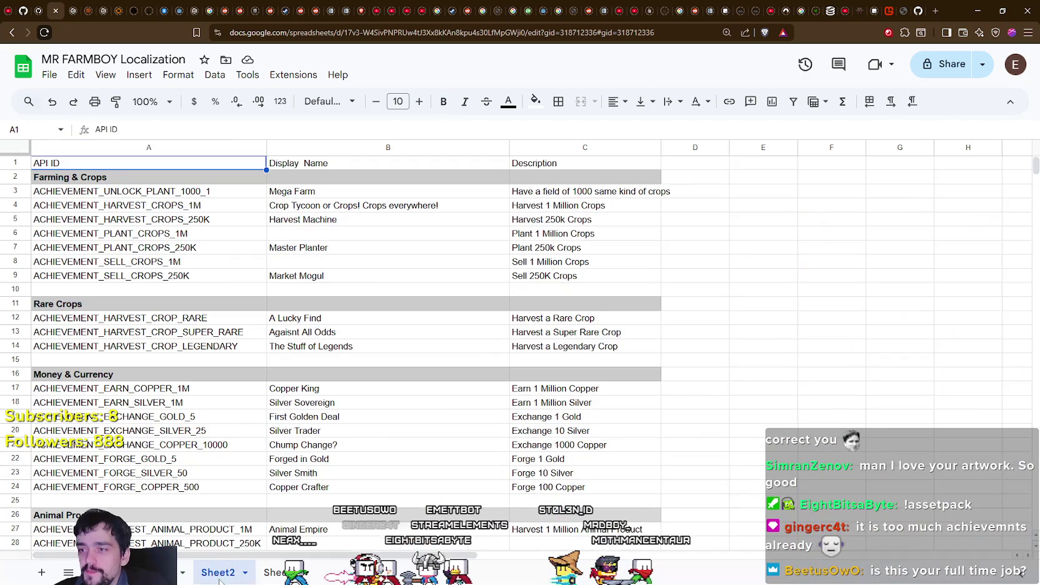
pyautogui.scroll(-4, 322, 461)
pyautogui.hotkey('ctrl', 'shift', 'pagedown')
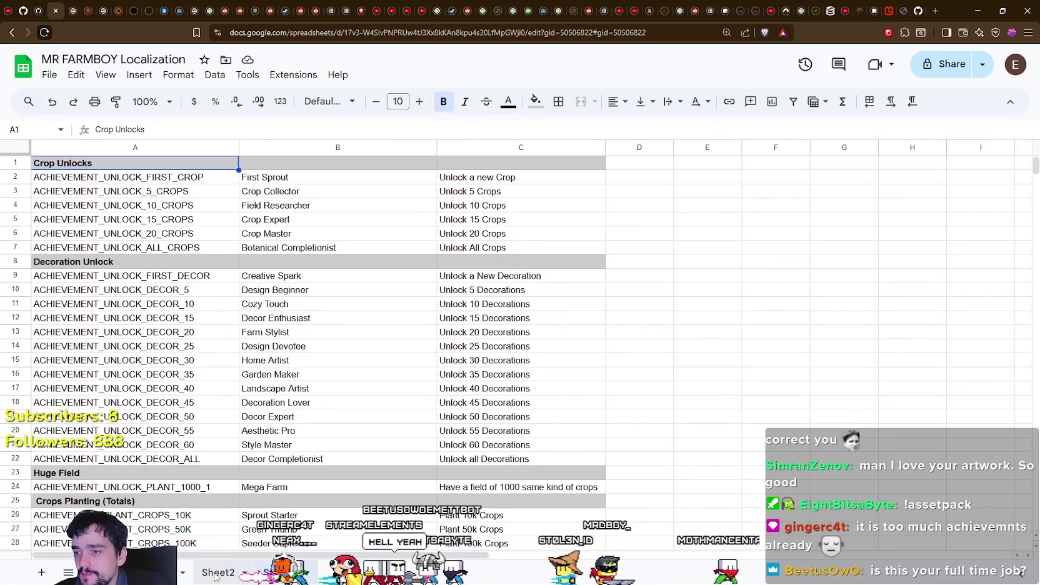
pyautogui.scroll(-4, 238, 505)
pyautogui.scroll(-6, 238, 505)
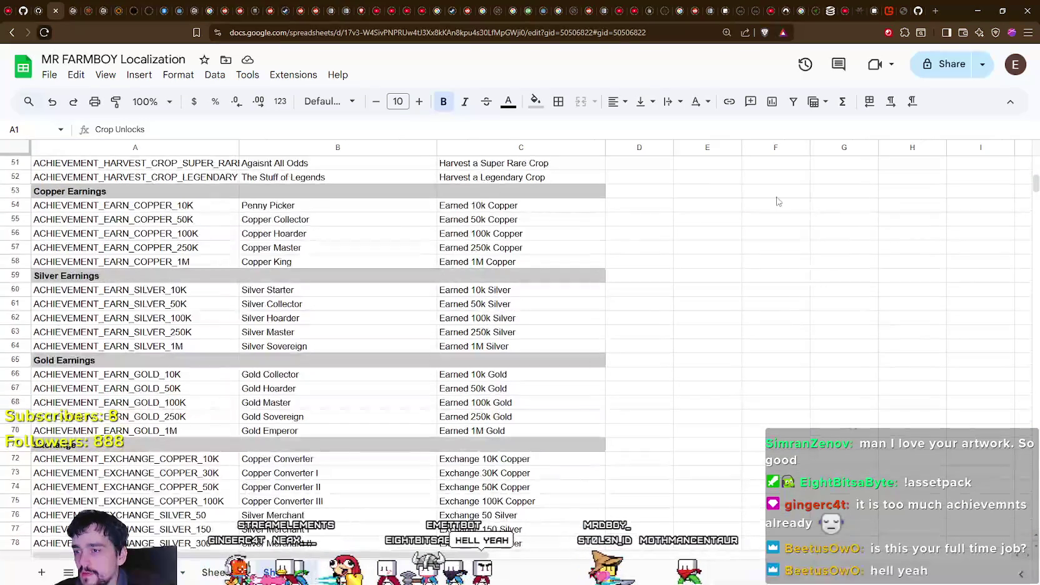
pyautogui.moveTo(1035, 187); pyautogui.dragTo(1035, 248)
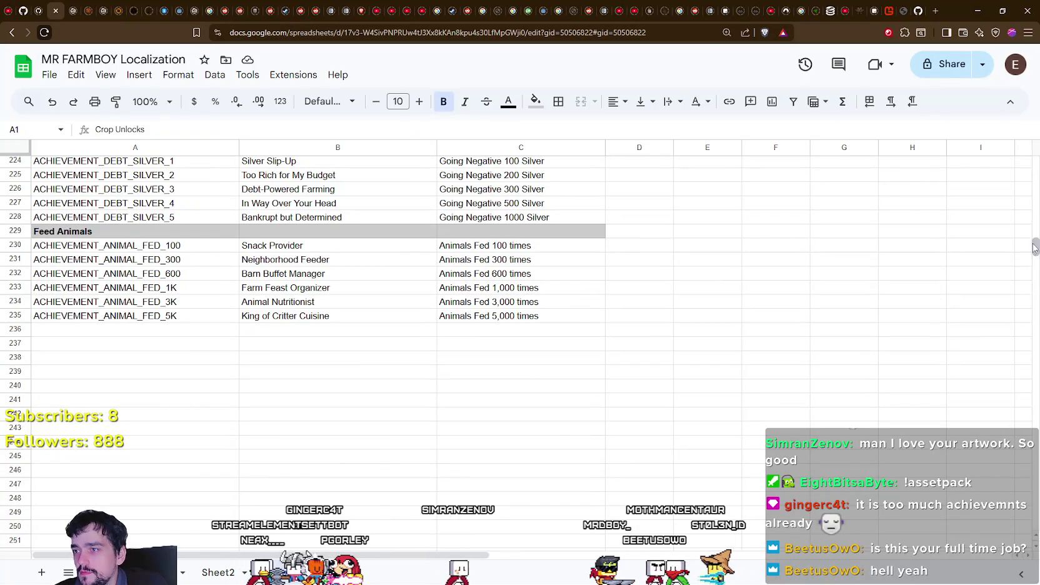
# Return to Sheet2's achievements, scroll down and select cells B205 and A208.
pyautogui.click(212, 574)
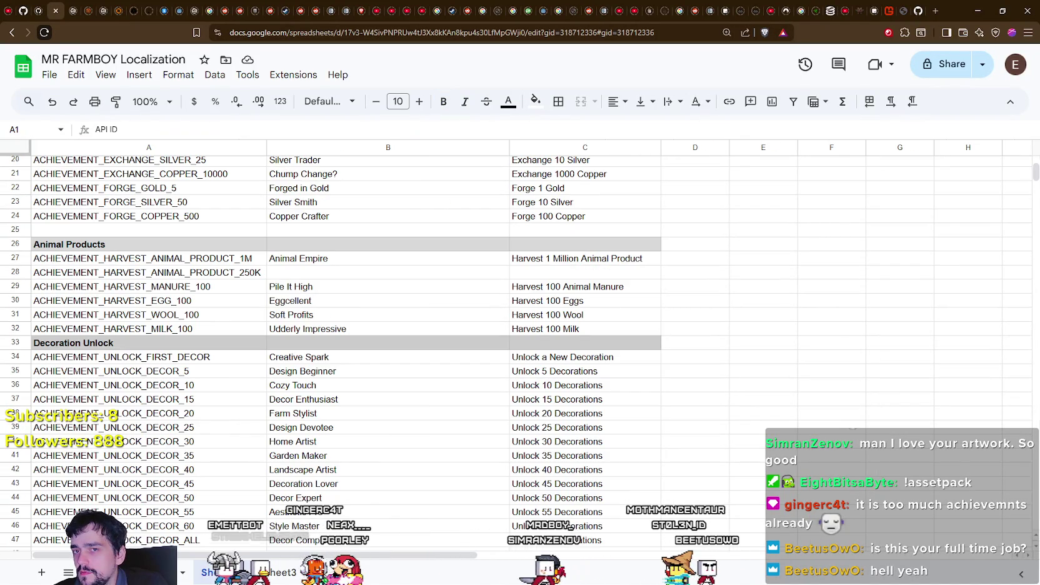
pyautogui.moveTo(1036, 181)
pyautogui.mouseDown()
pyautogui.moveTo(1035, 170)
pyautogui.moveTo(1026, 244)
pyautogui.mouseUp()
pyautogui.scroll(-1, 388, 380)
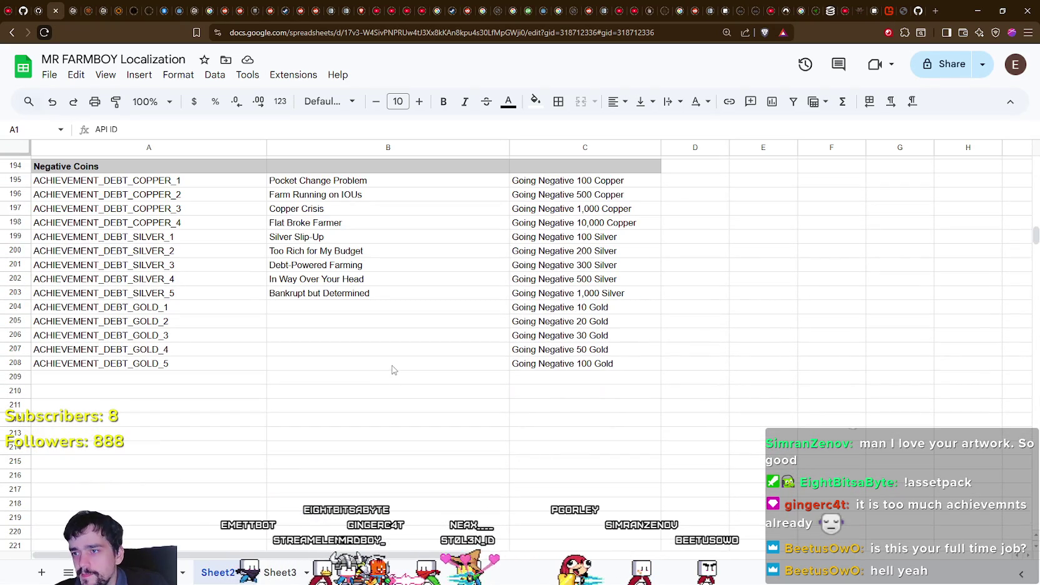
pyautogui.click(347, 325)
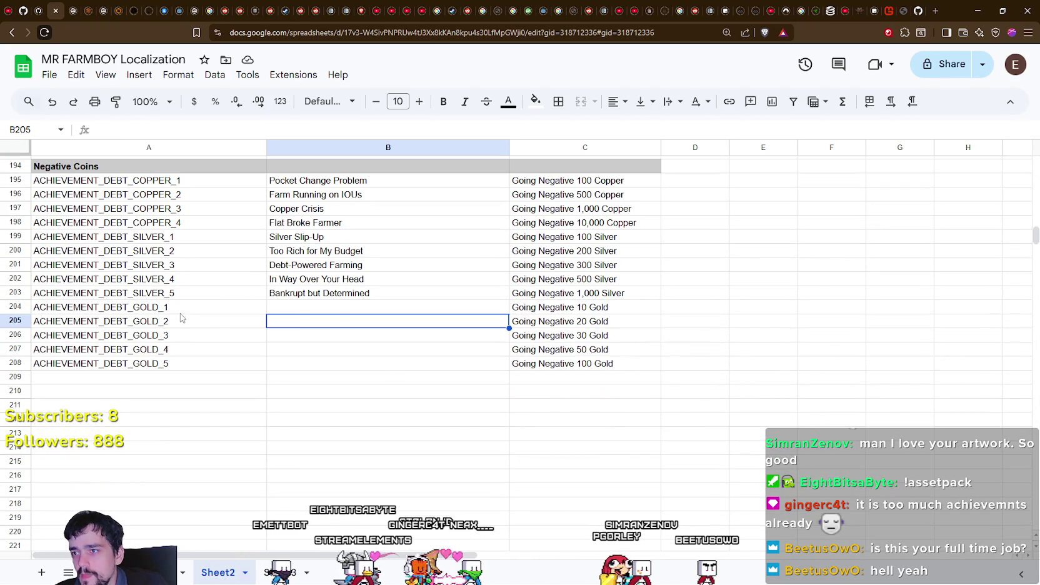
pyautogui.click(137, 365)
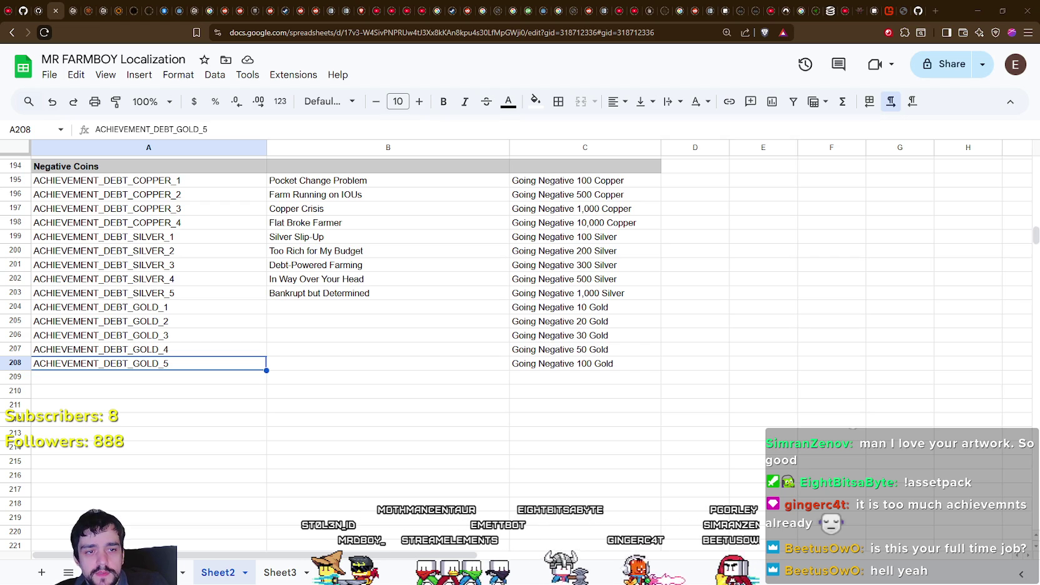
pyautogui.click(976, 11)
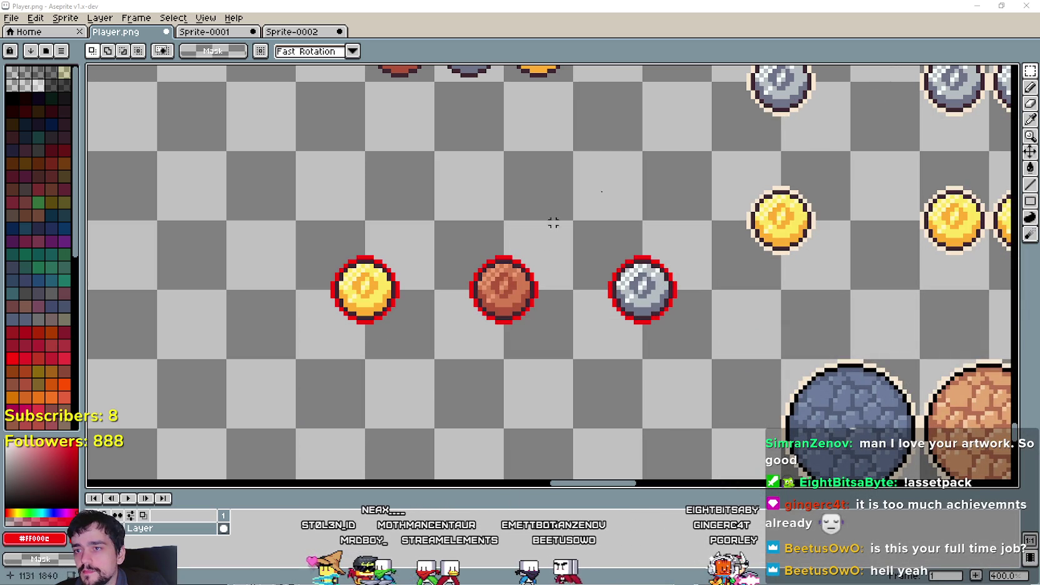
# Marquee-select the red-outlined gold coin in Player.png, then switch to Sprite-0001.
pyautogui.moveTo(435, 359); pyautogui.dragTo(297, 220)
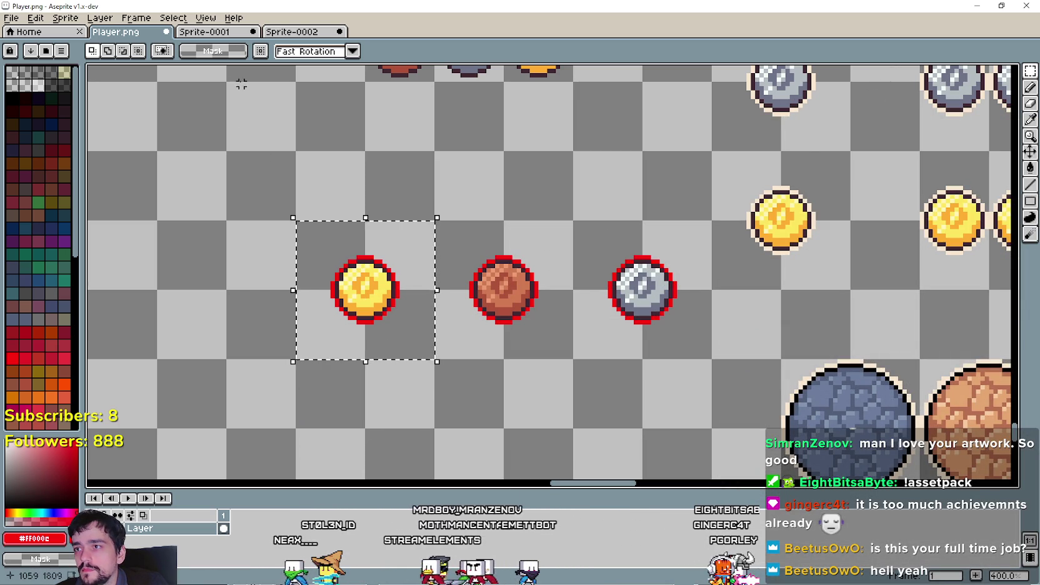
pyautogui.click(212, 32)
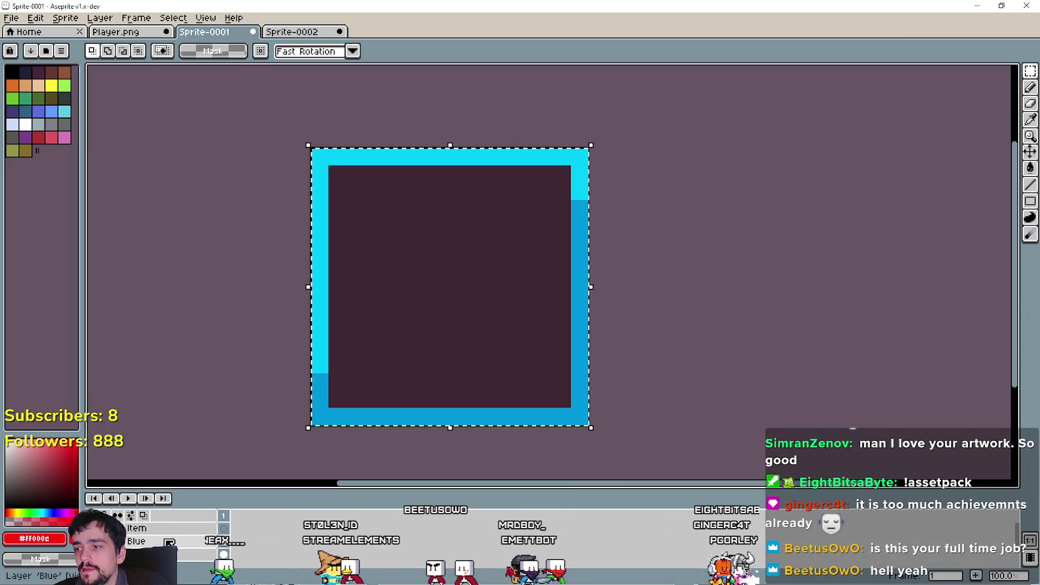